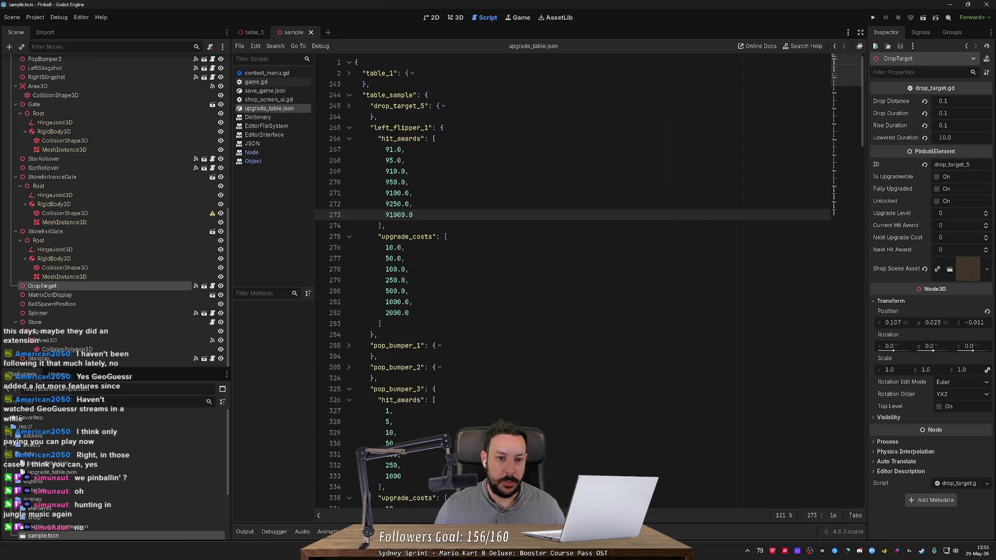
- Delete the folded table_sample block from upgrade_table.json
click(349, 94)
drag(367, 106, 364, 84)
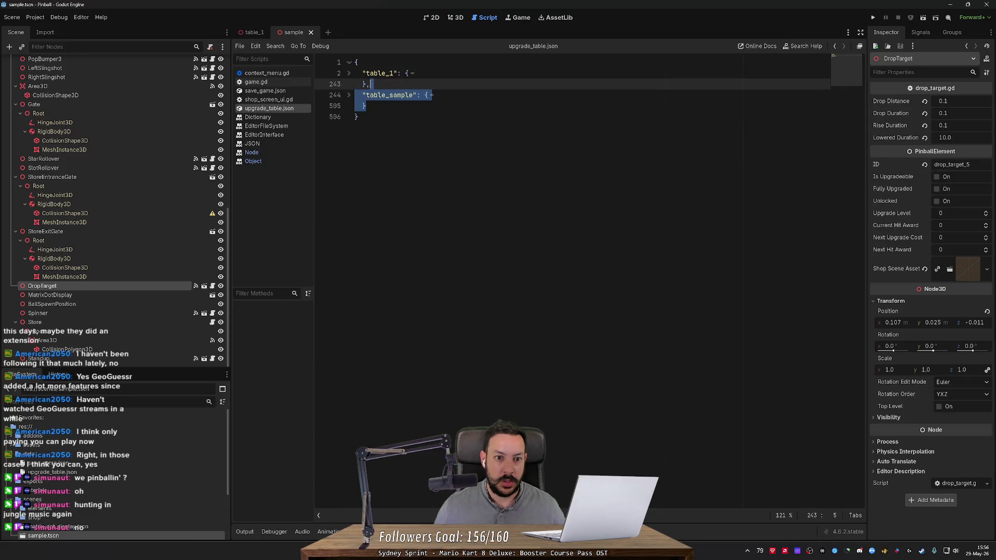
key(Delete)
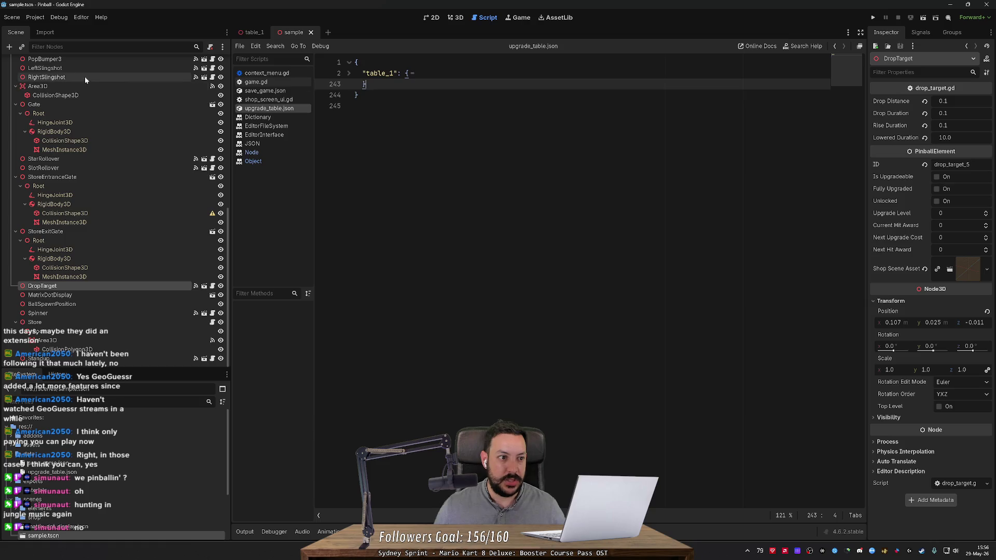
scroll(95, 73, up, 10)
- Regenerate the upgrade table JSON data from the Game node and reload the current project
right_click(100, 64)
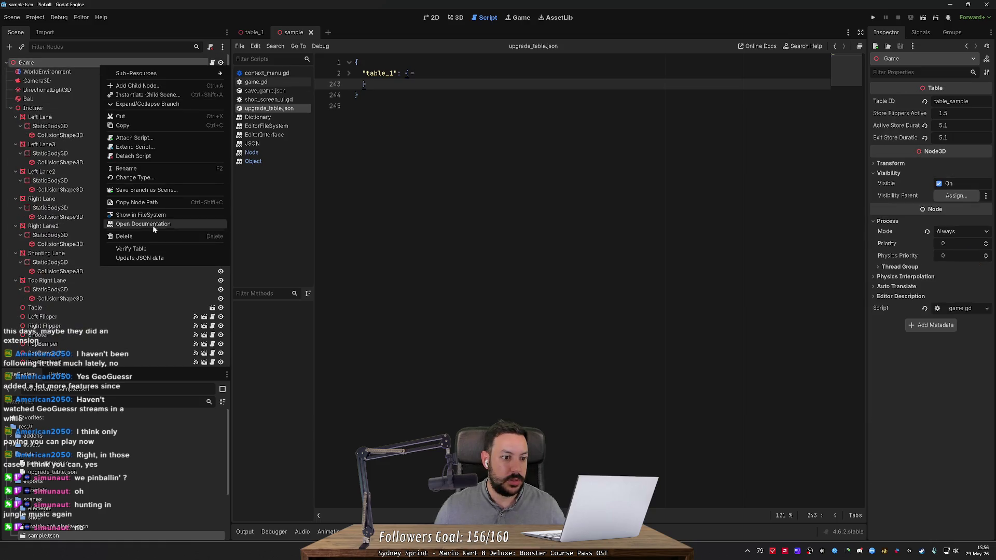
click(156, 258)
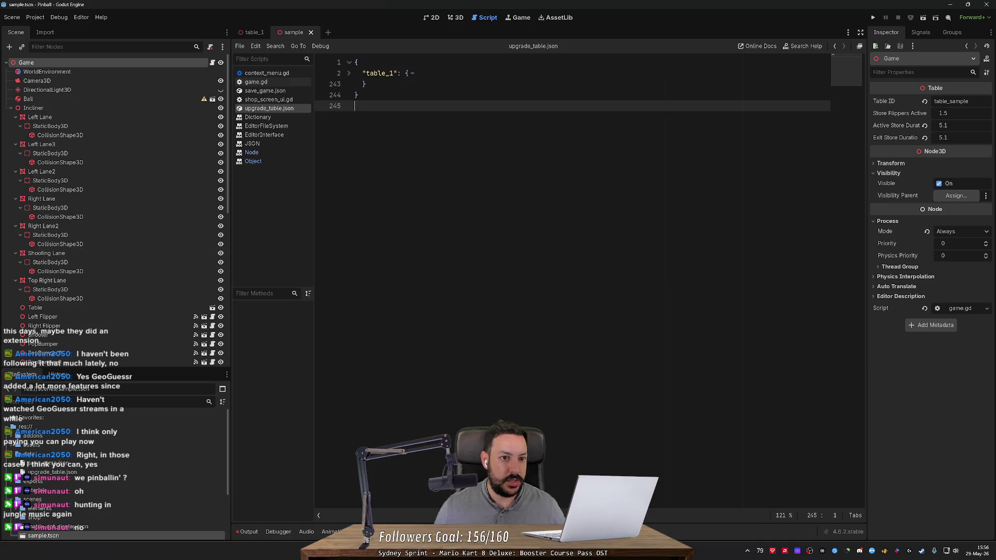
click(42, 18)
click(82, 116)
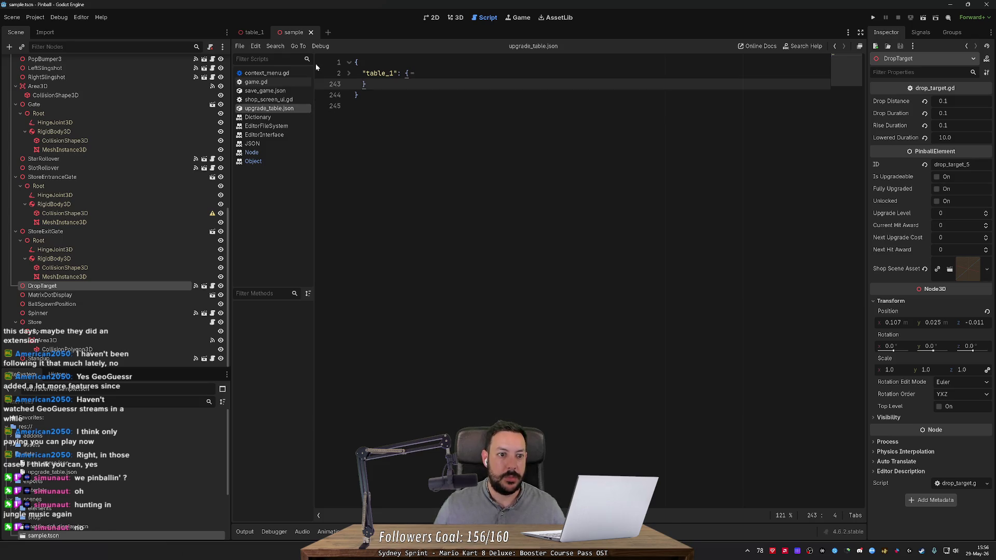
- Reselect the Game root node and check the table_1 block in upgrade_table.json
scroll(121, 74, up, 5)
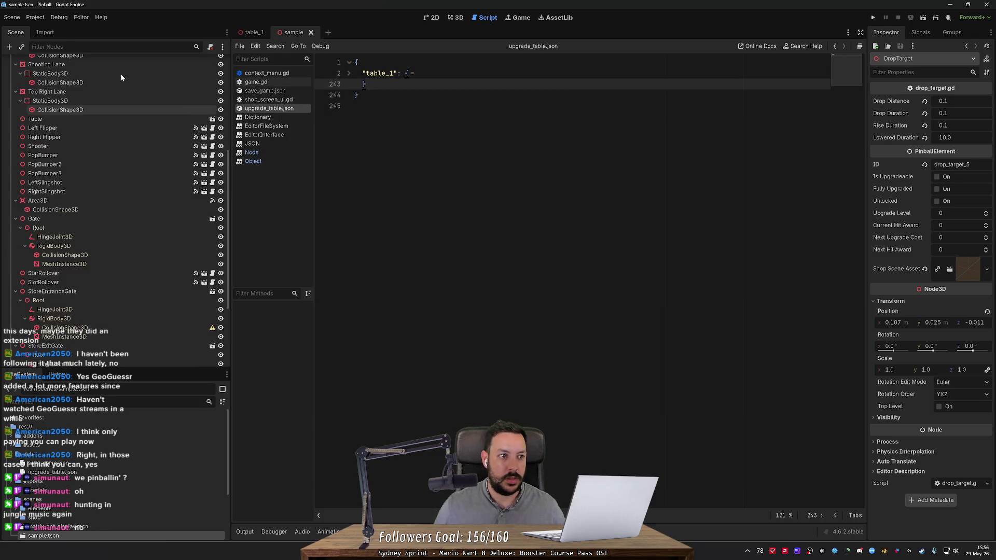
scroll(121, 66, up, 3)
click(121, 64)
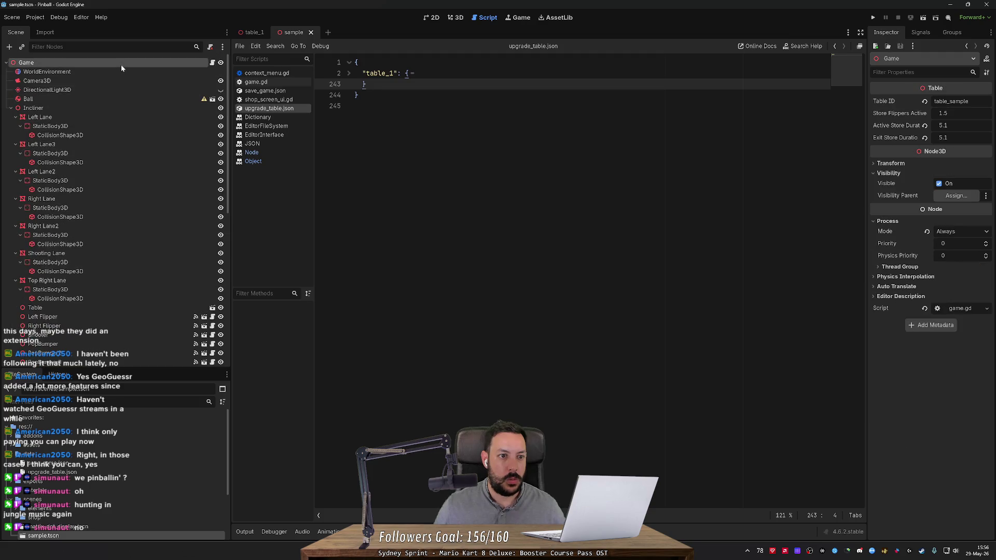
click(373, 106)
click(348, 73)
click(349, 73)
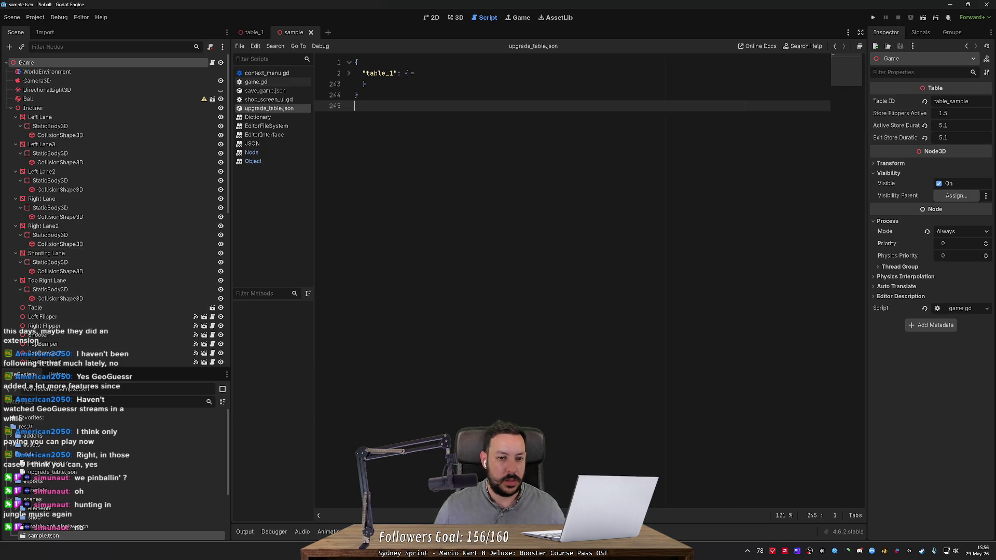
- Close upgrade_table.json and reopen it from the FileSystem dock
middle_click(277, 110)
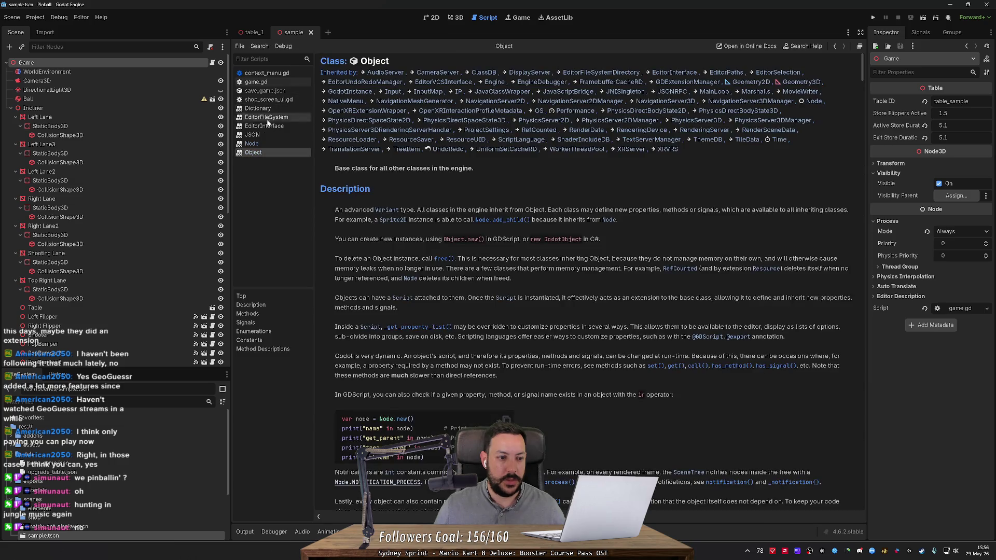
double_click(51, 472)
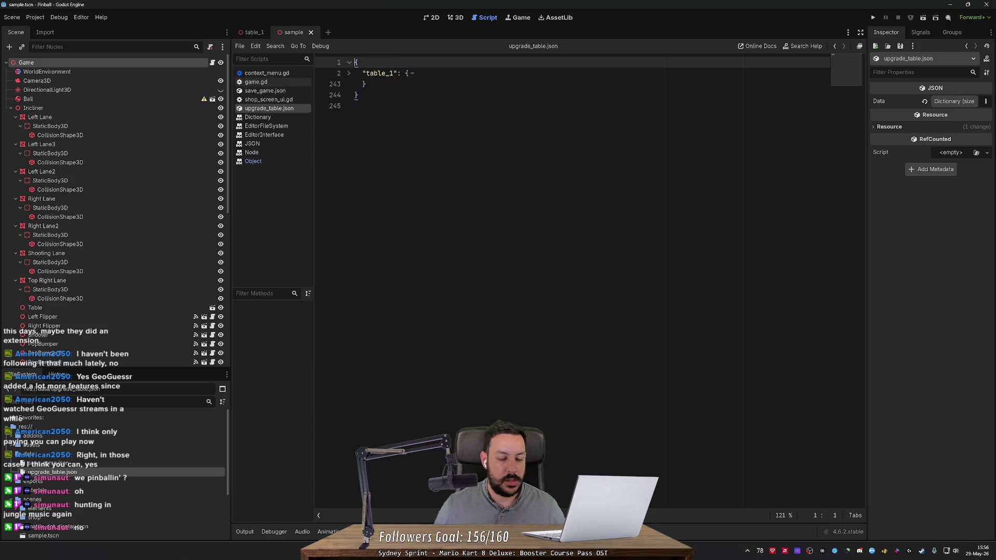
click(356, 106)
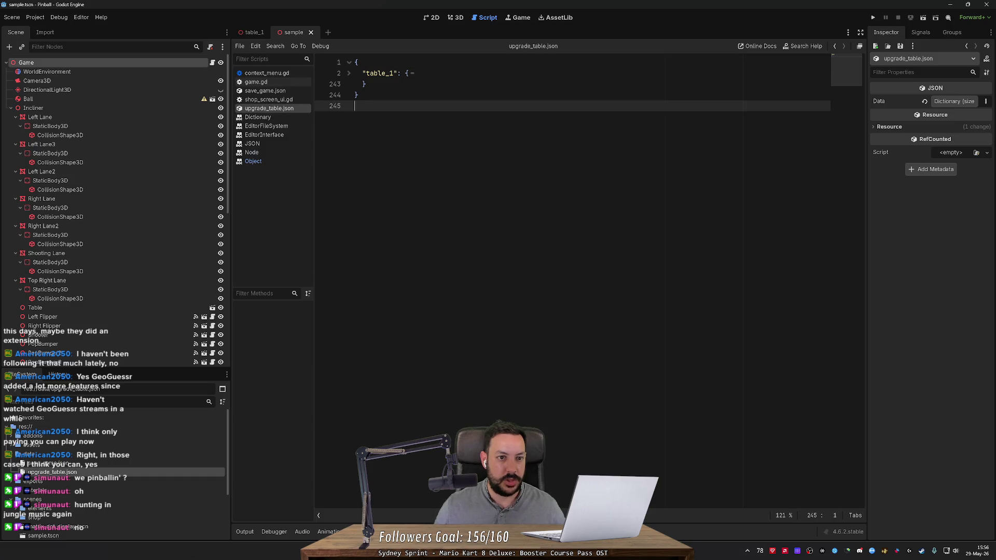
- Regenerate the JSON data again, reload the project, and bring up context_menu.gd
right_click(116, 67)
click(161, 317)
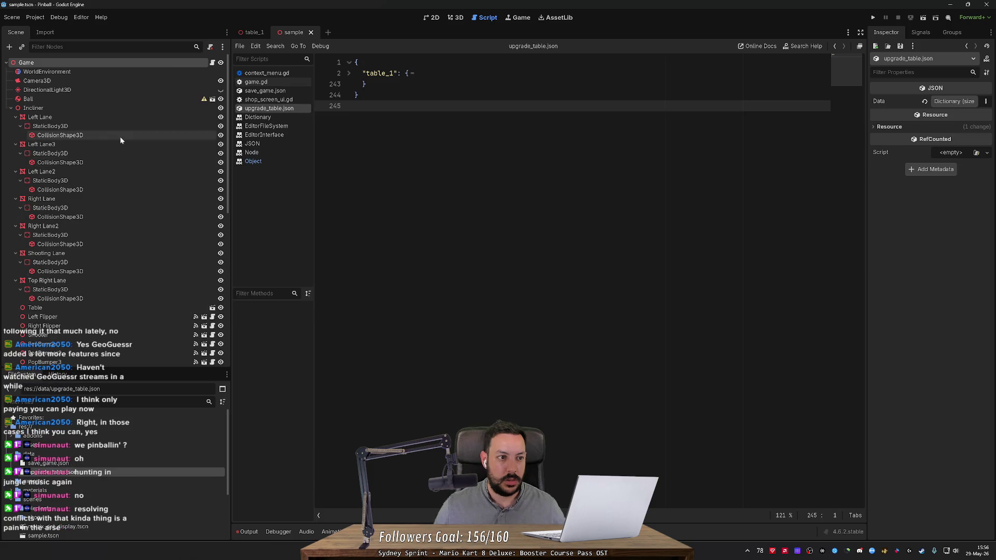
click(36, 19)
click(62, 116)
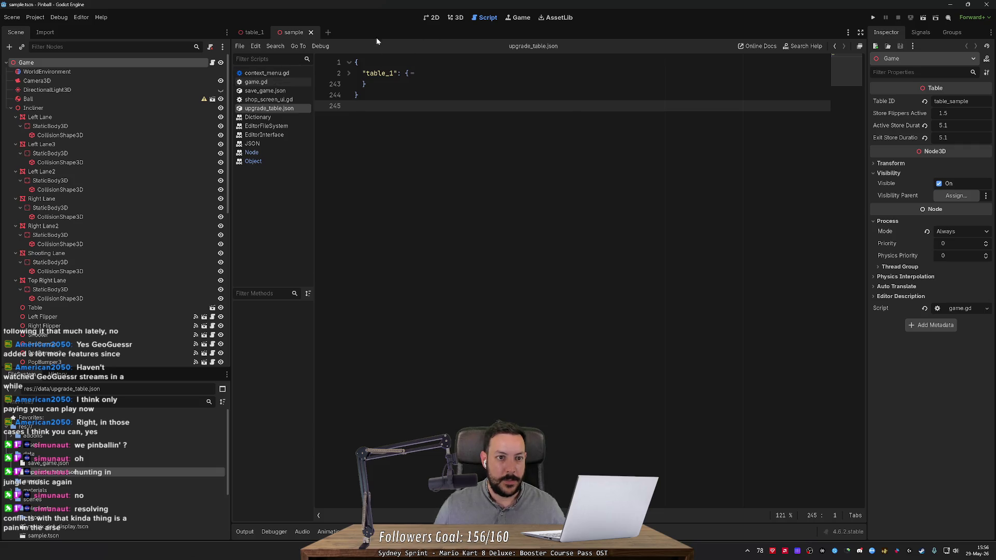
click(283, 74)
scroll(325, 178, up, 5)
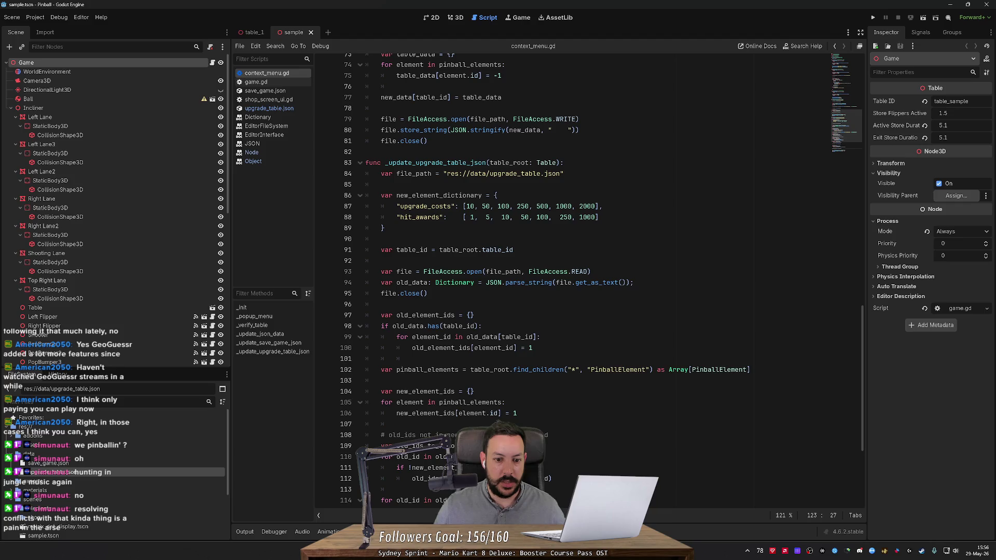
- Highlight the old_data and table_id uses in context_menu.gd to trace the table check
double_click(408, 326)
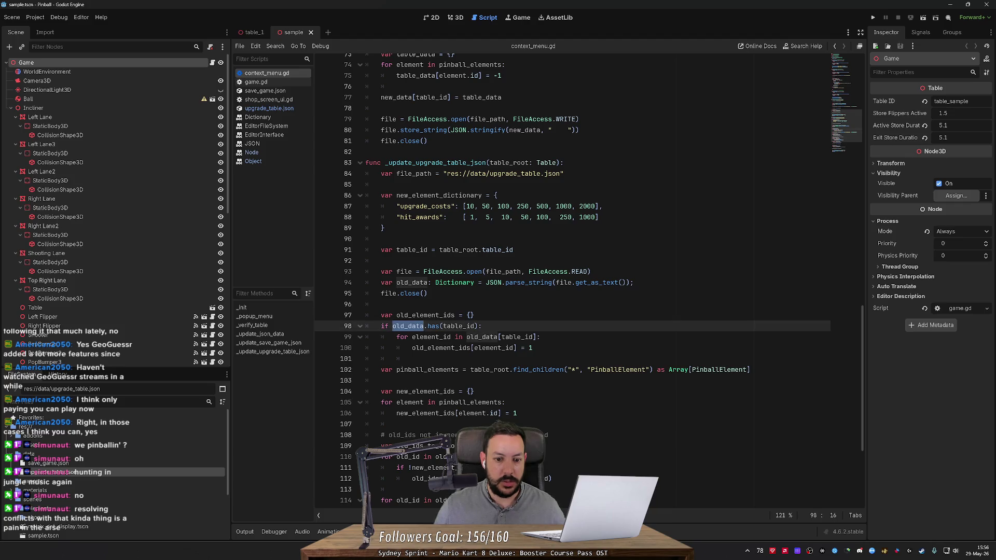
double_click(459, 326)
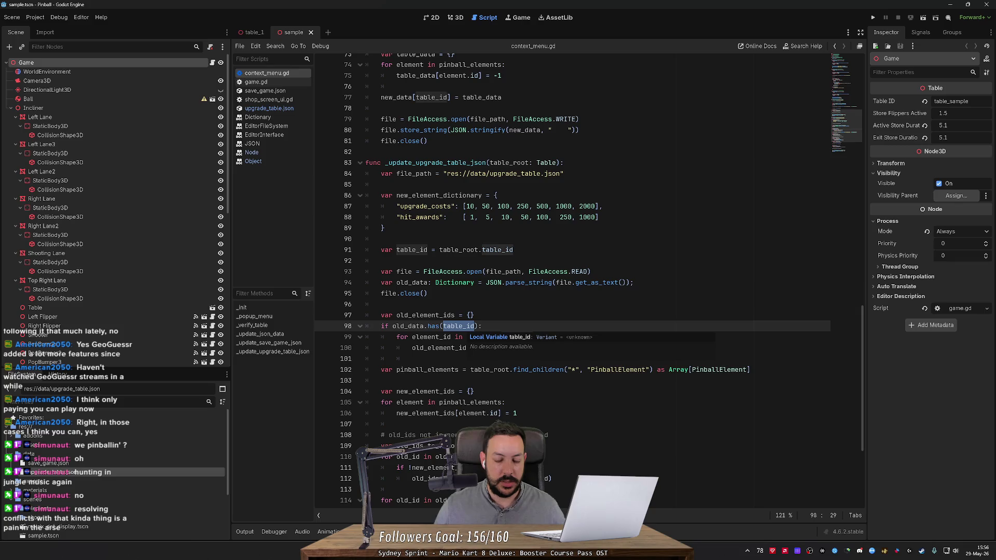
scroll(459, 326, down, 3)
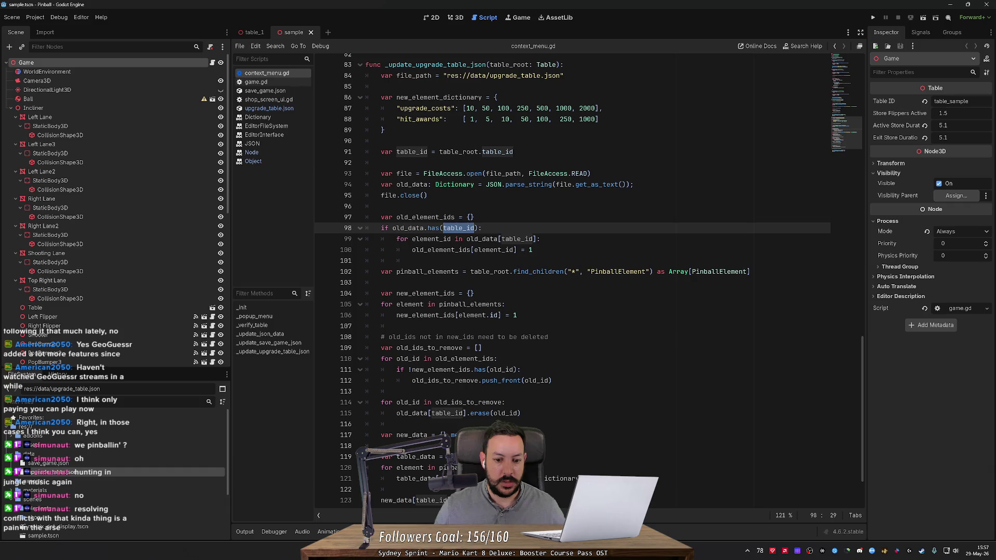
scroll(458, 326, down, 2)
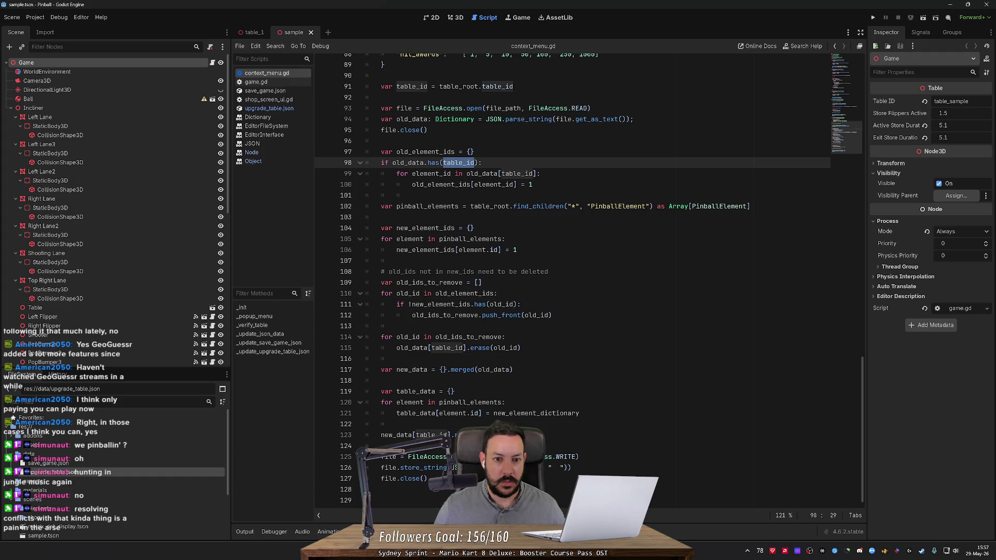
- Add an else branch after line 100 setting old_data[table_id] = {} and save the script
click(534, 184)
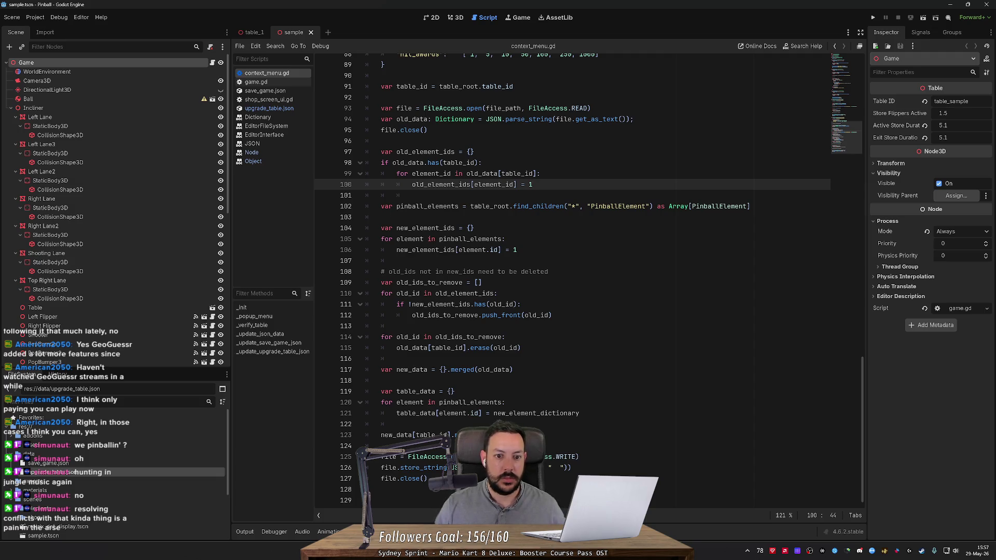
key(Return)
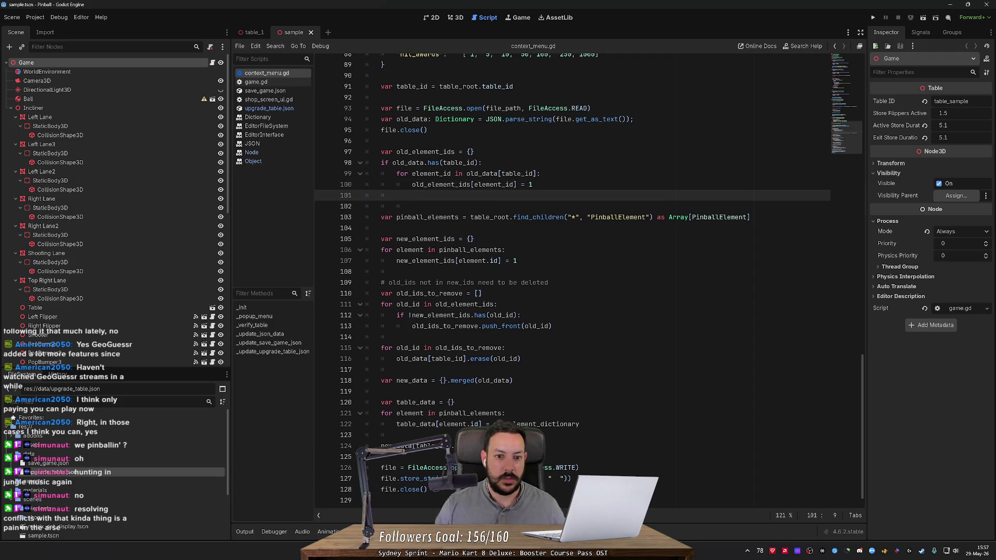
text(else:)
key(Return)
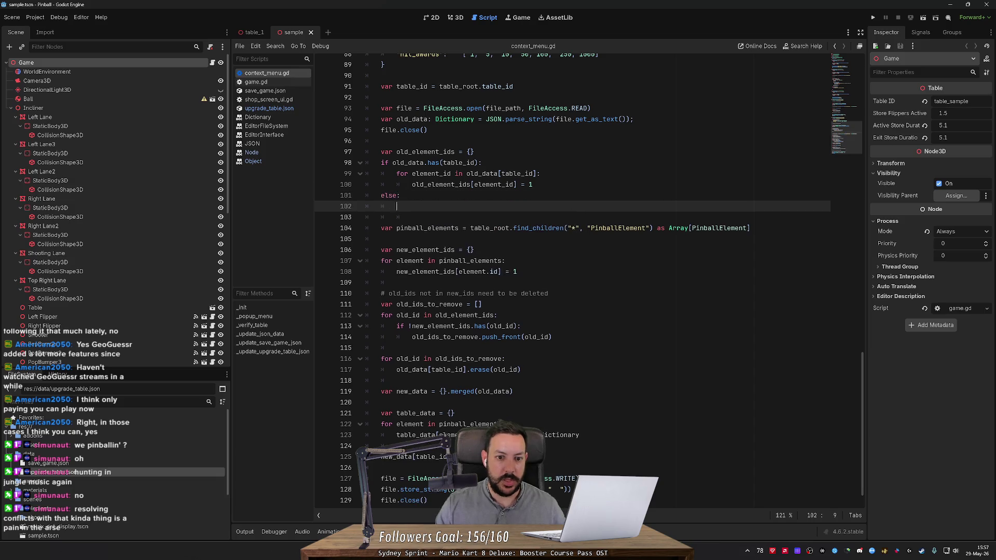
text(ol)
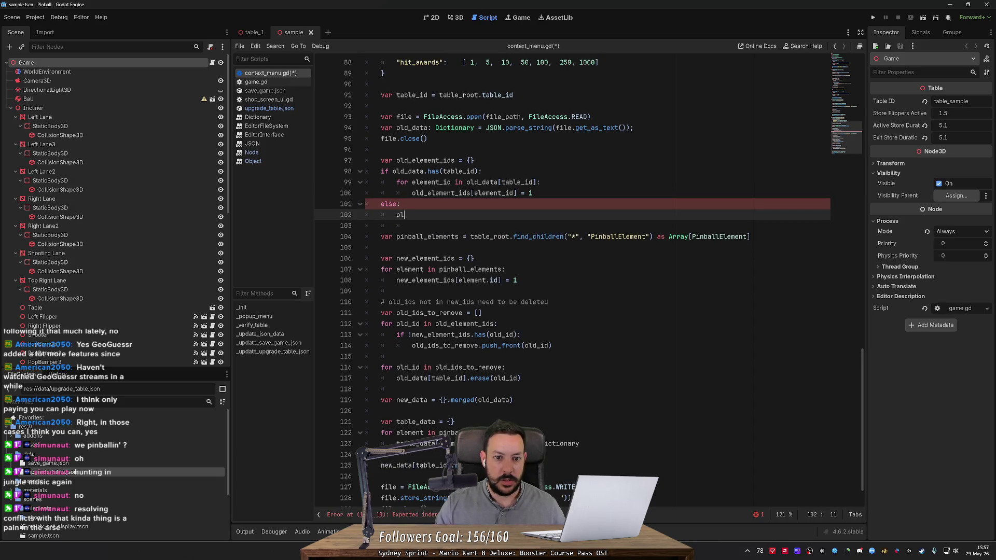
text(d_data[table)
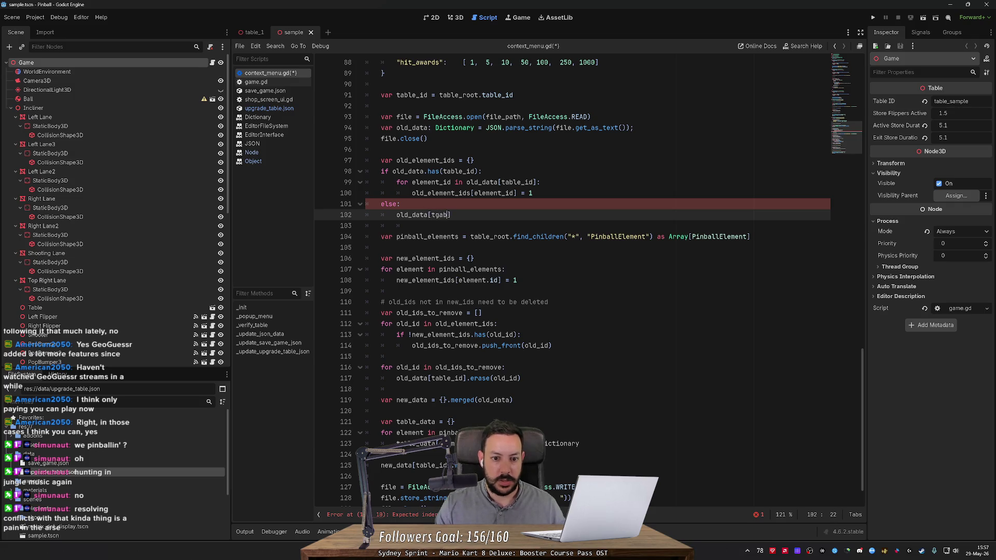
text(_id])
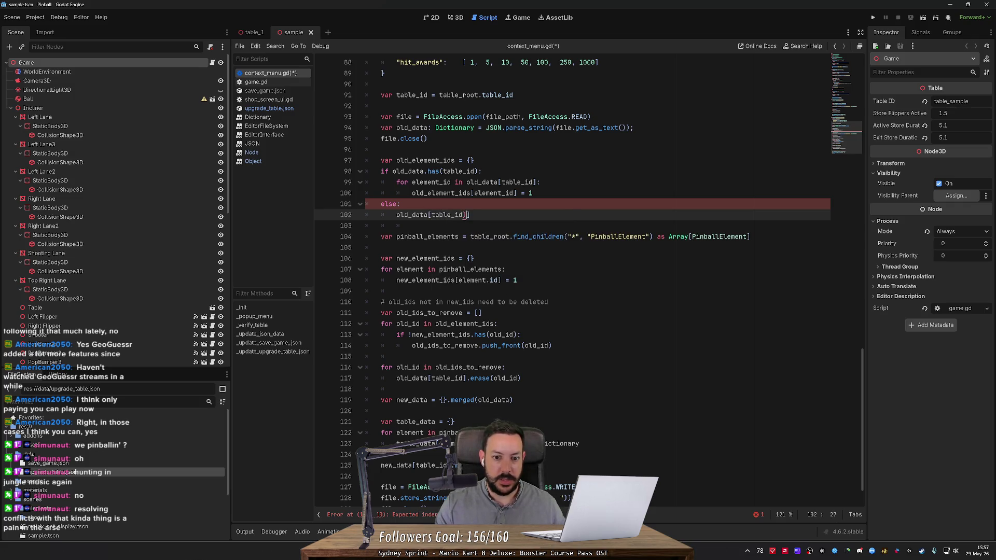
text( = {)
key(ctrl+s)
right_click(150, 63)
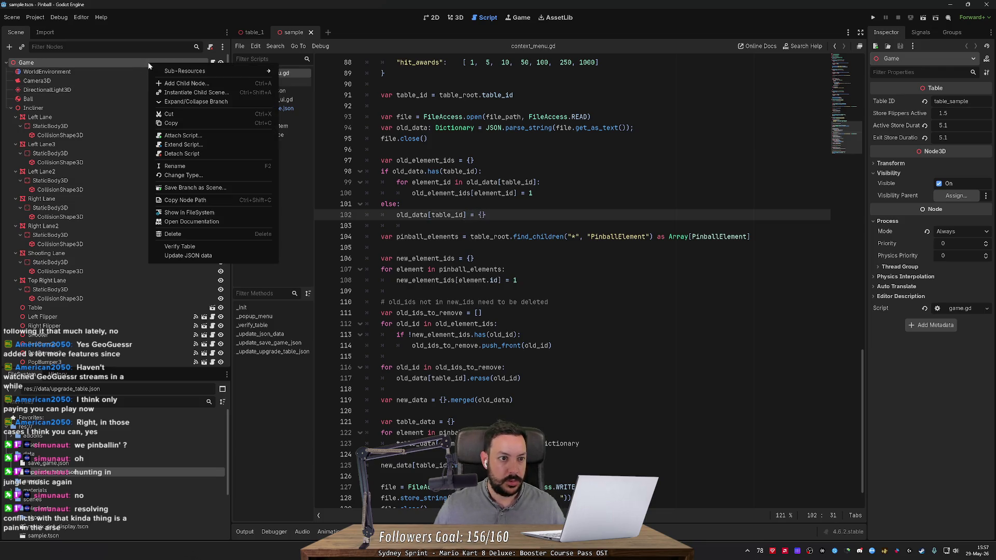
- Dismiss the Game node actions and reload the current project
click(198, 255)
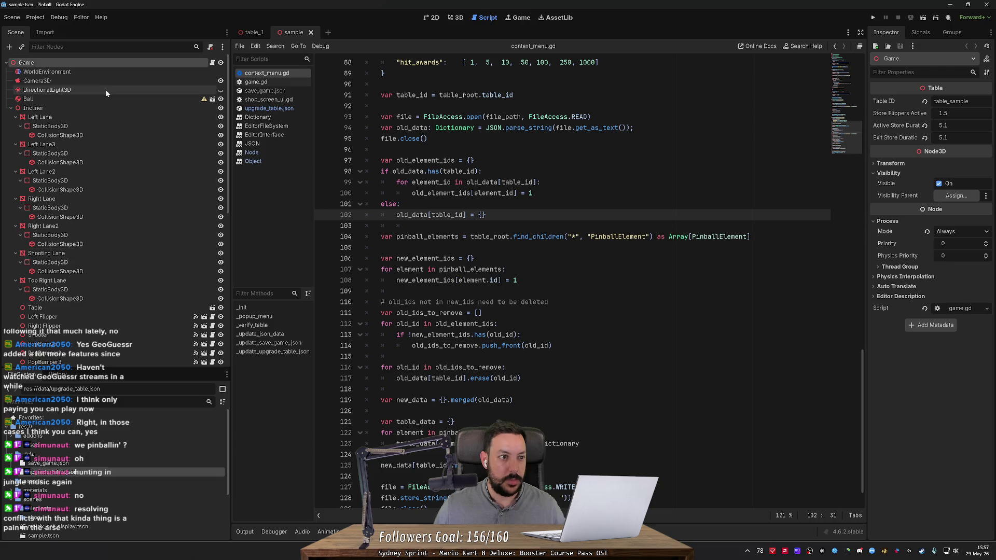
click(35, 18)
click(66, 115)
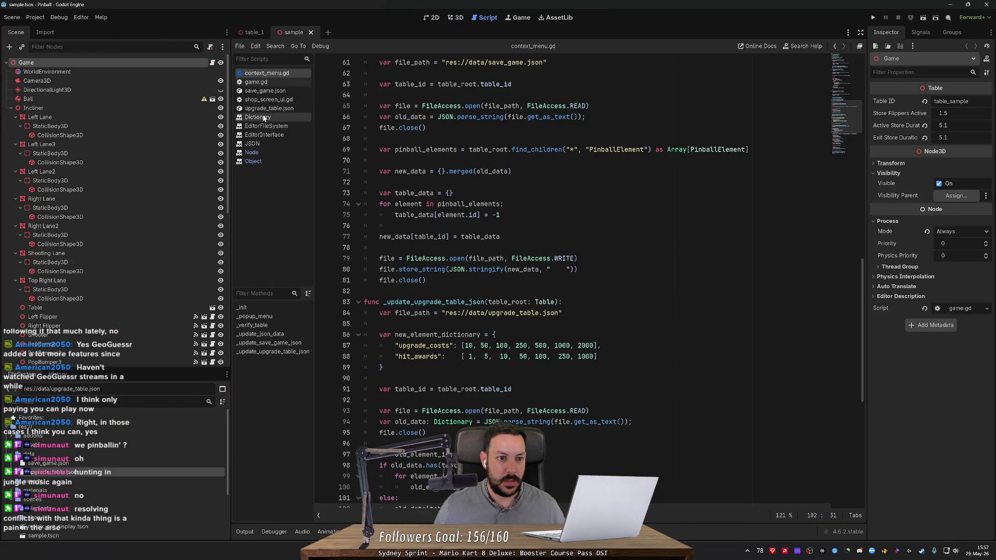
- In upgrade_table.json, select the stopper_1 entry, then scroll back up to table_sample's start
click(266, 108)
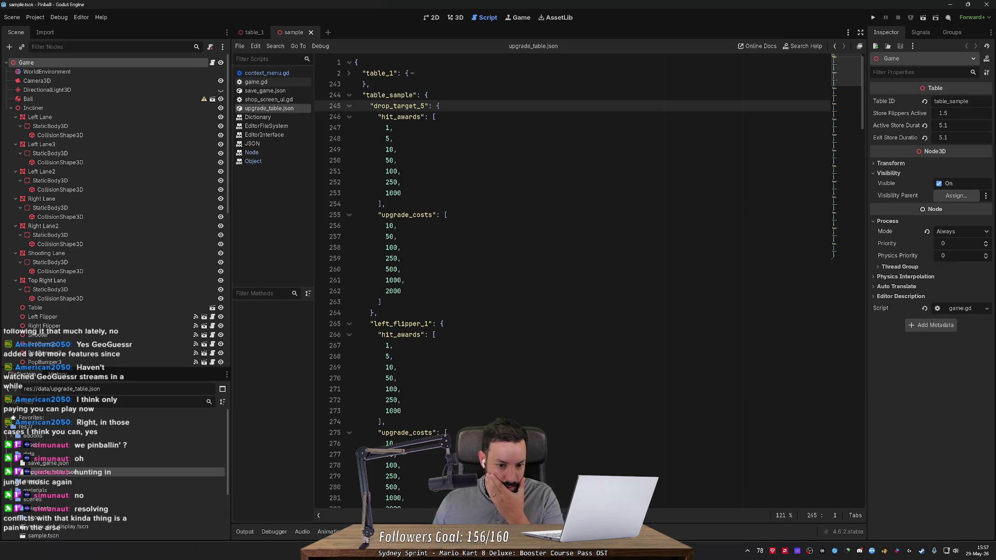
scroll(845, 113, down, 10)
scroll(839, 272, down, 20)
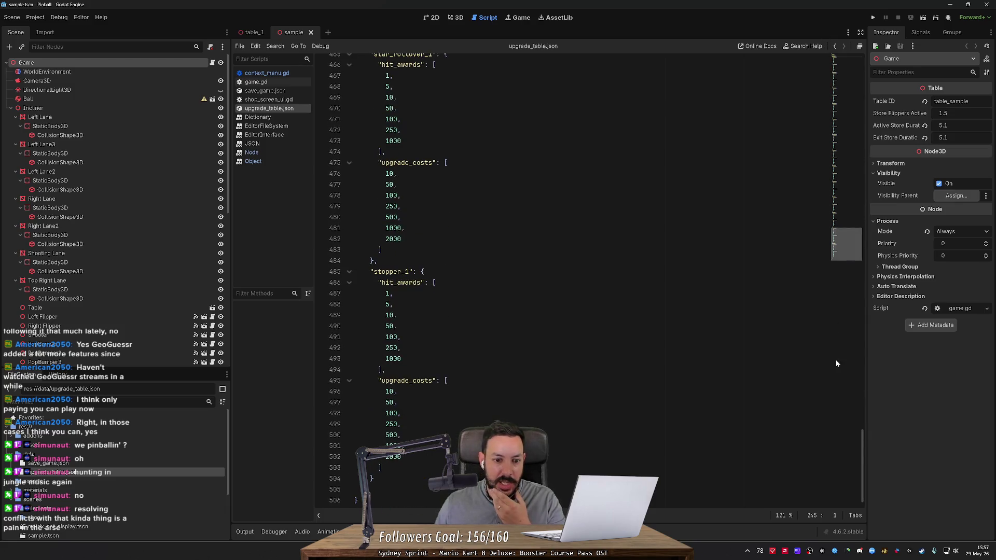
drag(386, 369, 354, 271)
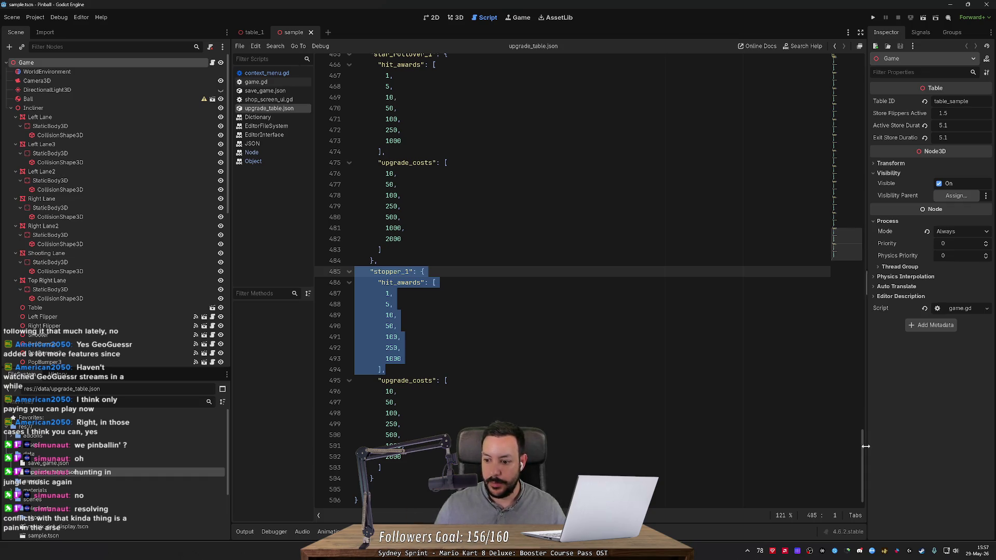
drag(843, 207, 835, 48)
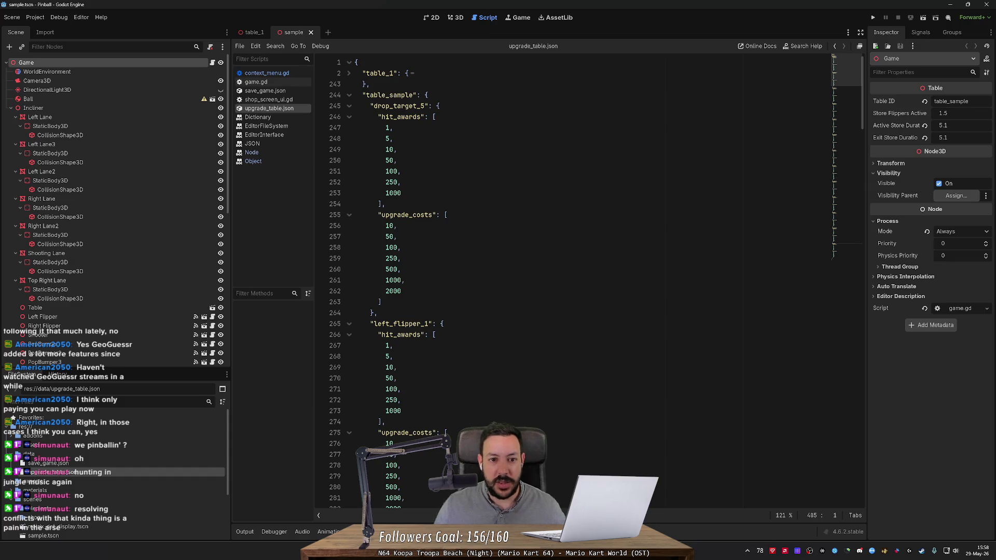
click(349, 95)
- Check the table_1 section, switch to context_menu.gd, and close the sample scene
click(349, 74)
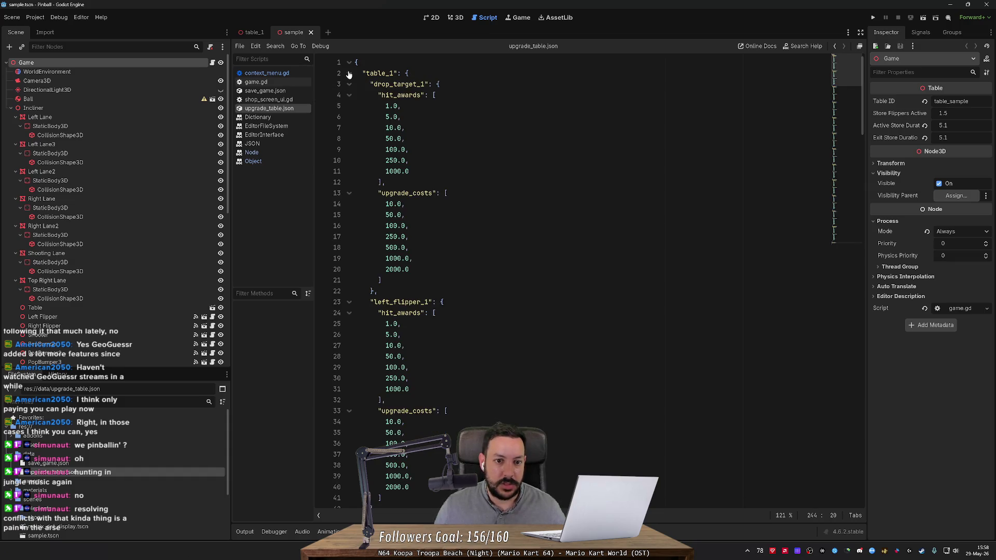
click(349, 74)
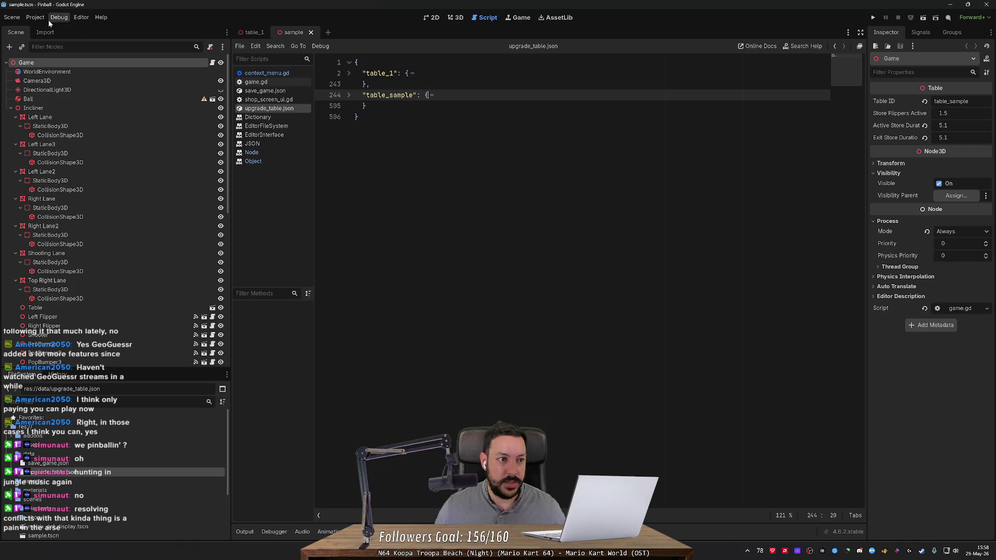
click(280, 73)
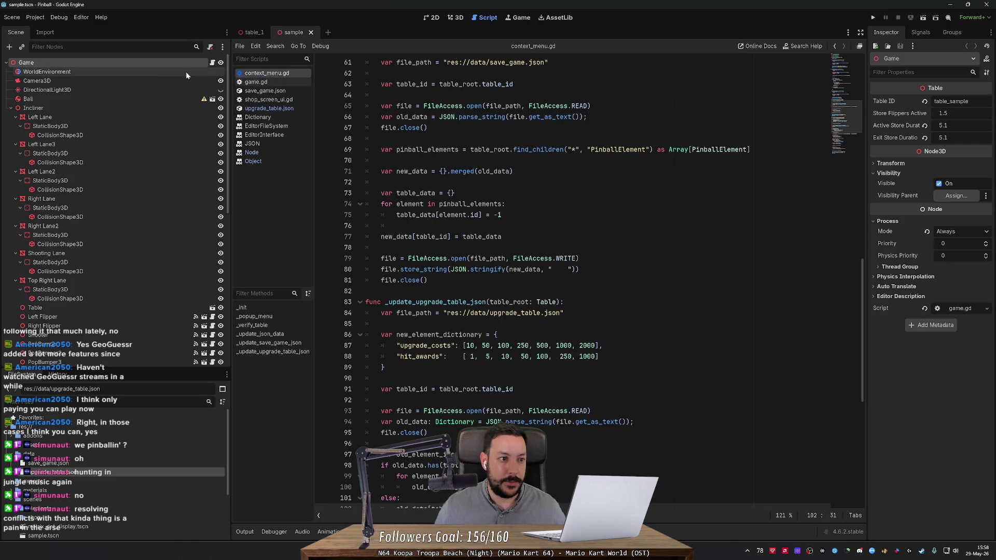
key(ctrl+shift+w)
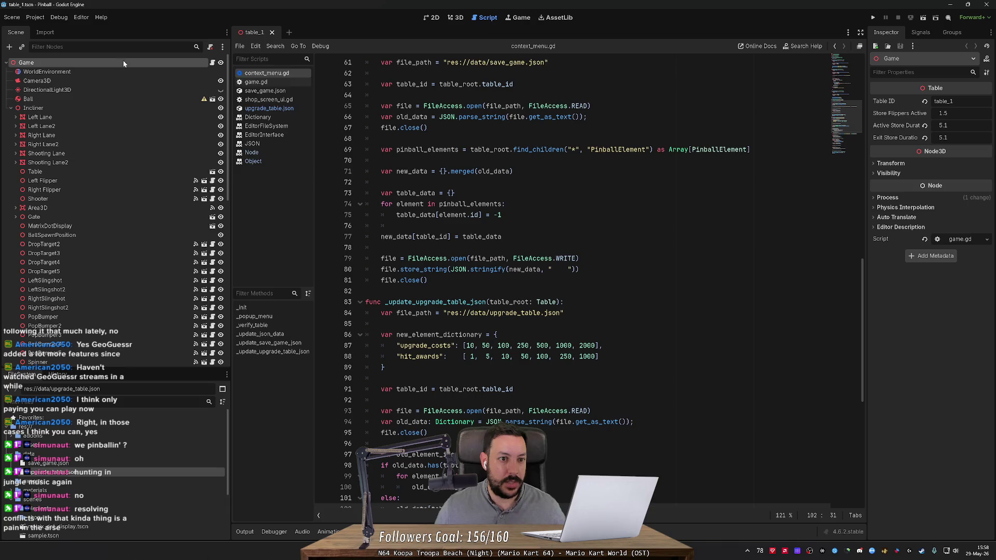
- Run Verify Table on the Game node, then reload the current project
right_click(124, 63)
click(156, 244)
right_click(97, 64)
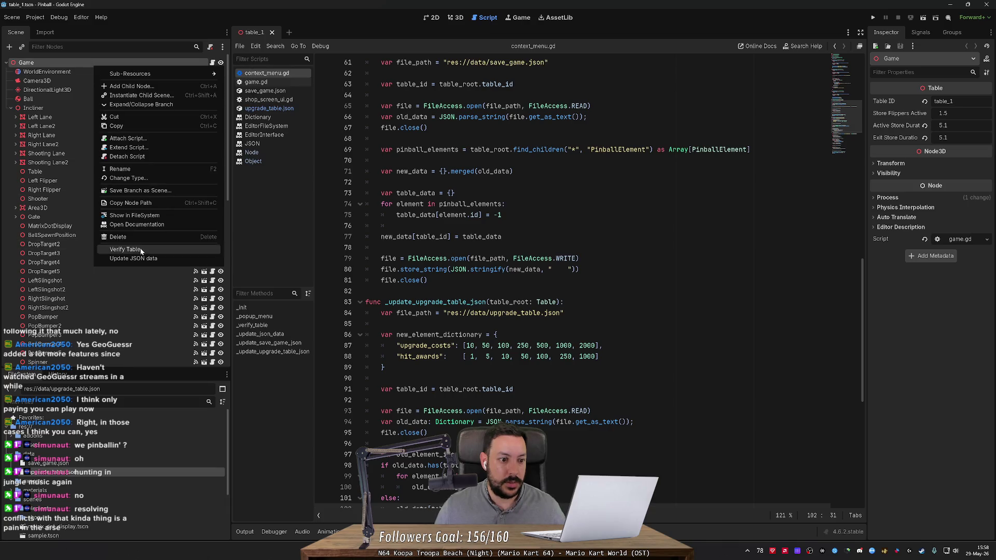
click(140, 249)
click(35, 17)
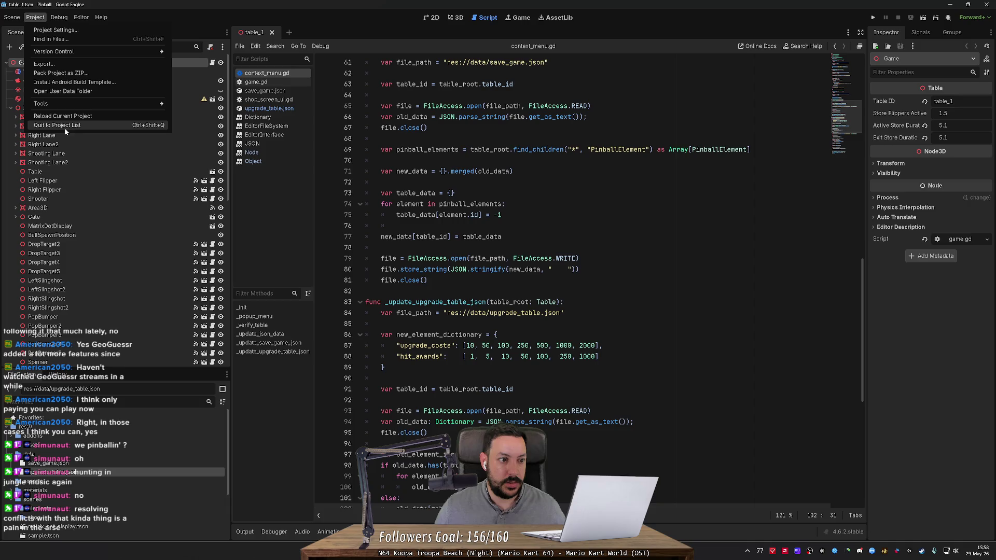
click(73, 116)
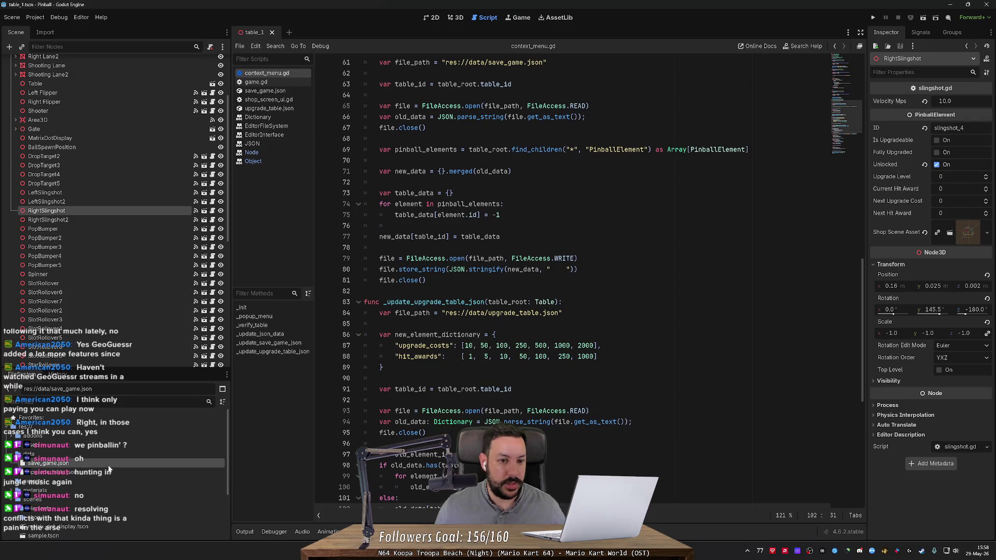
- Open save_game.json and delete the whole table_2 block
double_click(108, 466)
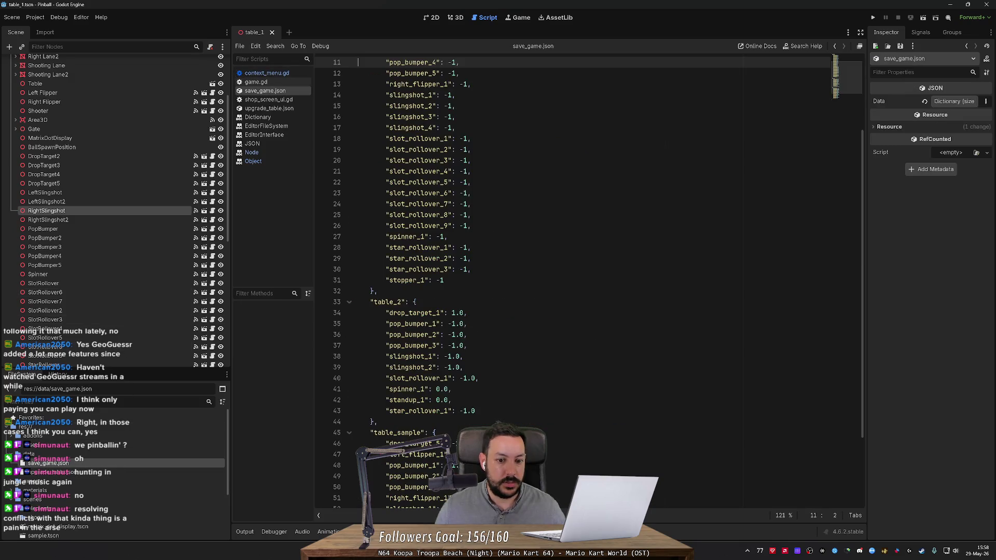
scroll(571, 259, down, 3)
drag(378, 325, 387, 206)
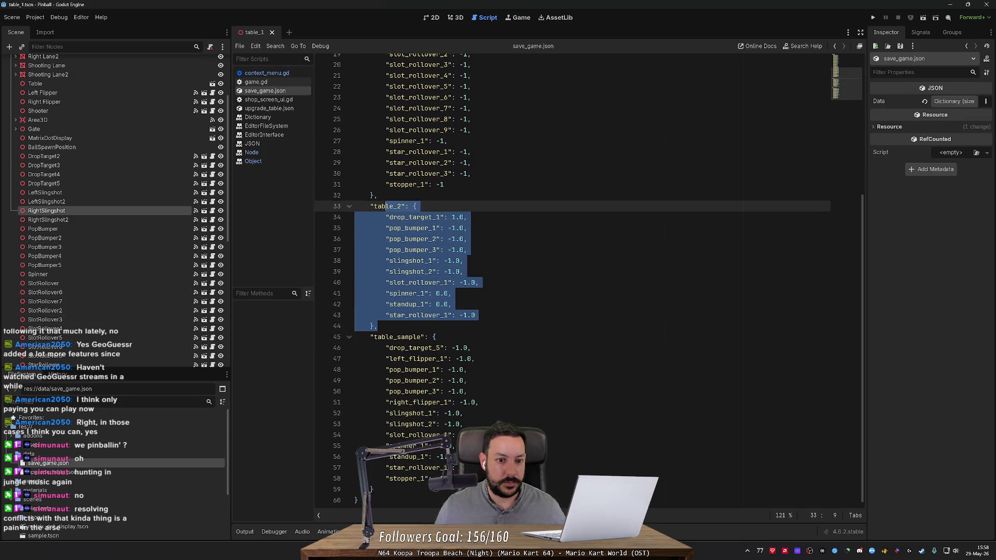
key(BackSpace)
key(BackSpace)
key(BackSpace)
- Review the remaining table_1 entries (lines 3–31) and table_sample entries (lines 34–46)
scroll(571, 260, up, 6)
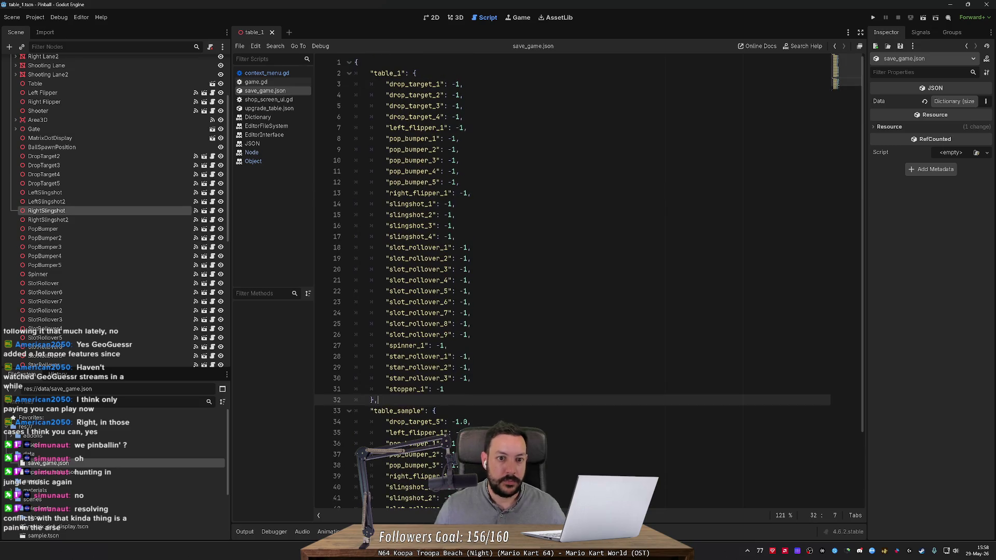
mouse_move(354, 84)
mouse_down()
mouse_move(467, 195)
mouse_move(444, 389)
mouse_up()
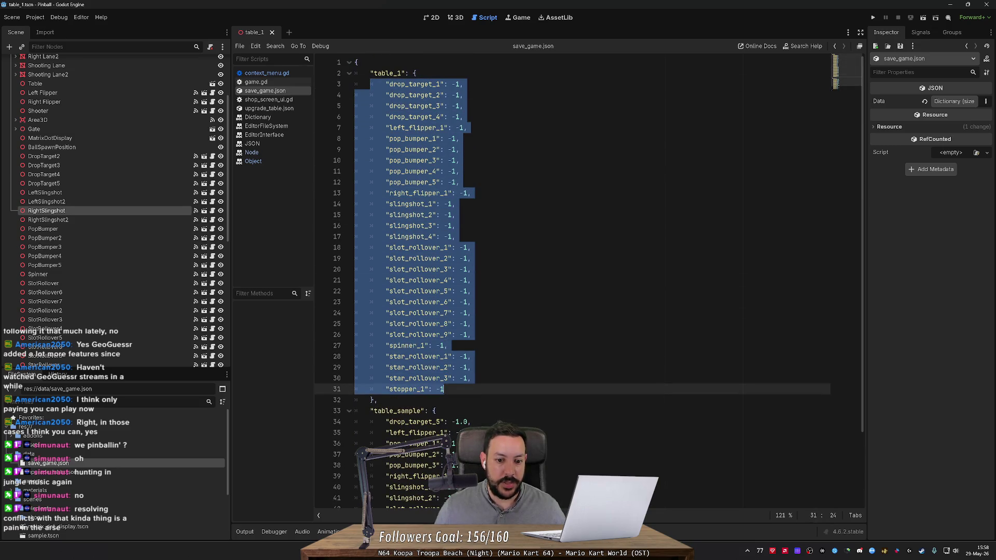
scroll(571, 280, down, 2)
scroll(571, 207, down, 2)
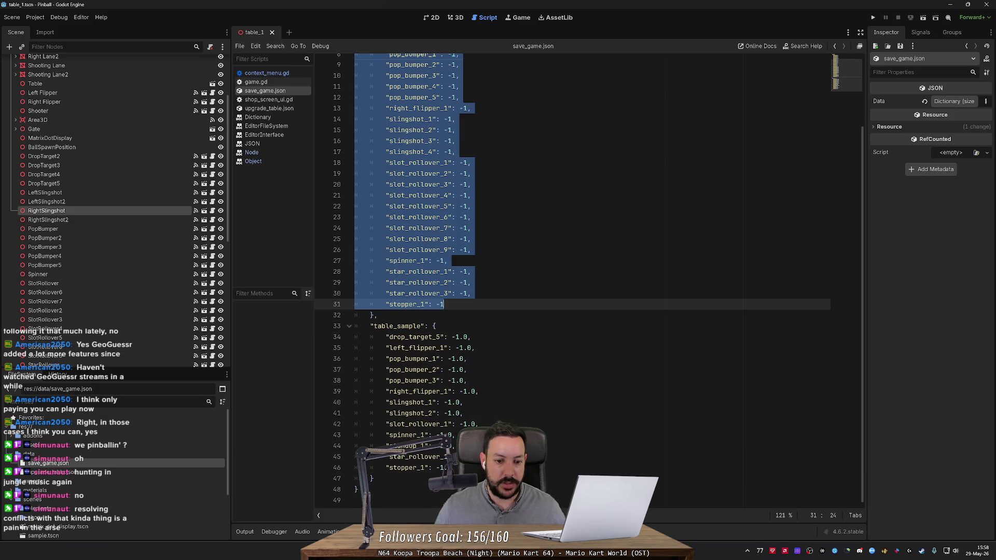
mouse_move(354, 336)
mouse_down()
mouse_move(457, 402)
mouse_move(451, 435)
mouse_move(354, 337)
mouse_up()
click(452, 434)
scroll(114, 466, down, 2)
- Compare against table_1 in upgrade_table.json, then return to save_game.json
double_click(52, 441)
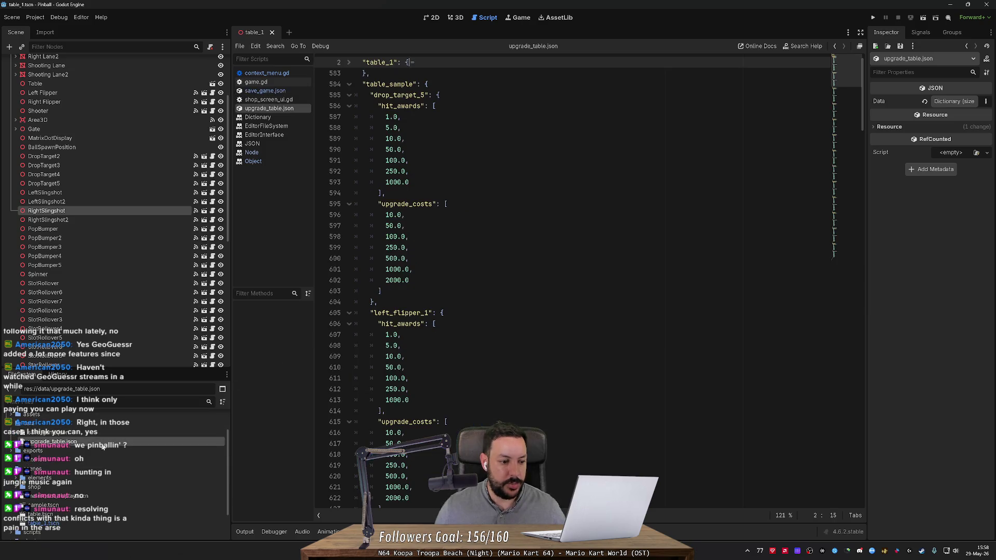
click(349, 73)
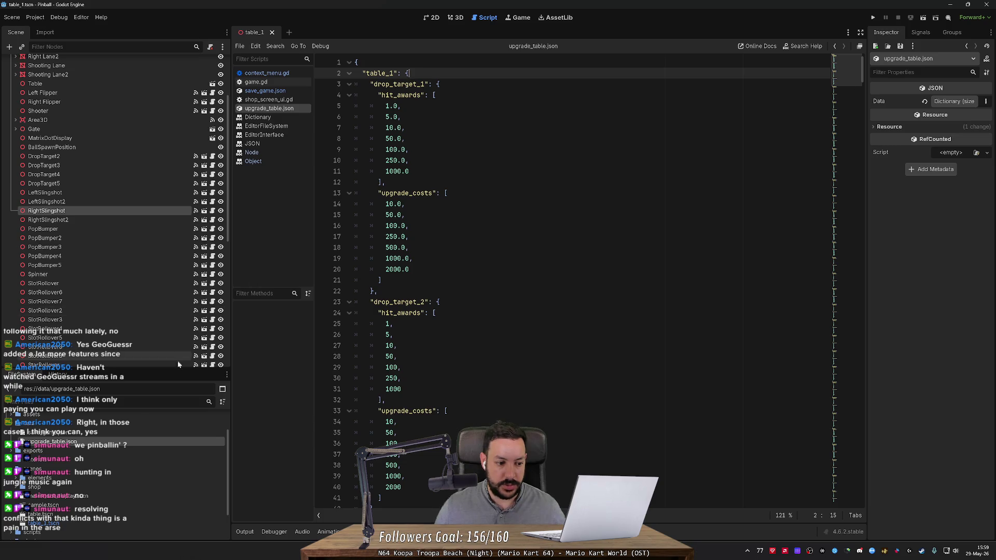
double_click(130, 431)
scroll(589, 280, up, 3)
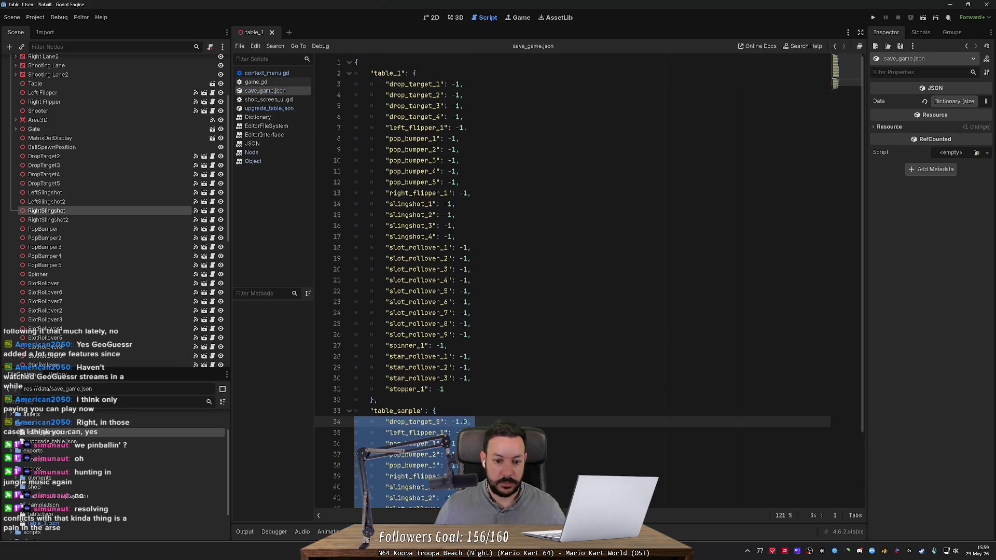
click(462, 171)
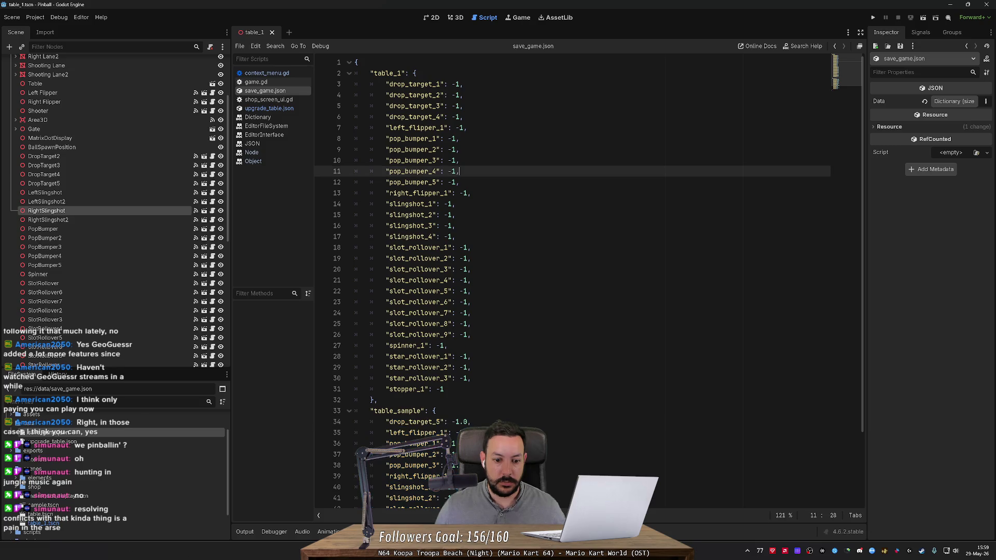
scroll(589, 280, down, 3)
scroll(589, 280, up, 3)
- Replace every table_1 value -1 with 0 on lines 3–31, save save_game.json, and run the project
double_click(455, 84)
key(ctrl+d)
key(ctrl+d)
key(ctrl+d)
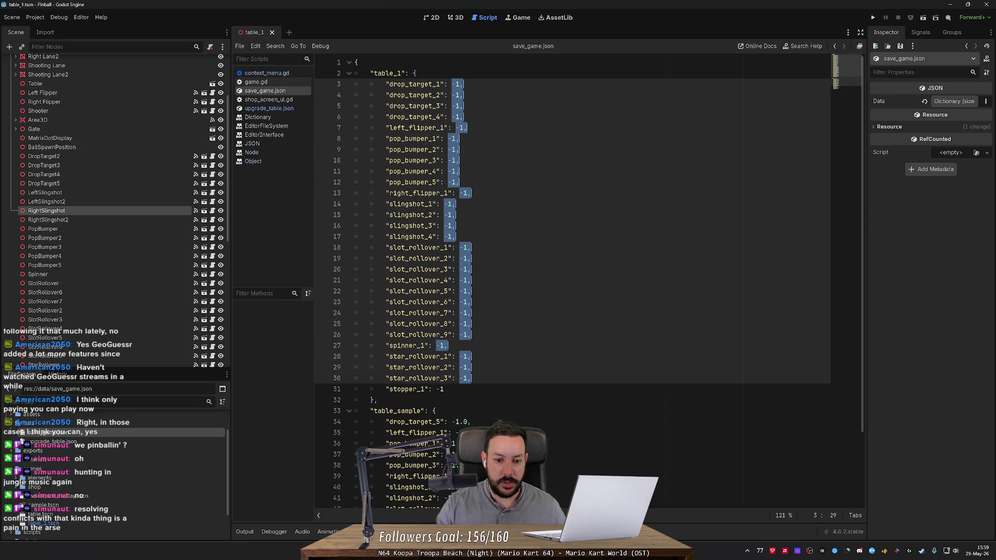
text(0,)
click(444, 389)
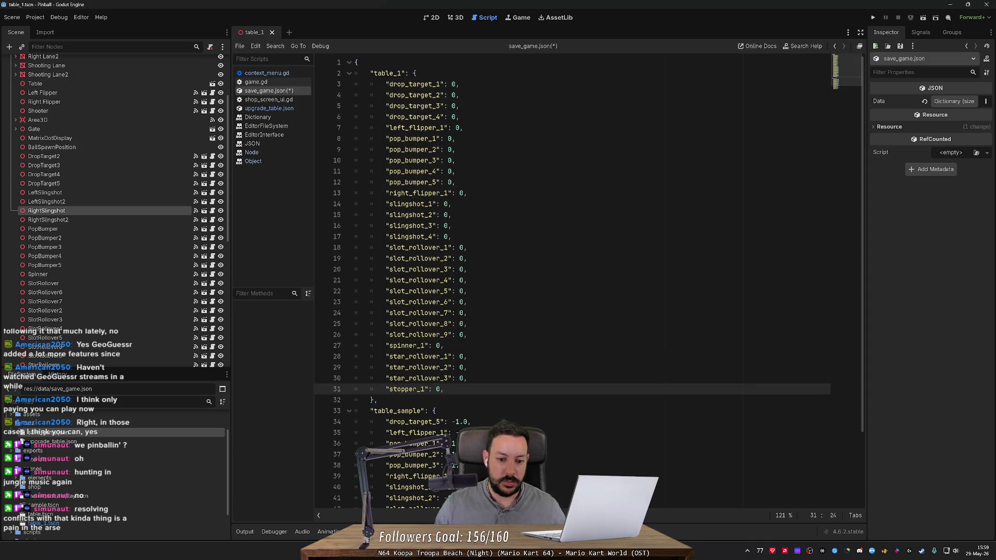
key(ctrl+s)
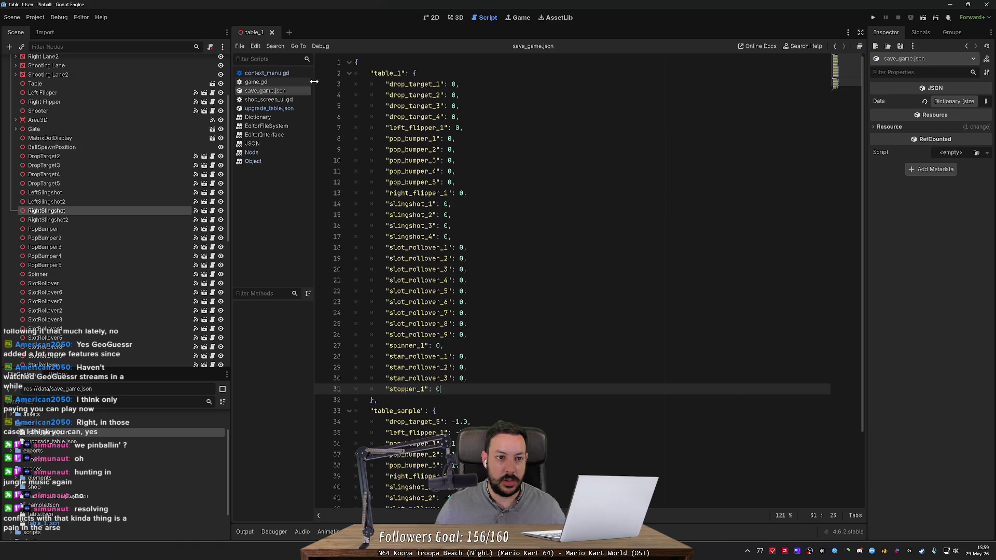
click(872, 17)
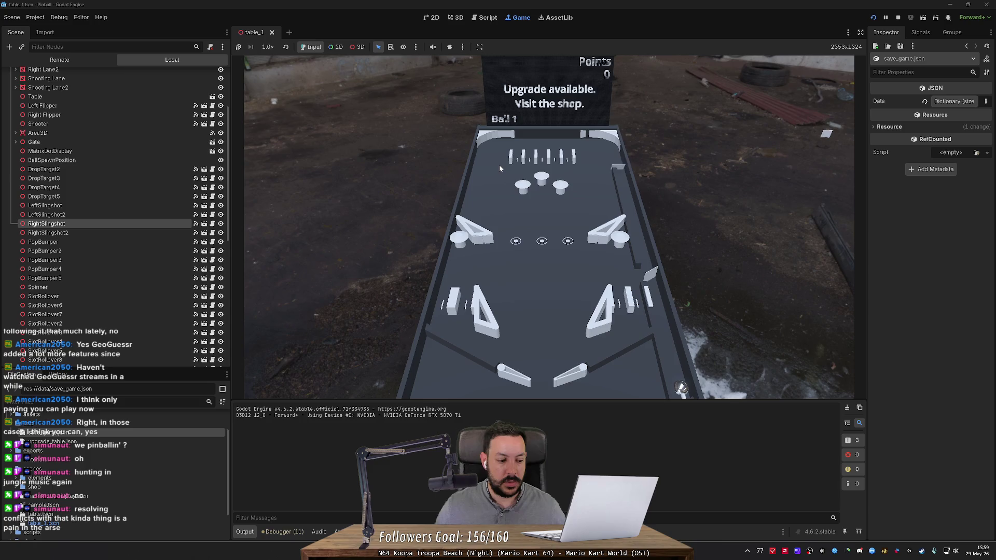
- Launch a ball, then run Verify Table on the Game node to check for duplicate elements
key(space)
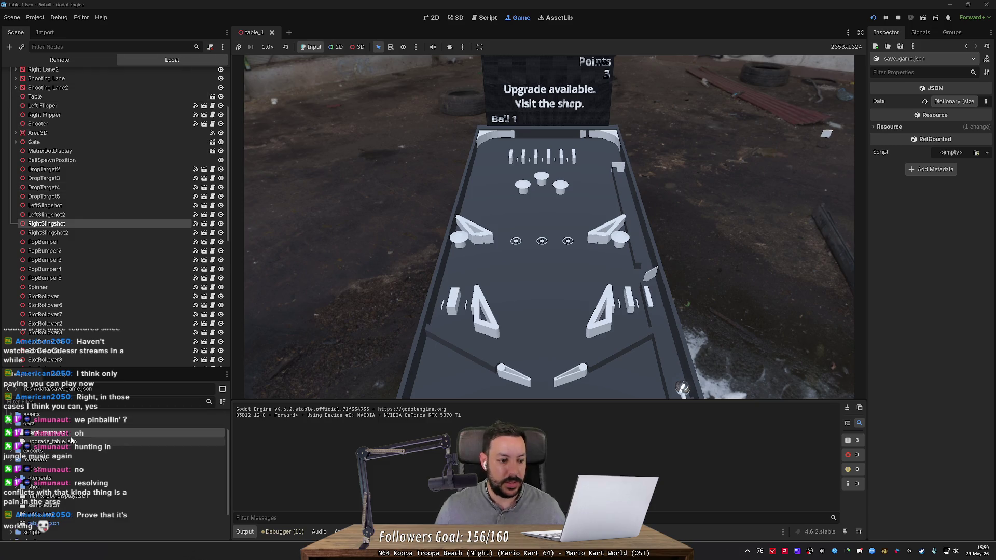
double_click(50, 432)
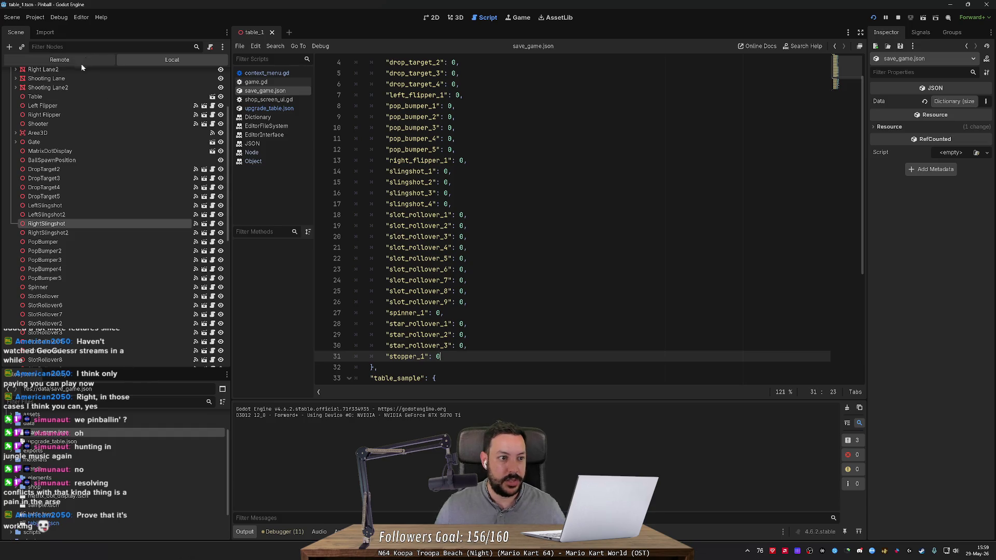
scroll(83, 83, up, 5)
right_click(89, 75)
click(136, 259)
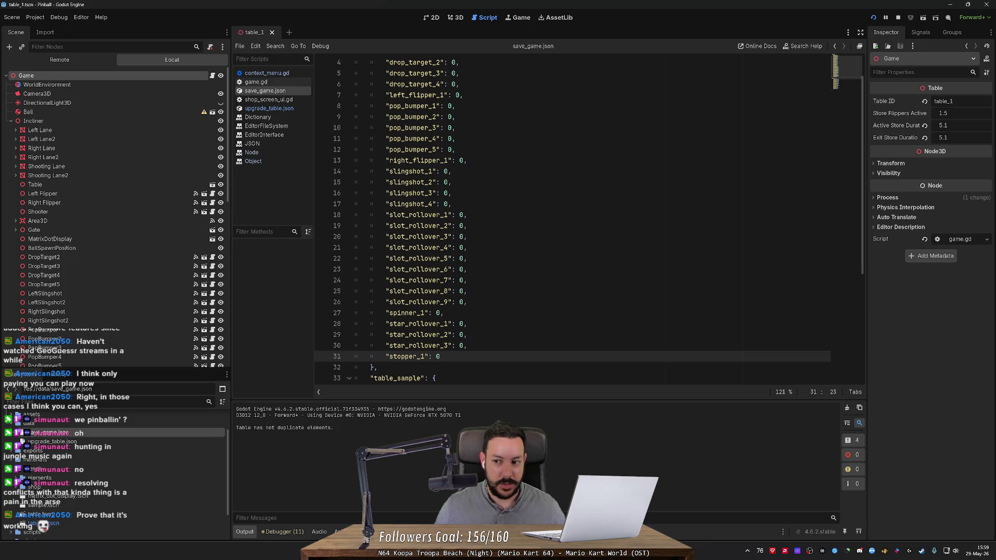
scroll(166, 328, down, 10)
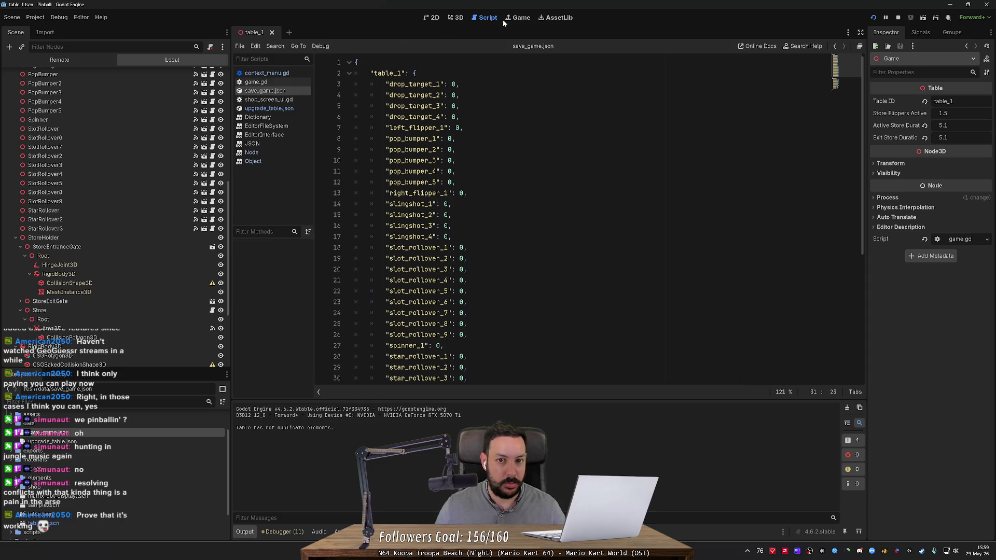
- Inspect SlotRollover3 in the running game's Remote scene tree, then restart and stop the game
click(519, 18)
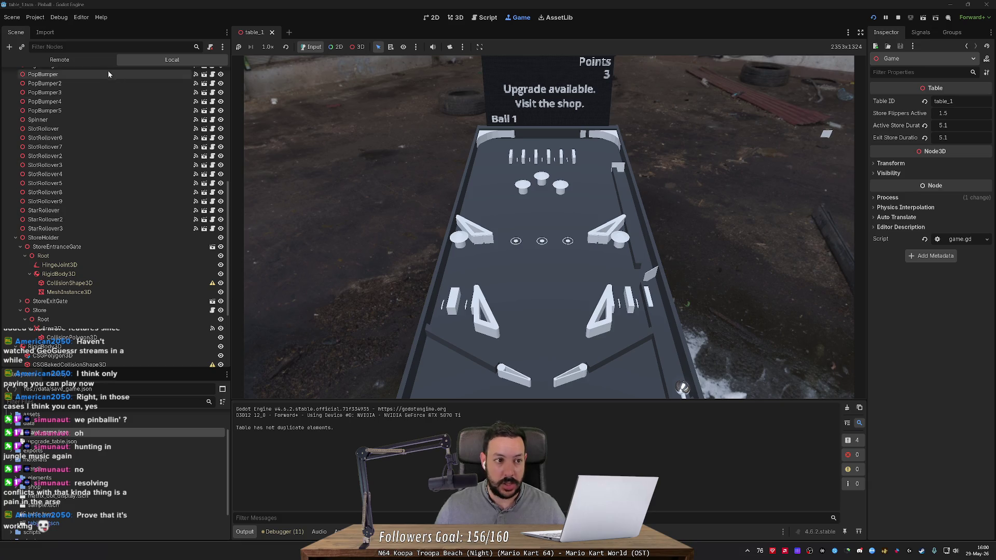
click(94, 60)
click(11, 94)
click(16, 139)
scroll(78, 287, down, 5)
click(74, 294)
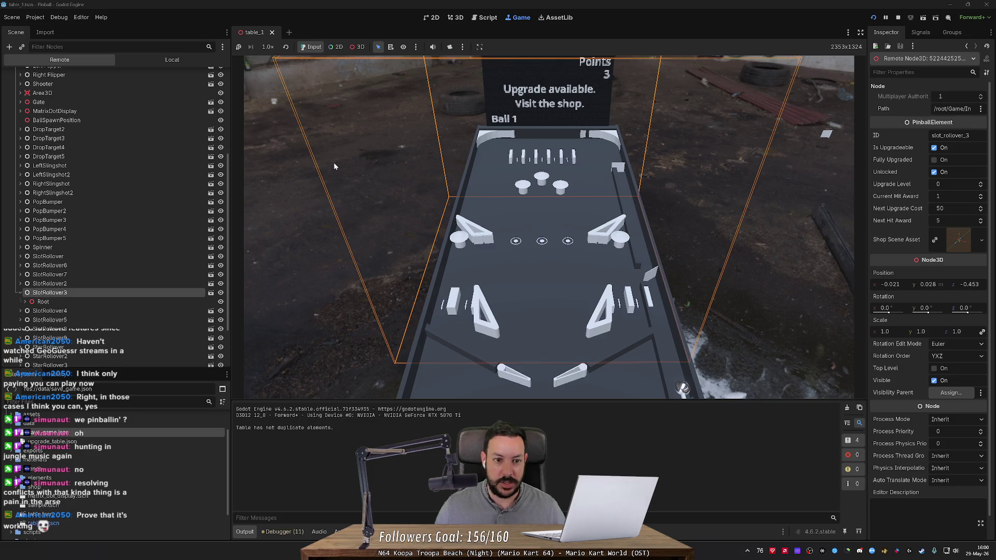
click(874, 18)
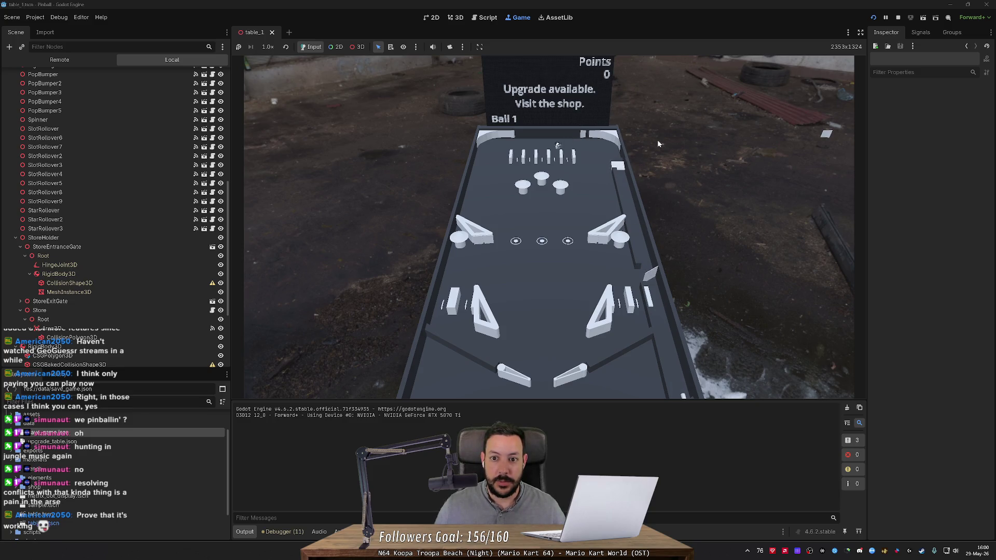
click(898, 17)
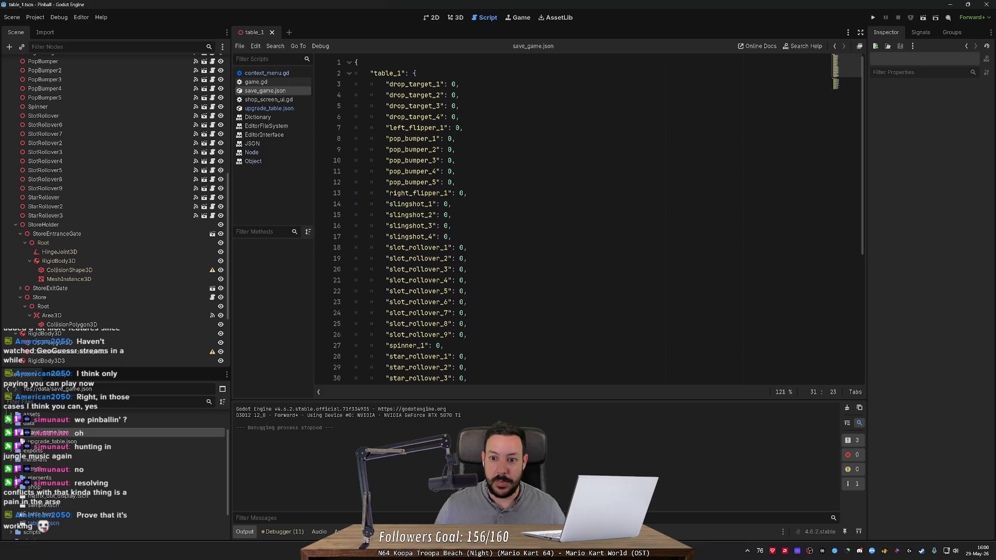
click(456, 17)
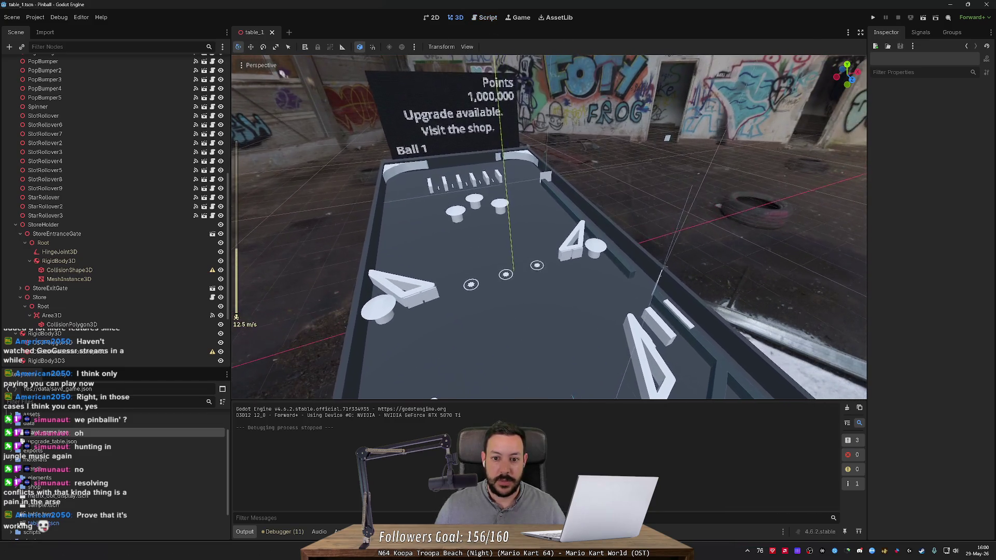
click(549, 177)
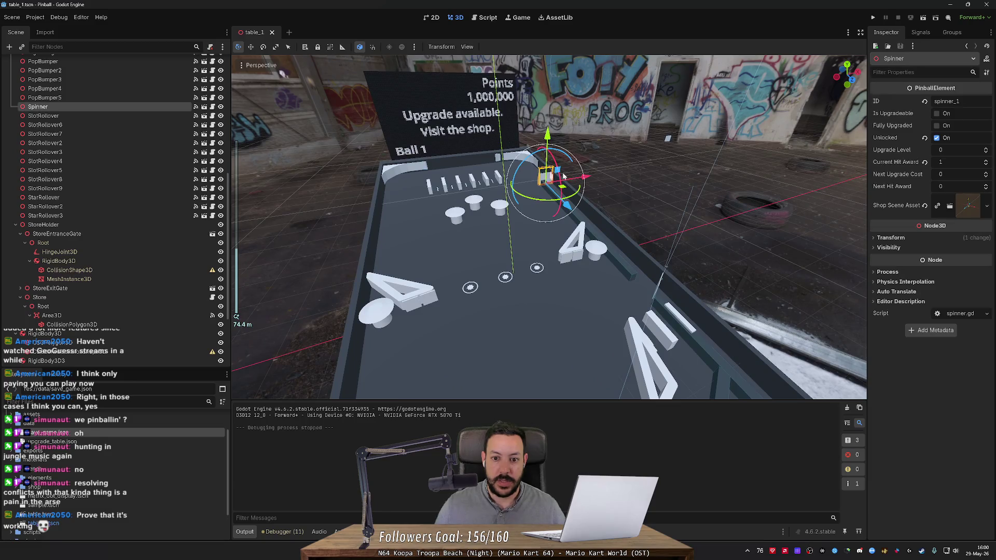
click(921, 32)
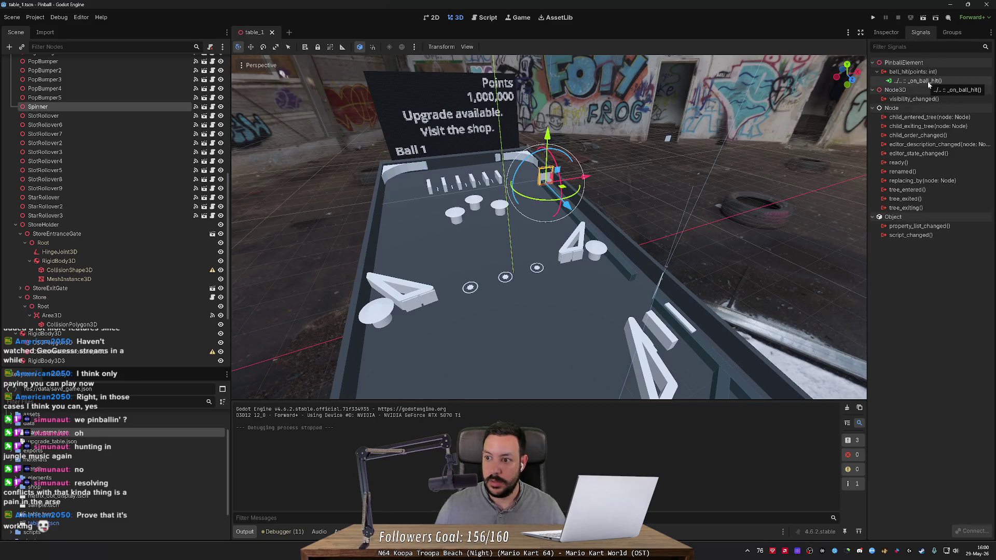
scroll(548, 227, up, 3)
key(w)
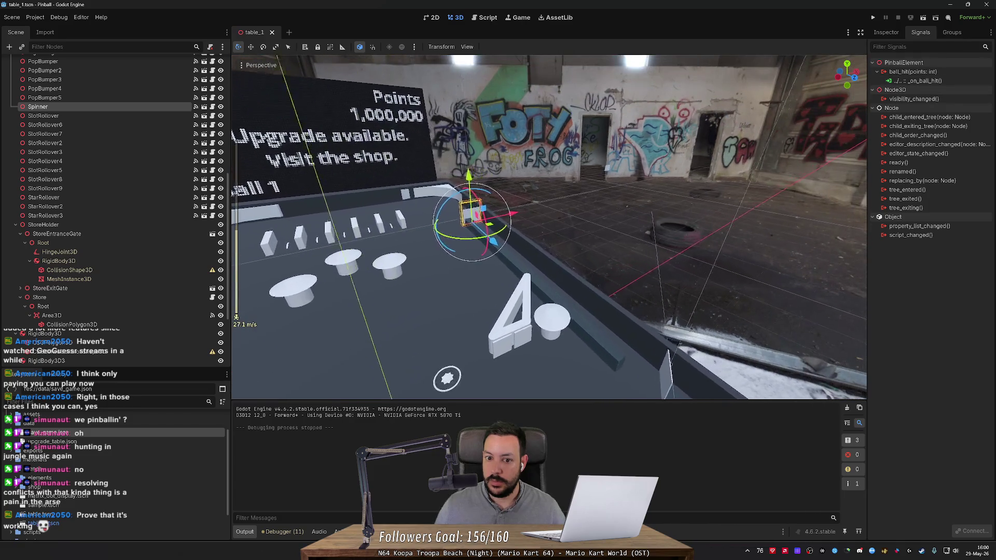
key(w)
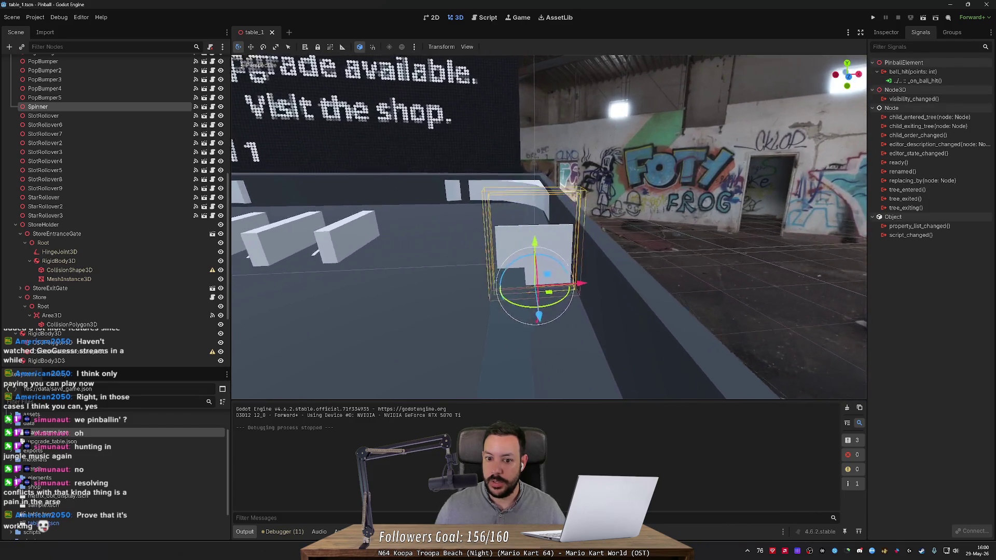
key(w)
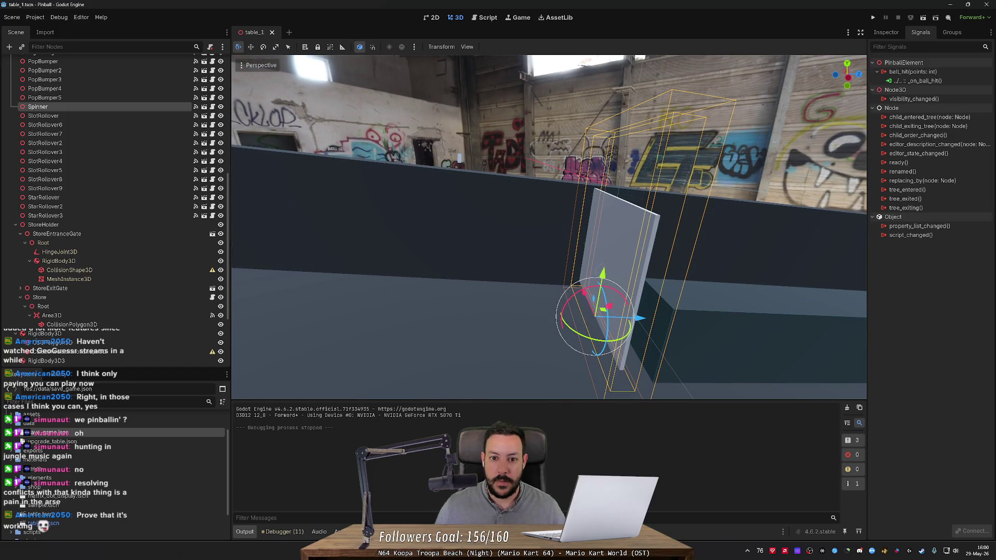
key(s)
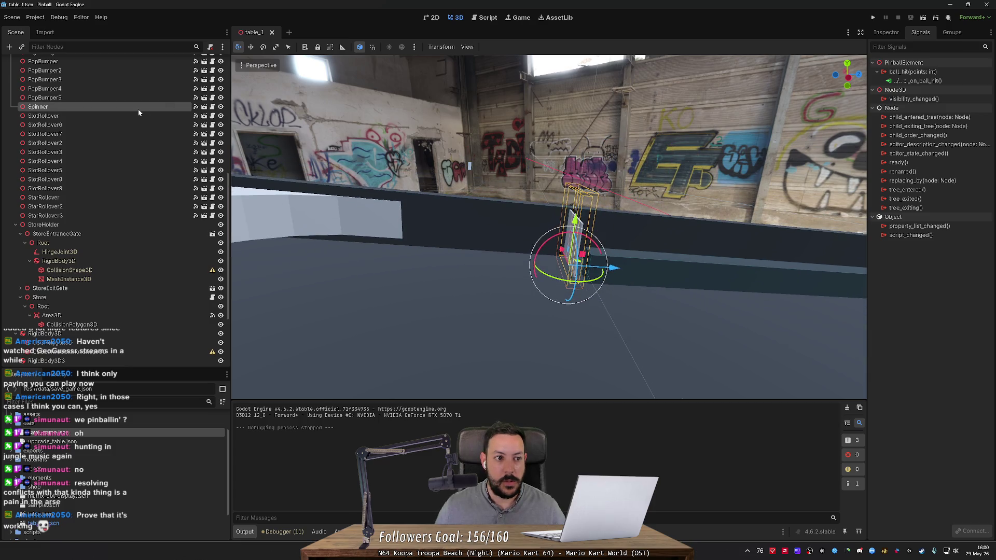
click(887, 32)
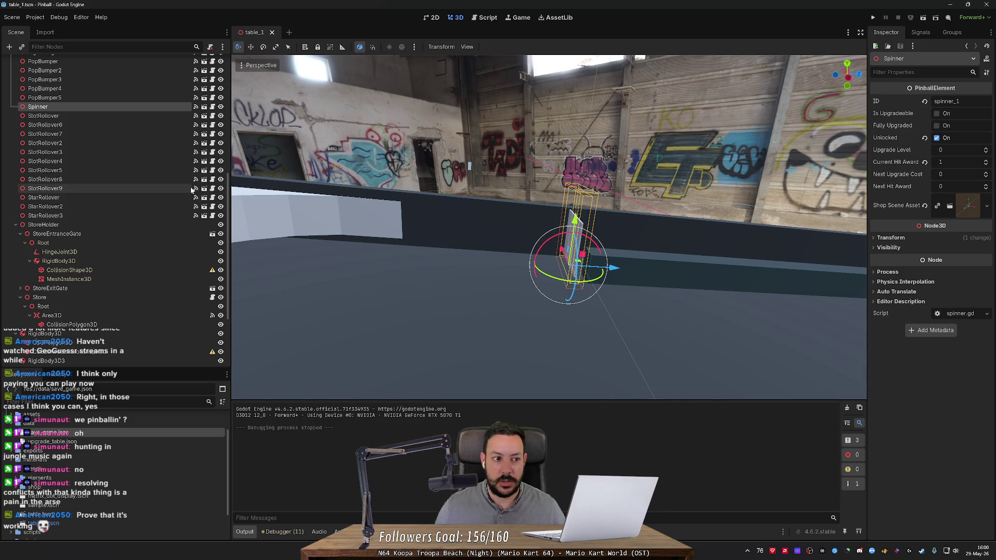
click(164, 168)
click(164, 116)
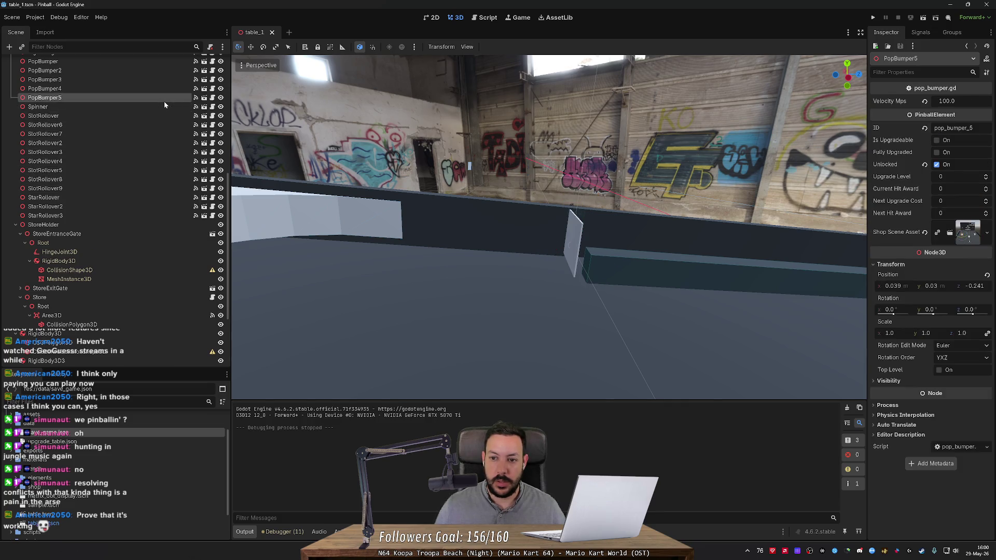
- Turn off the Spinner's Unlocked property
click(162, 106)
scroll(161, 103, up, 3)
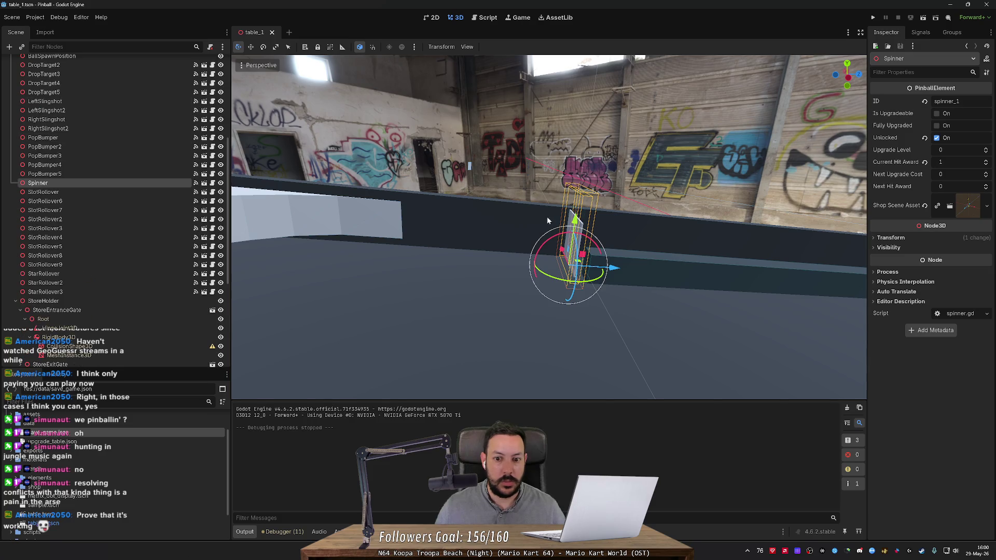
click(936, 137)
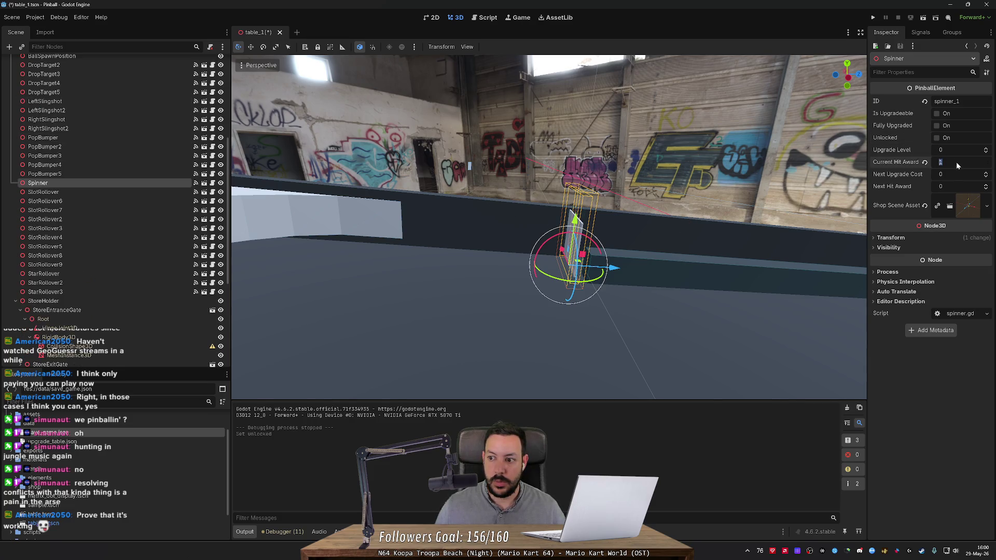
key(Return)
- Select the 26 scoring elements from DropTarget2 and reset their seven upgrade, unlock and award fields
click(79, 137)
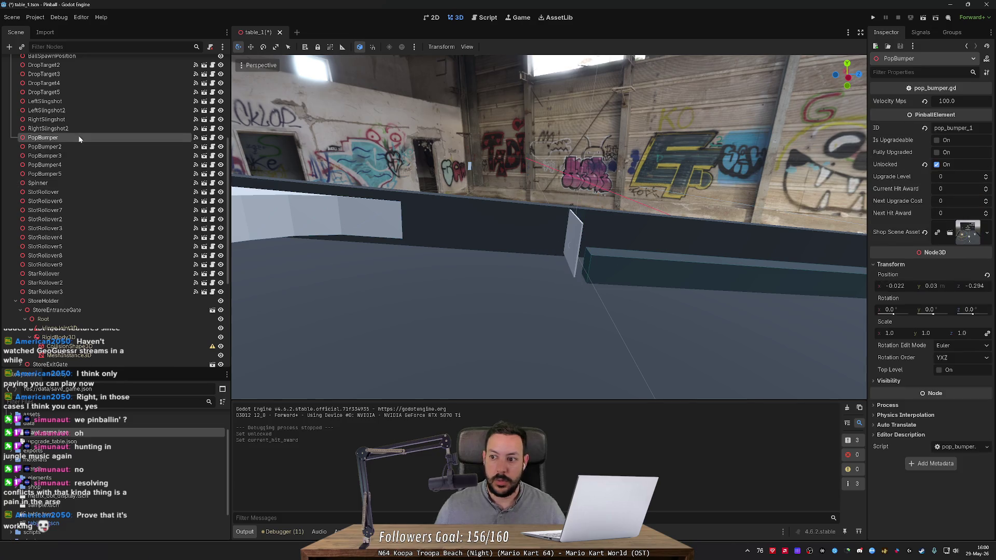
key(Down)
key(Down)
key(Down)
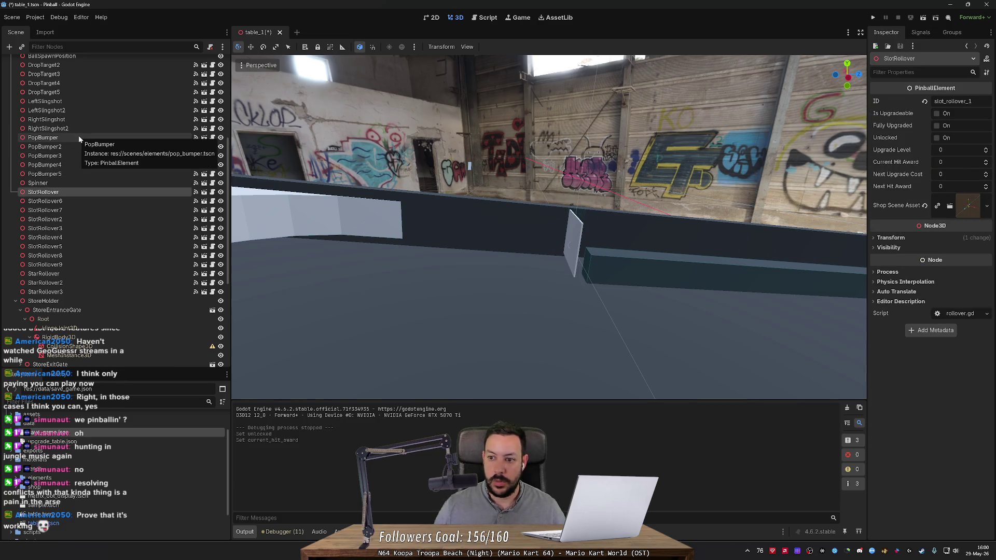
key(Down)
key(Down)
key(Down)
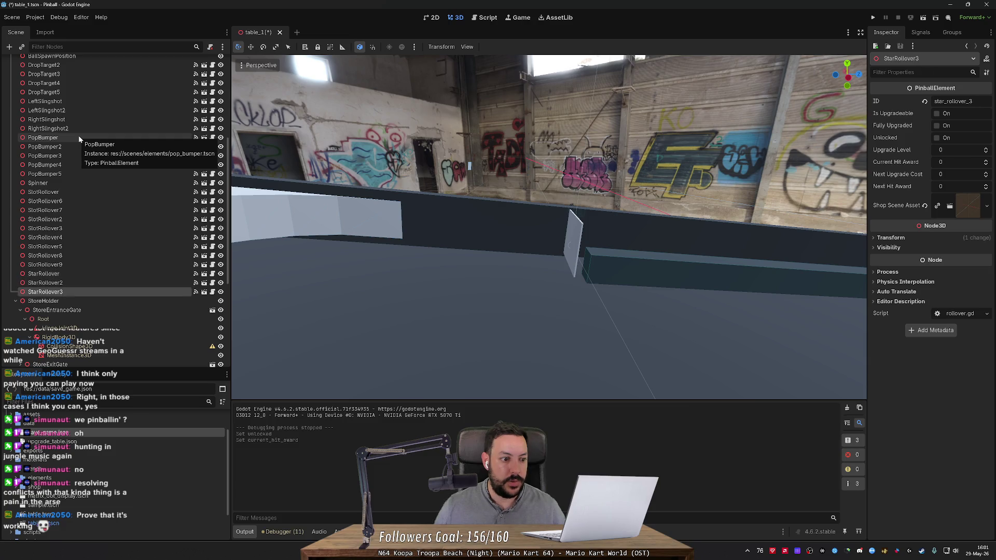
scroll(74, 176, up, 5)
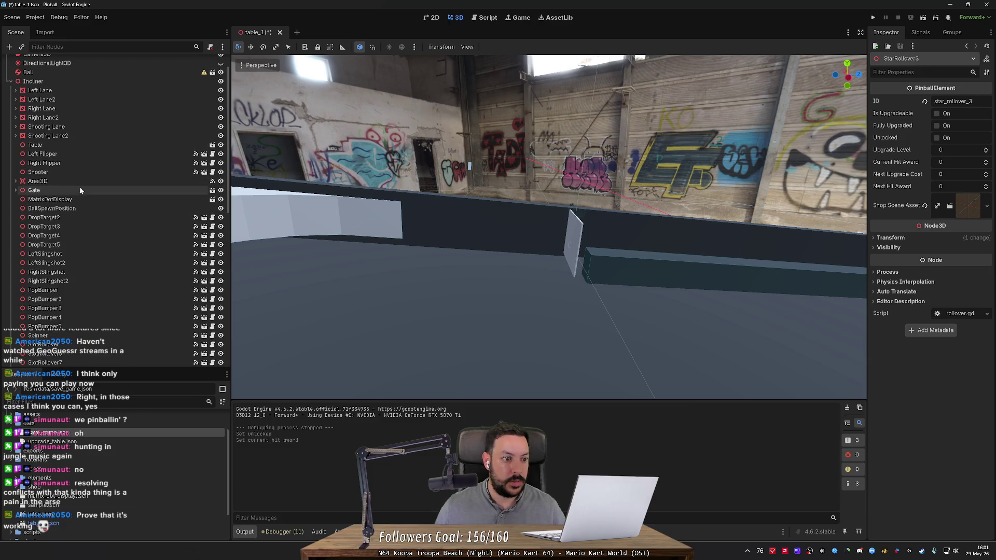
shift+click(81, 218)
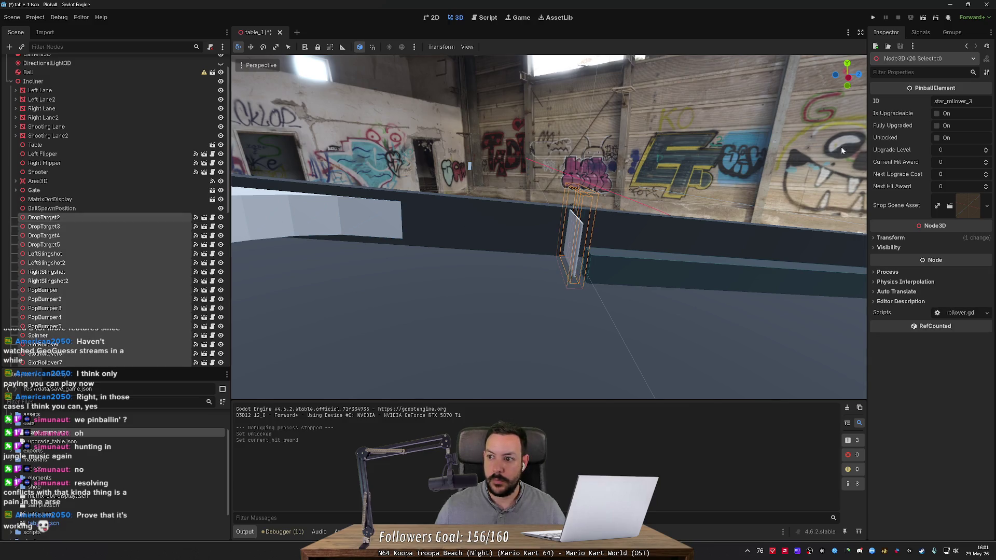
click(935, 114)
click(936, 125)
click(937, 138)
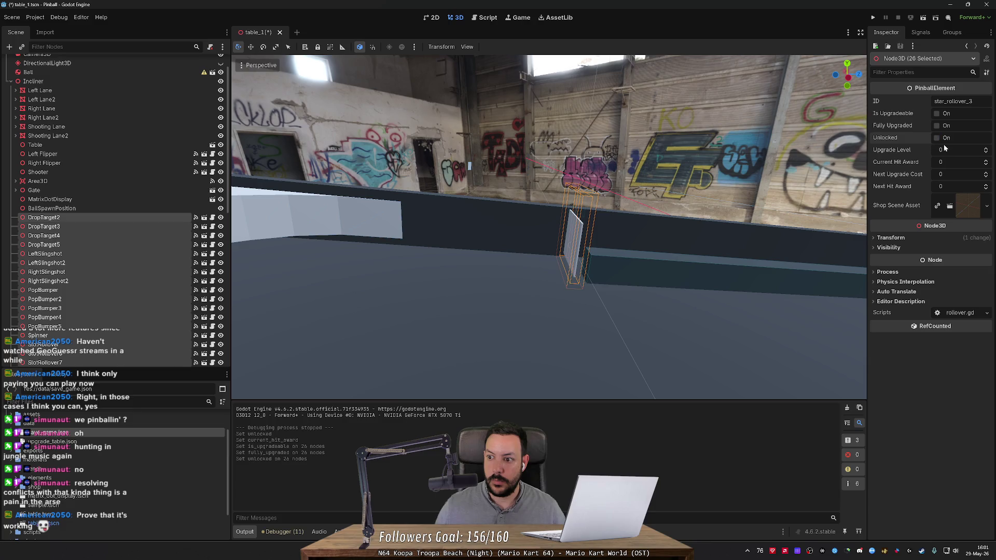
click(984, 151)
click(986, 163)
click(986, 176)
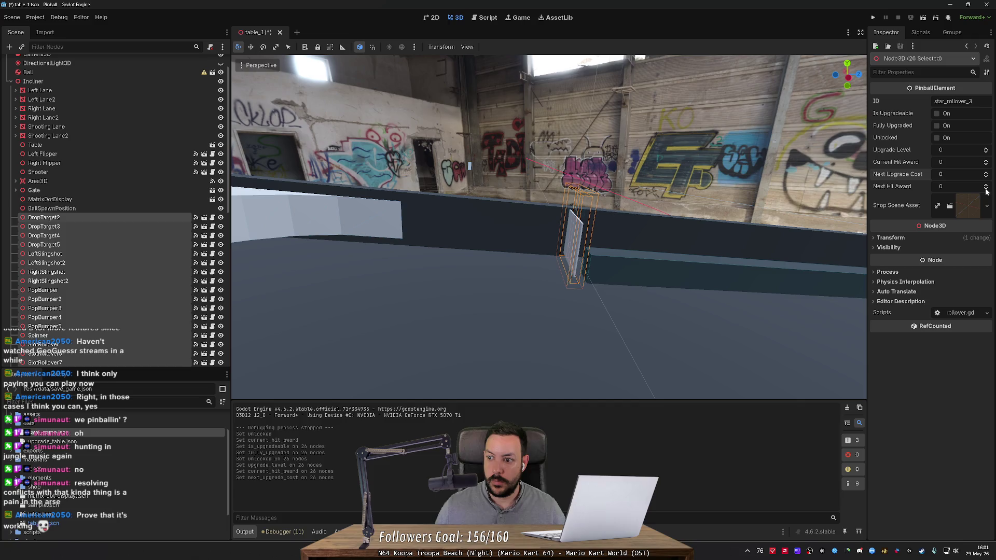
click(986, 188)
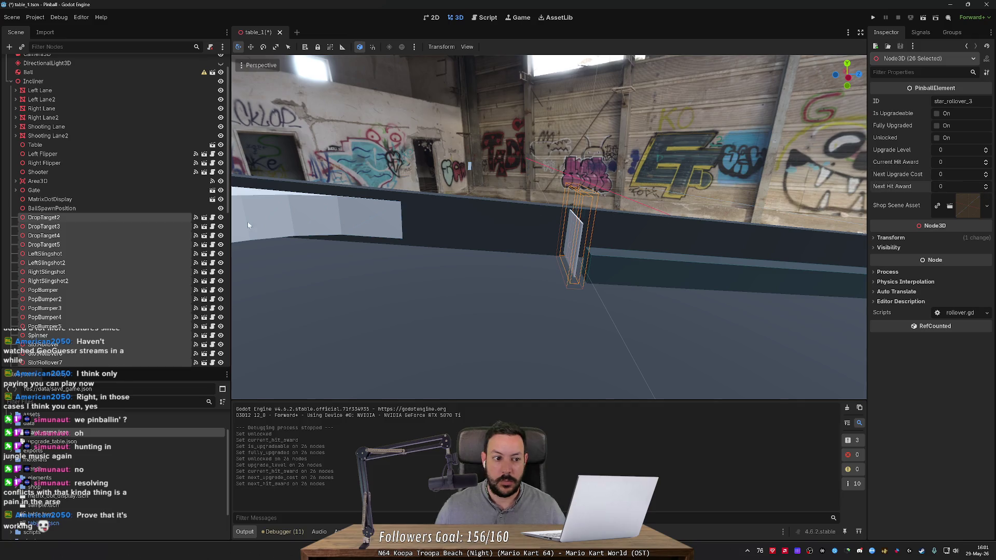
- Narrow the selection to a single element, save the table scene, and run the game
click(171, 218)
key(Down)
key(Down)
key(Down)
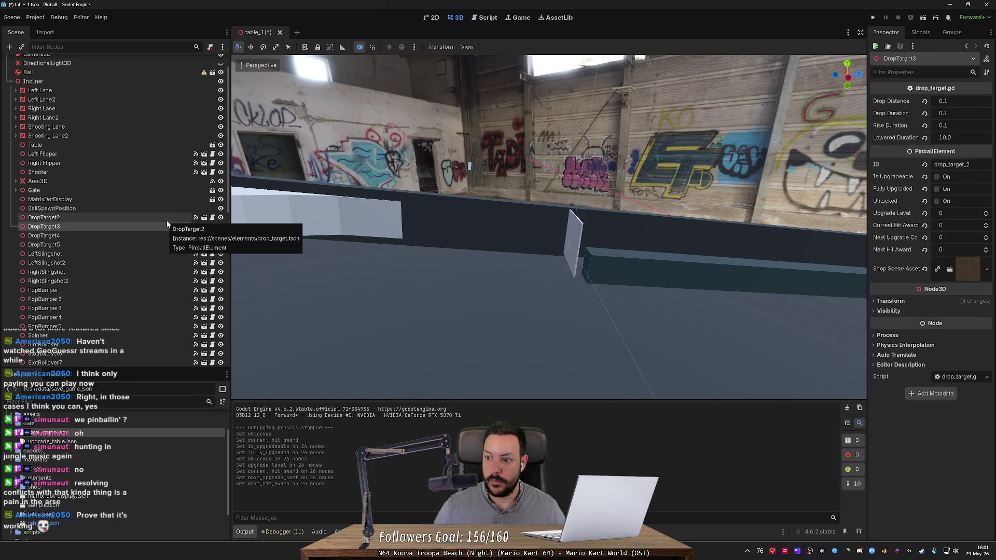
key(ctrl+s)
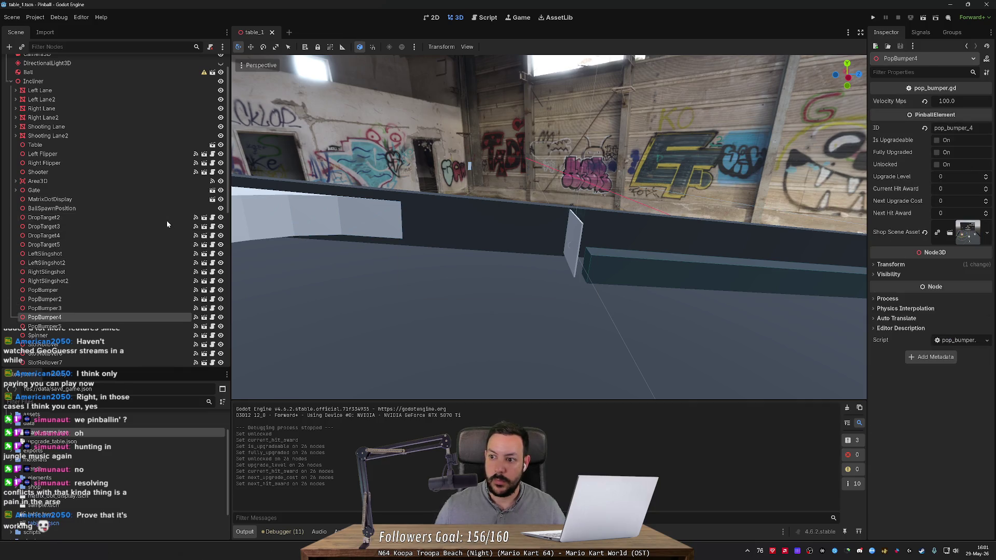
click(873, 18)
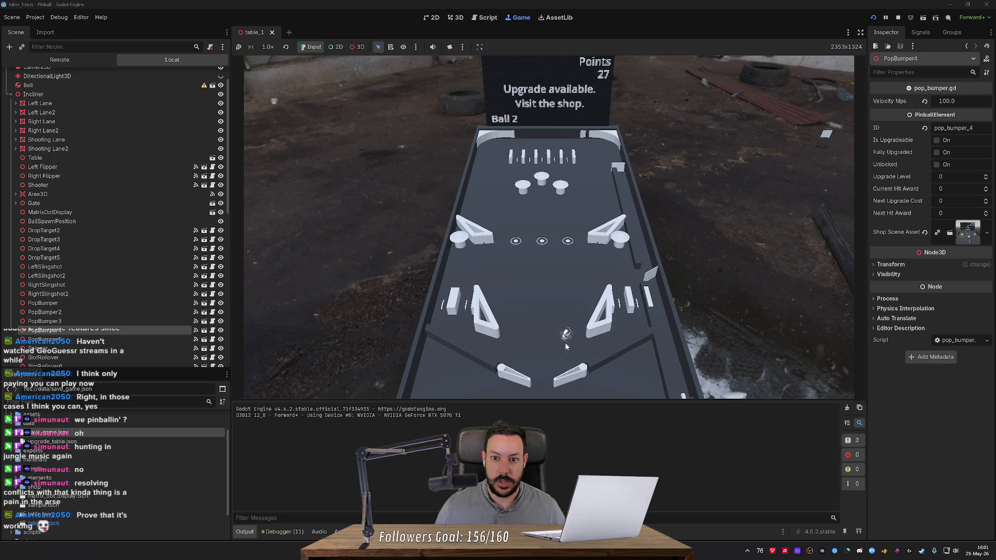
- Flip the left flipper, stop the game, and start it again
key(Left)
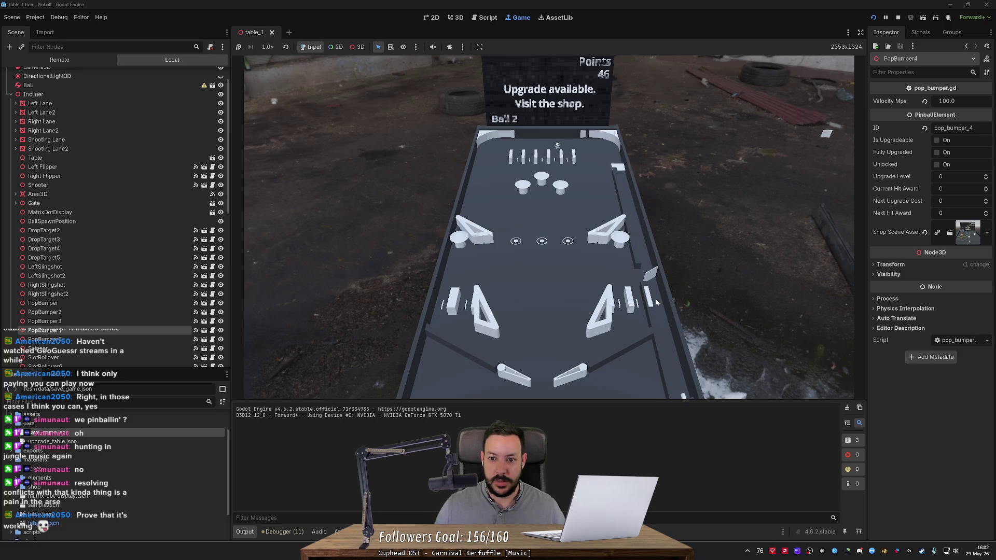
click(899, 17)
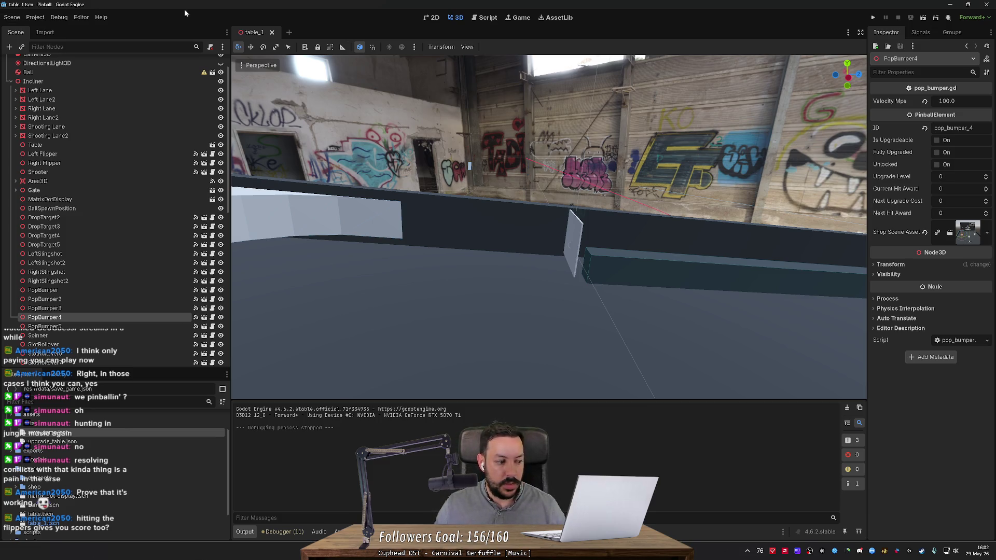
click(874, 18)
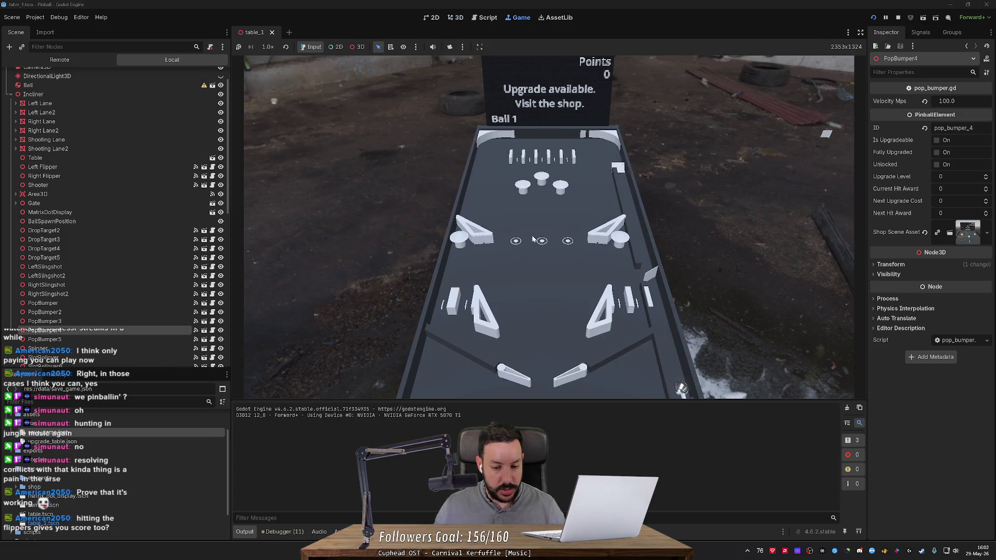
- Play the ball with both flippers, launch the next ball, then stop the game at 36 points
key(Left)
key(Left)
key(Left)
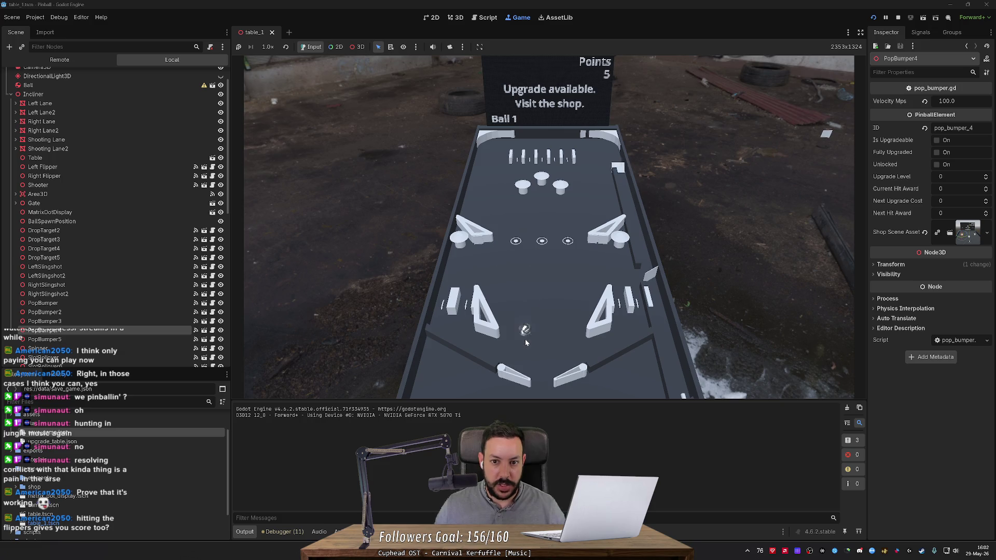
key(Left)
key(Left)
key(Left)
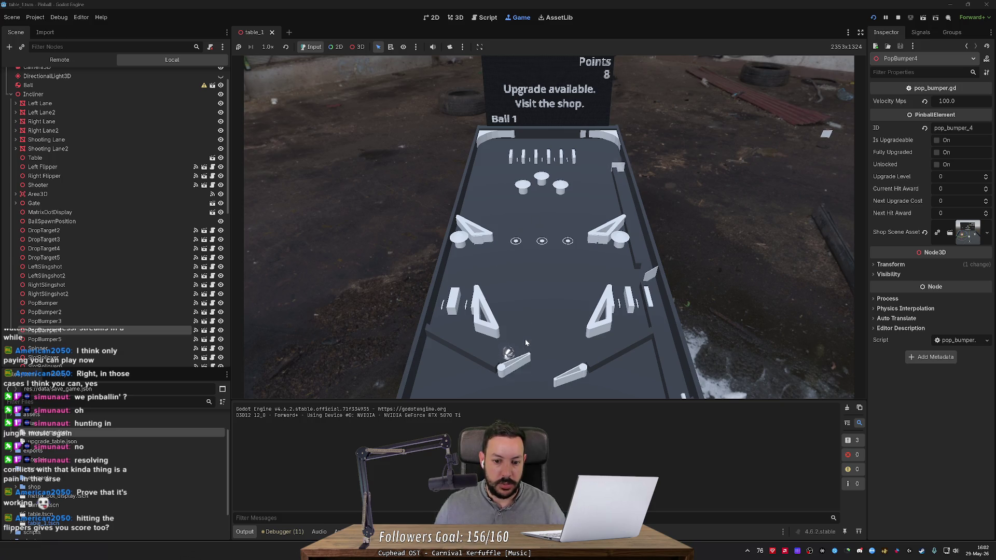
key(Left)
key(Left)
key(Left)
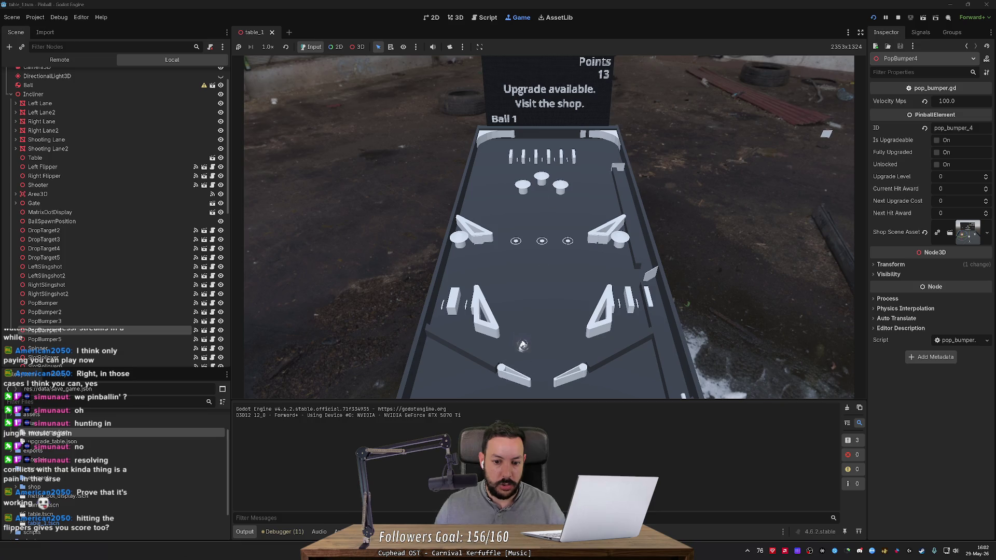
key(Left)
key(Left)
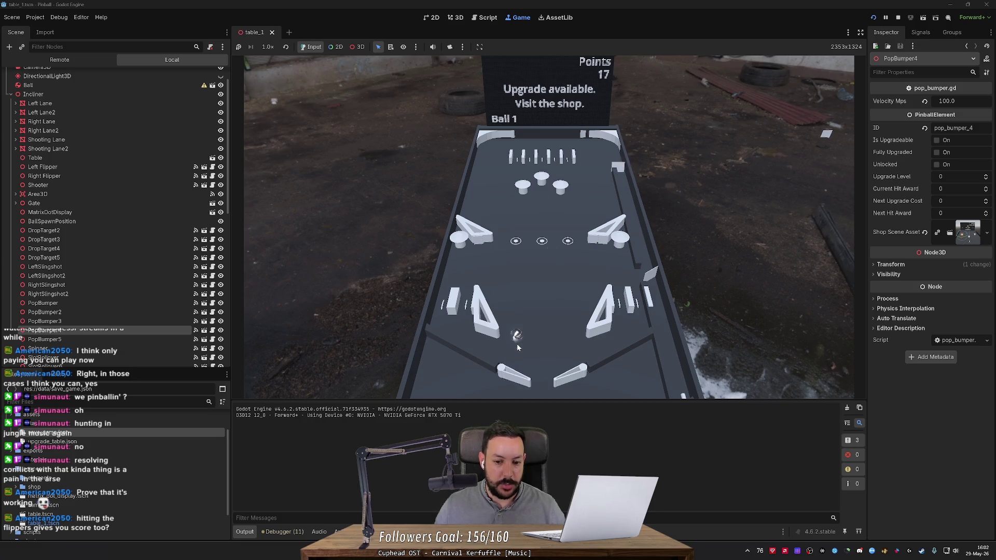
key(Right)
key(Right)
key(Left)
key(Right)
key(Right)
key(Right)
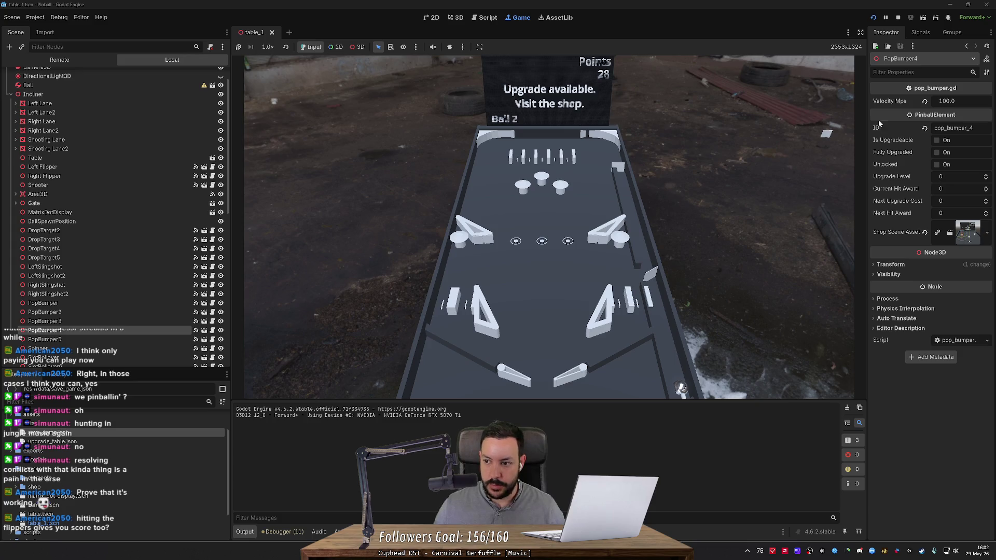
key(space)
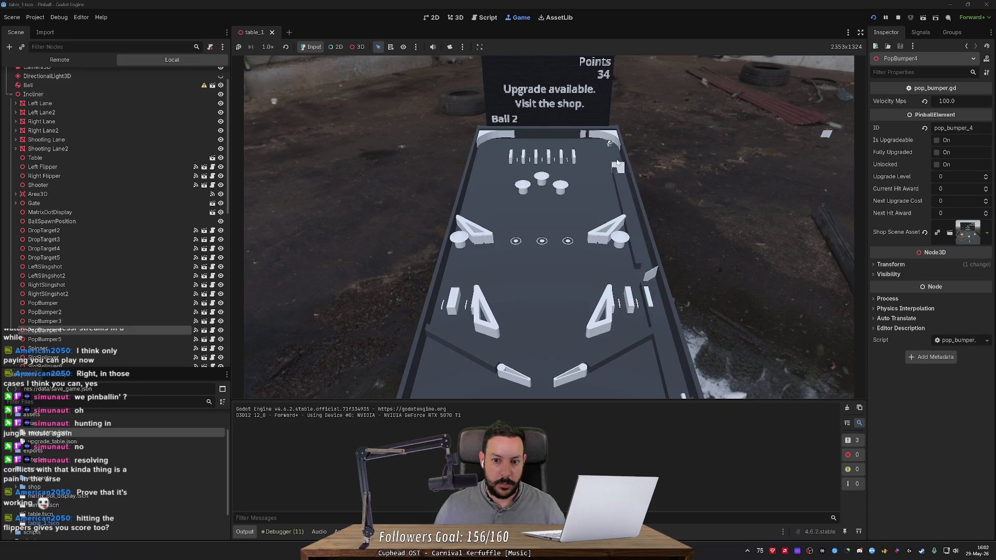
key(Right)
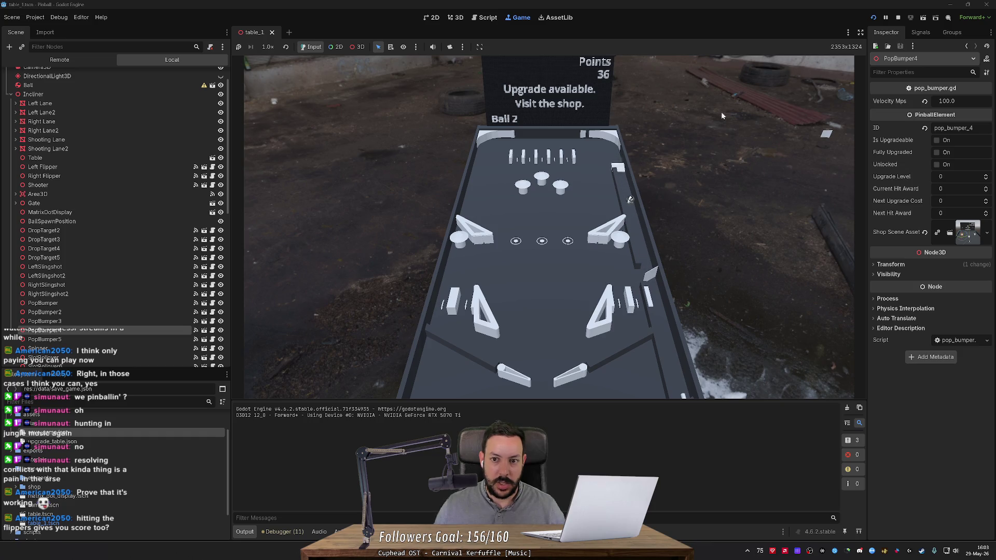
click(897, 17)
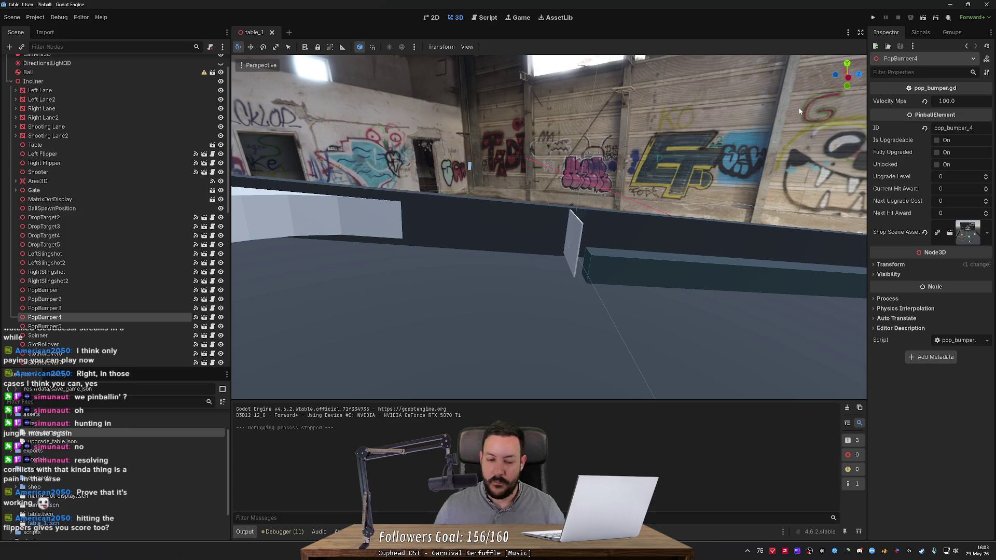
- Select and focus the Spinner on the table, orbit around it, and view its signals
click(799, 111)
click(778, 218)
key(f)
drag(578, 228, 928, 39)
click(921, 33)
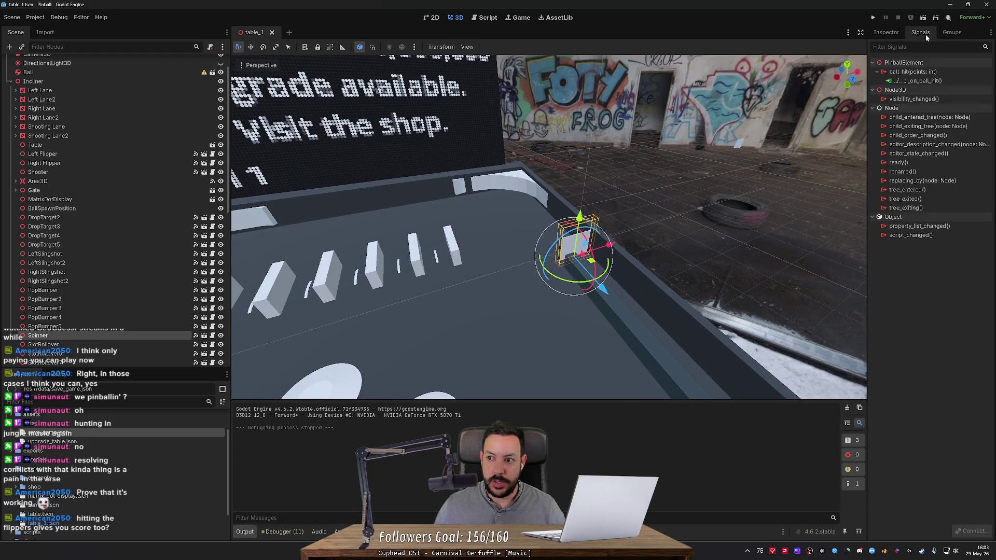
- Select the Spinner node in the scene tree and open its spinner.gd script
click(98, 326)
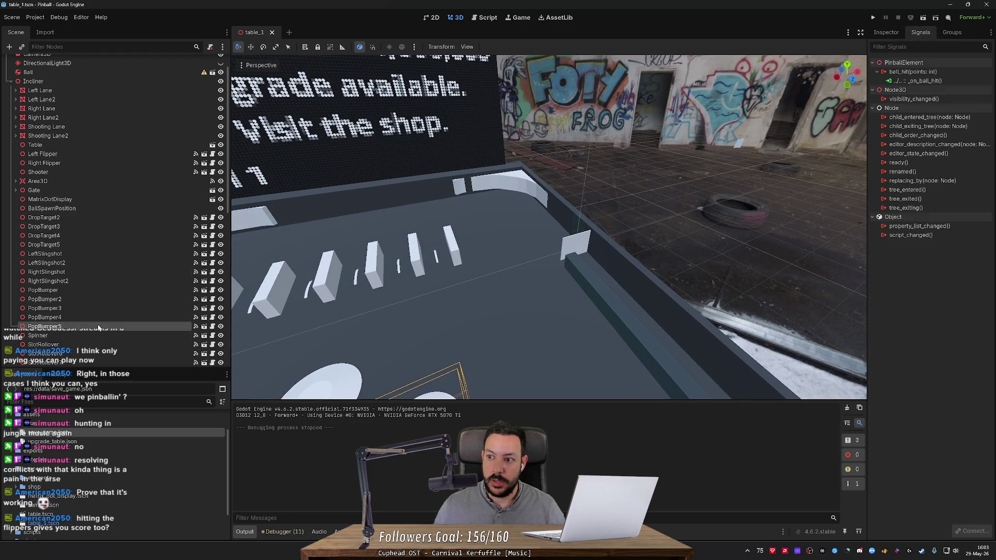
key(Down)
key(Up)
key(Down)
key(Up)
key(Down)
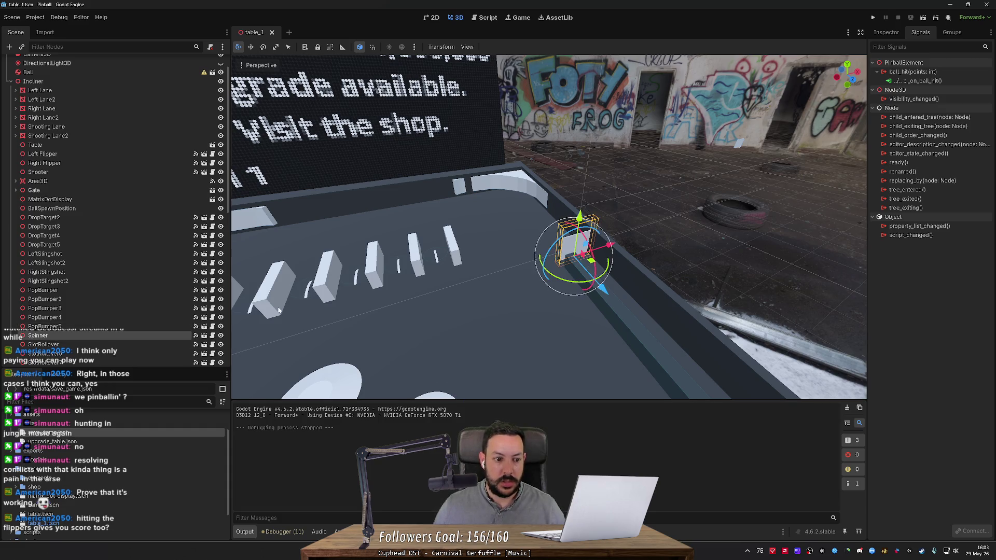
click(212, 336)
click(365, 139)
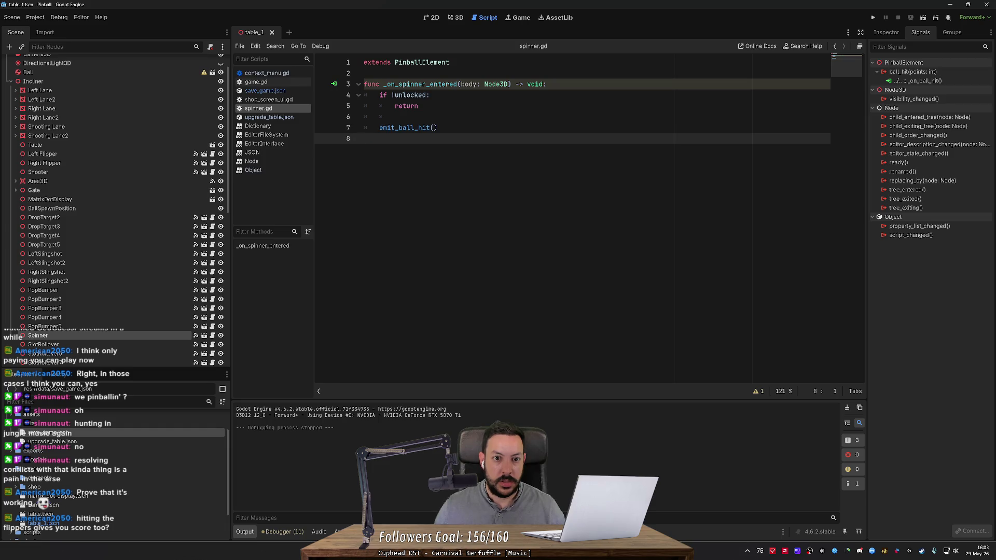
- Add breakpoints on the emit_ball_hit and unlocked-check lines of spinner.gd and test-run the game
click(323, 127)
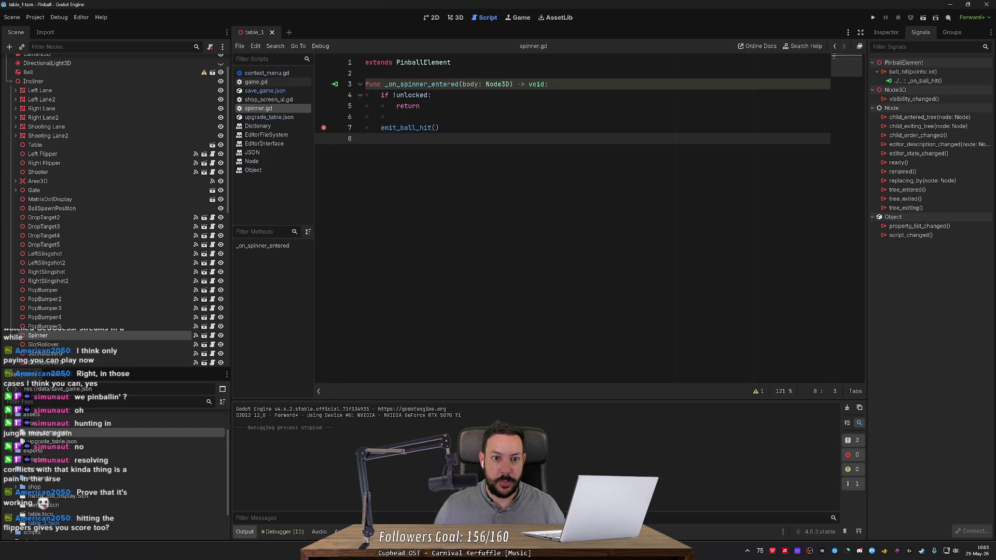
key(F5)
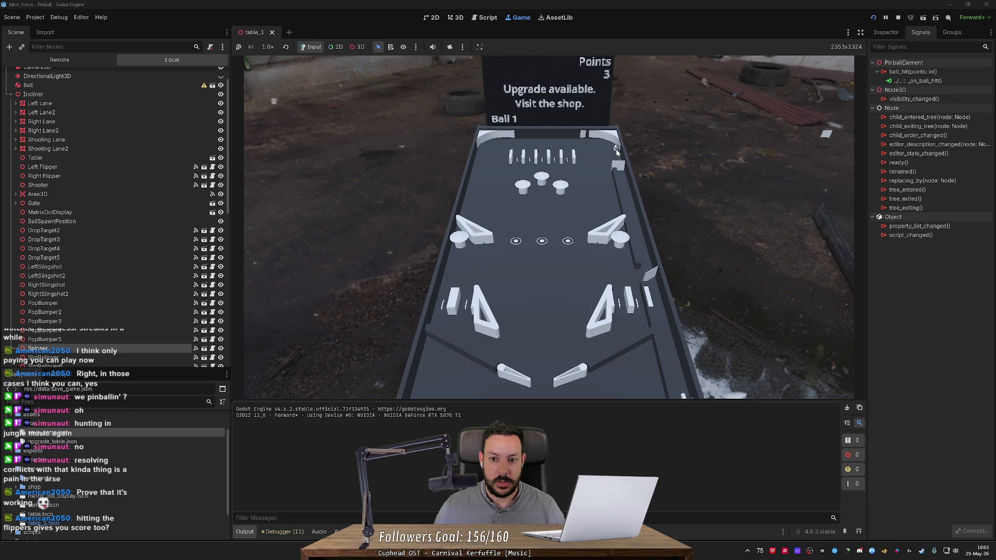
click(897, 19)
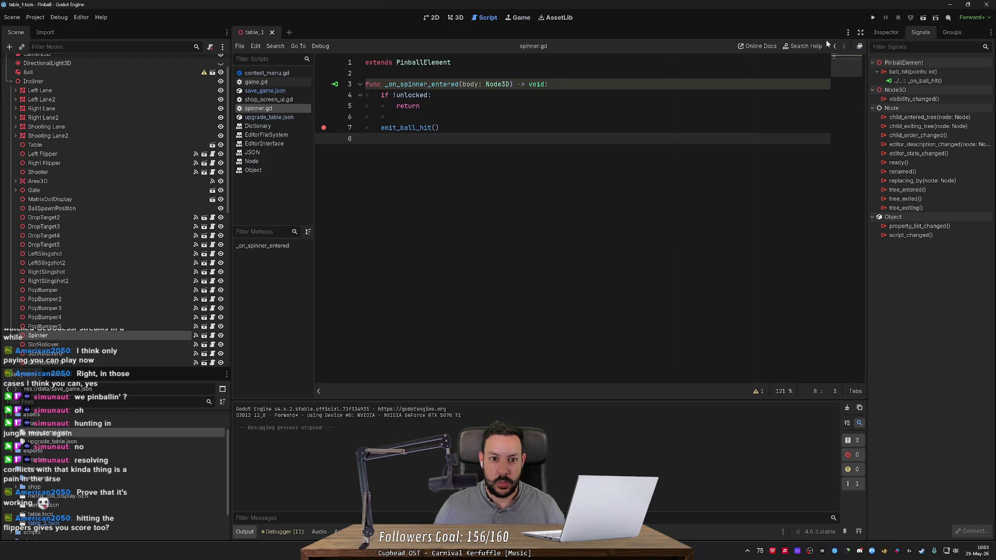
click(323, 96)
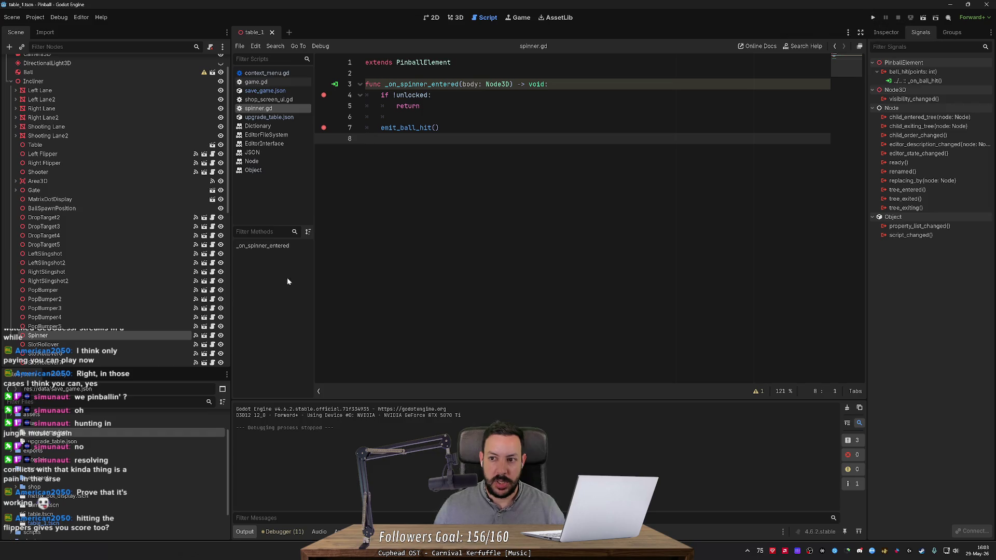
- Try renaming the handler's 'spinner' to 'ball', undo it, and return to the table's 3D view
click(886, 32)
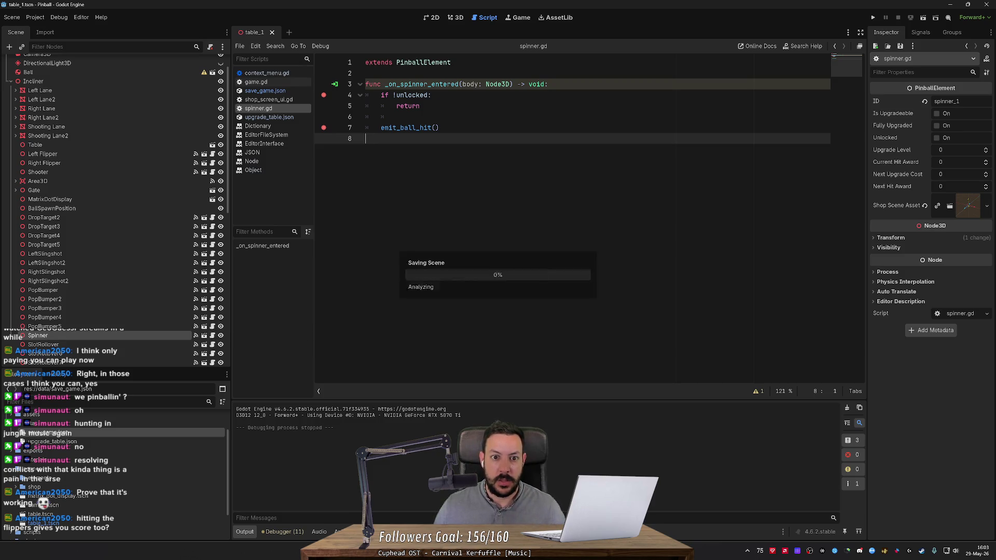
drag(428, 84, 397, 84)
text(ball)
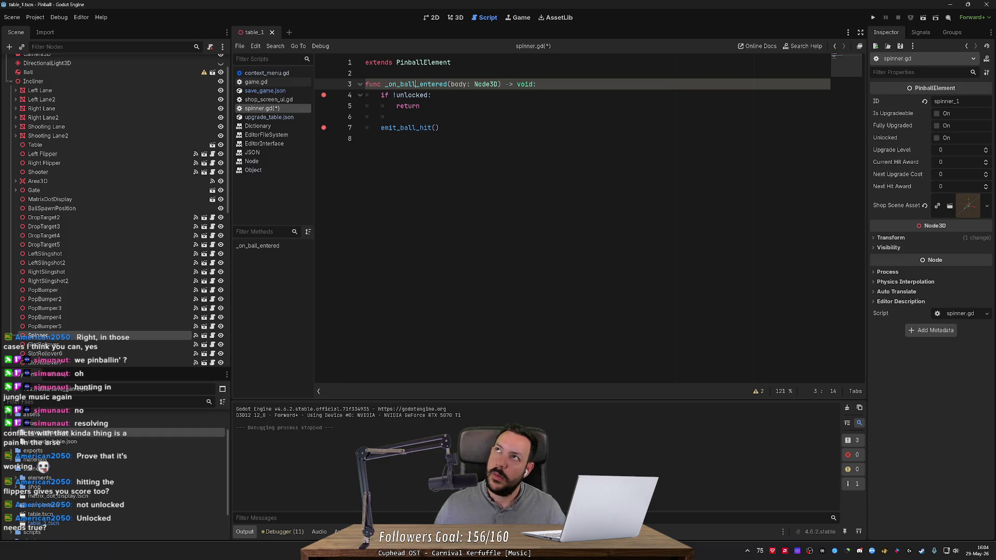
key(ctrl+z)
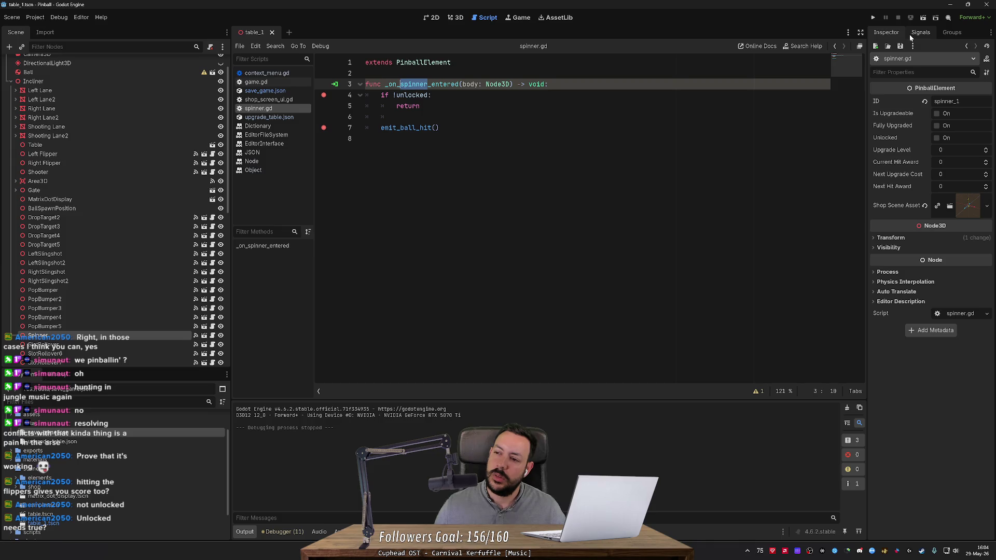
click(461, 18)
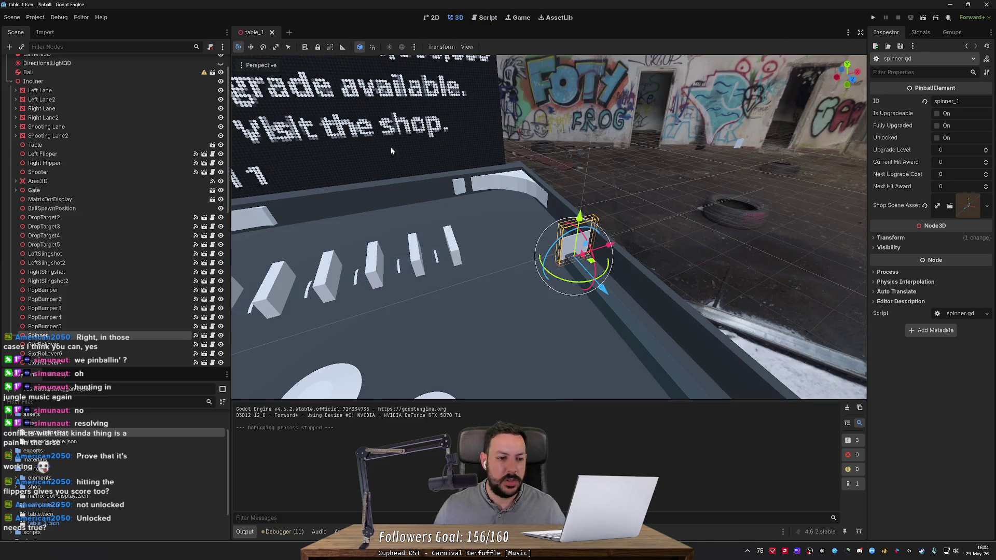
- Select the slot rollover, then open the Spinner's own scene for editing
scroll(387, 149, down, 5)
click(445, 189)
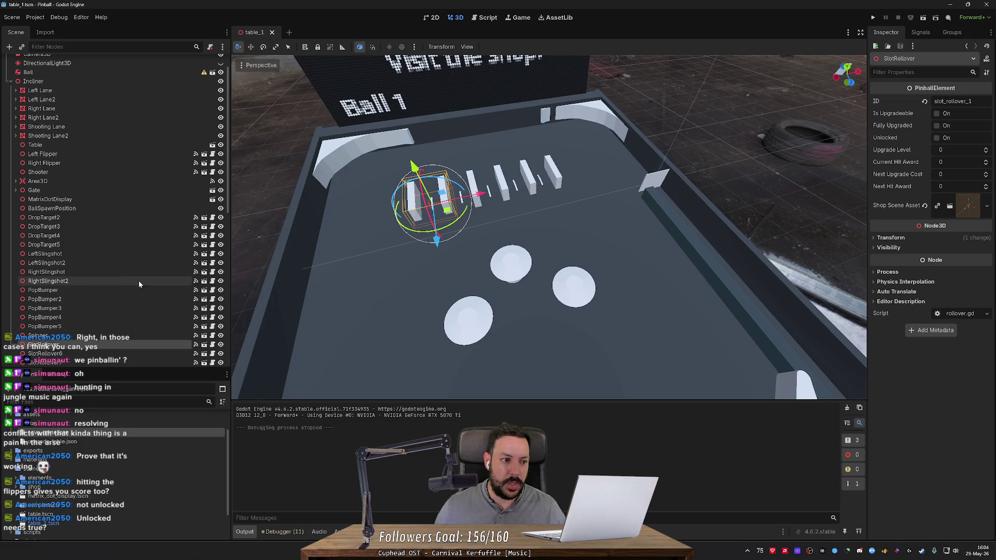
scroll(140, 281, down, 3)
scroll(140, 281, down, 2)
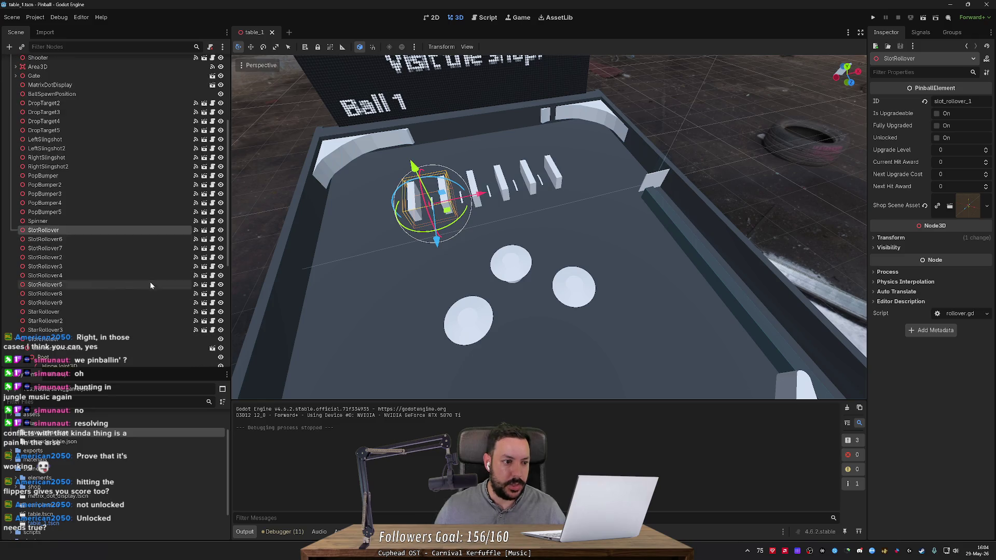
click(203, 221)
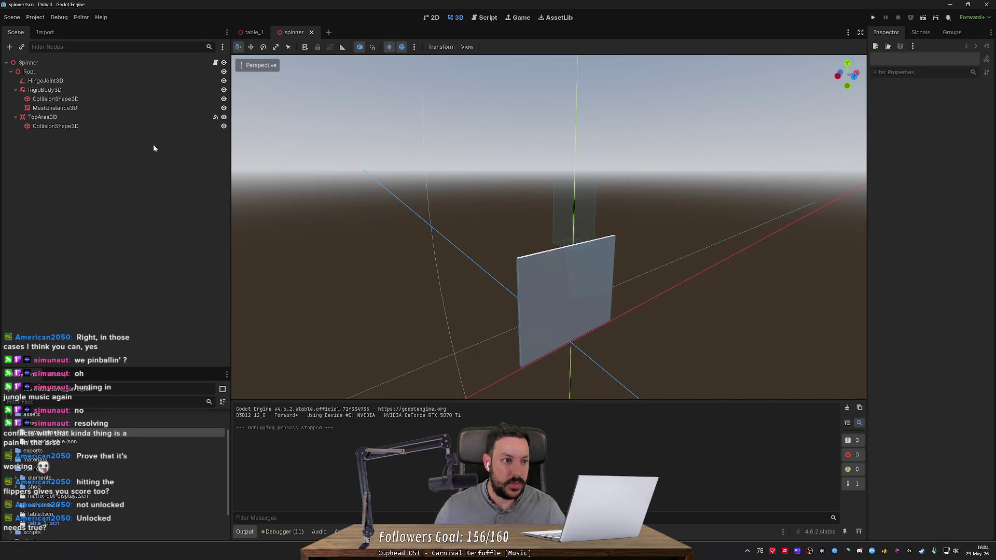
- Inspect the RigidBody3D's signals and open the spinner.gd script
click(166, 64)
click(920, 32)
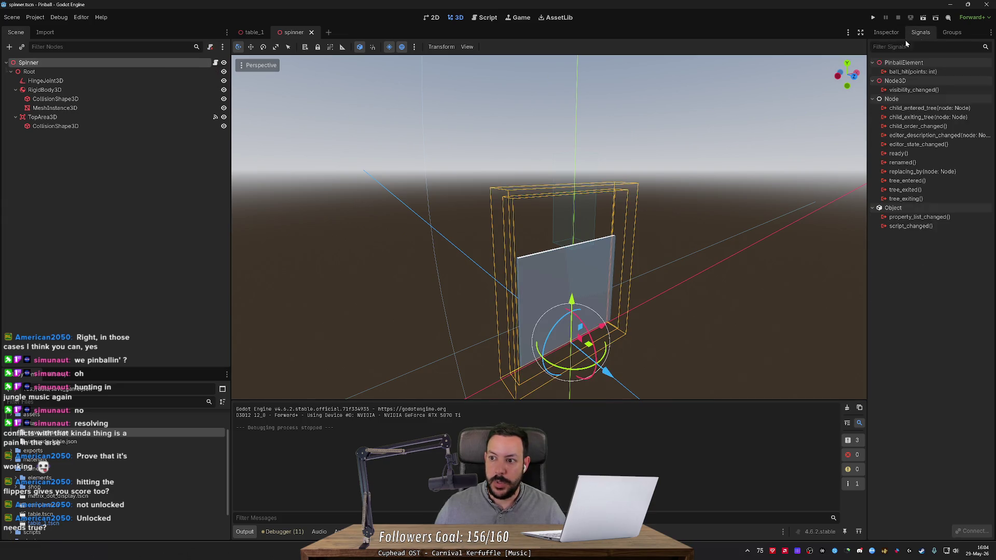
click(128, 90)
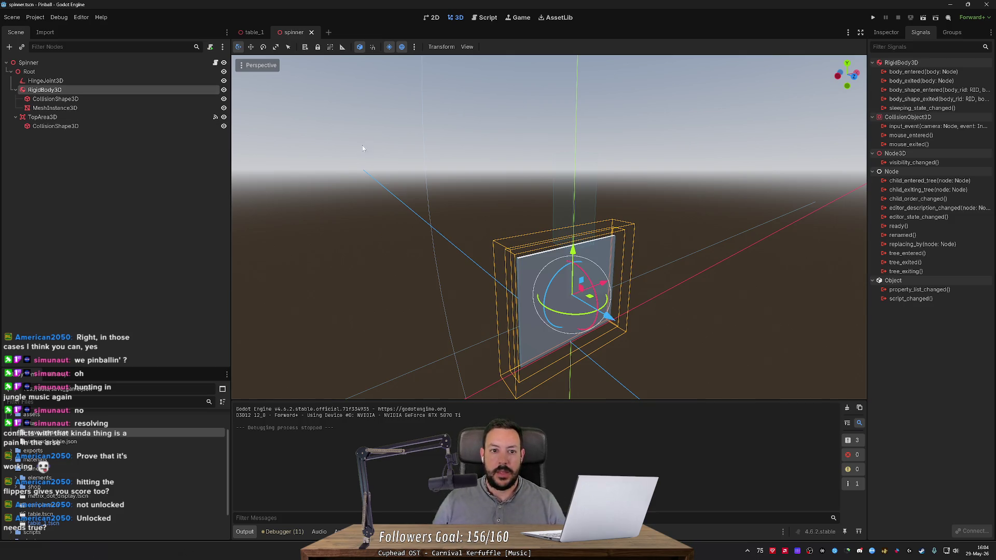
click(215, 62)
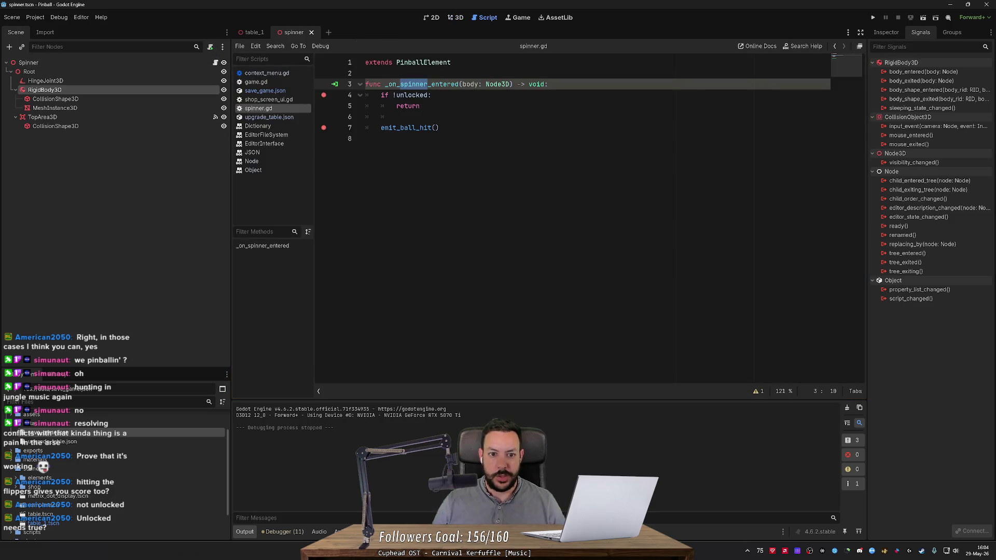
- Clear the line 4 and line 7 breakpoints in spinner.gd and select the Spinner node
click(426, 84)
click(324, 95)
click(323, 128)
click(104, 71)
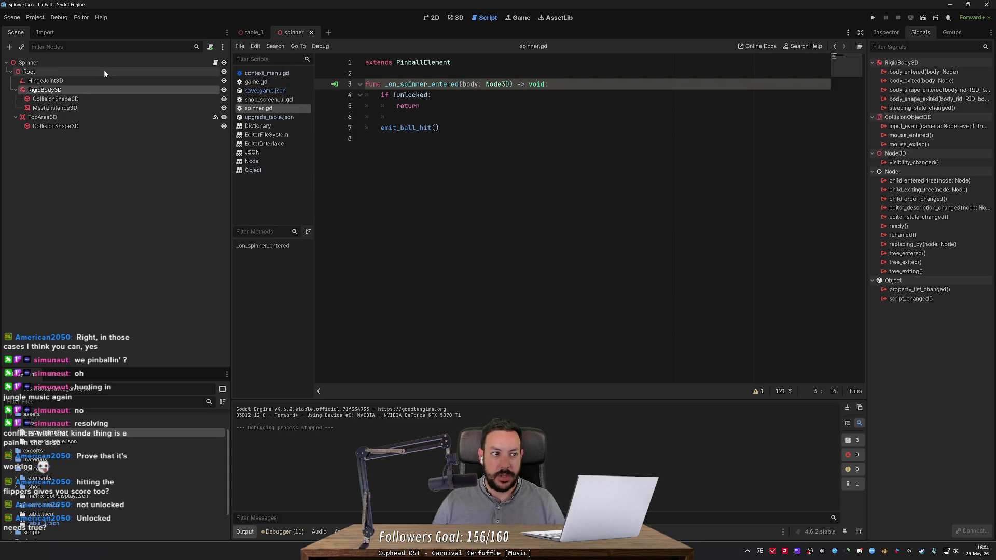
click(133, 65)
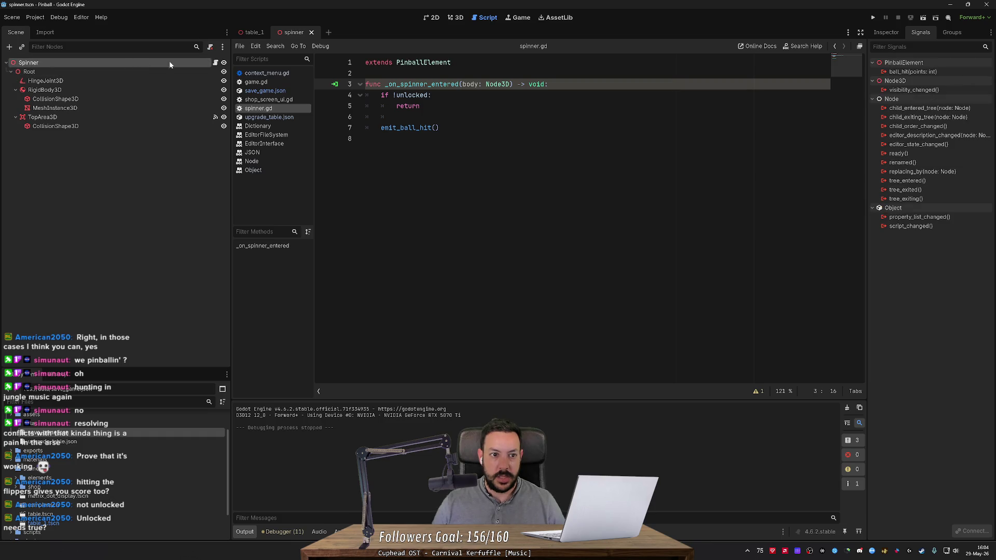
- Follow TopArea3D's body_entered signal to _on_spinner_entered and breakpoint the unlocked check
click(453, 16)
scroll(549, 227, up, 3)
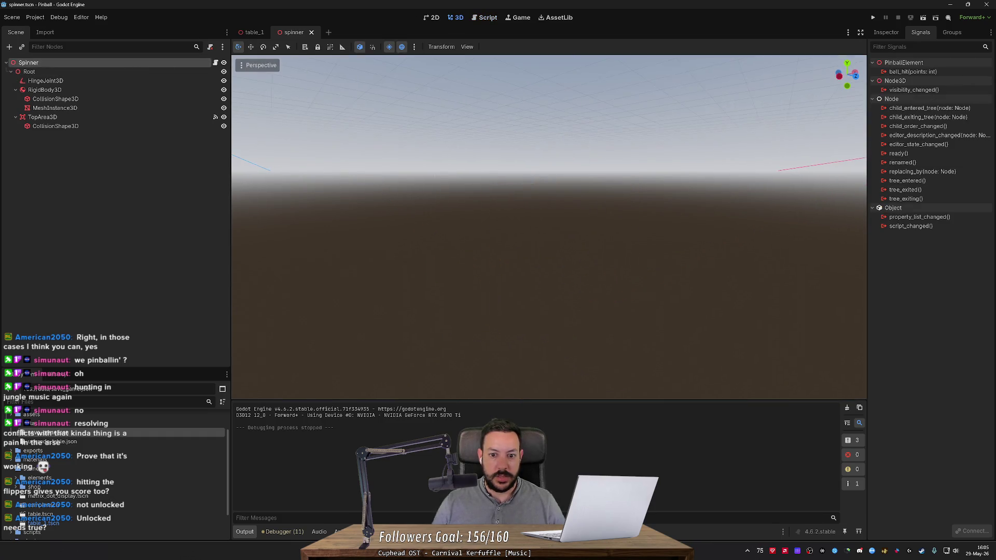
key(w)
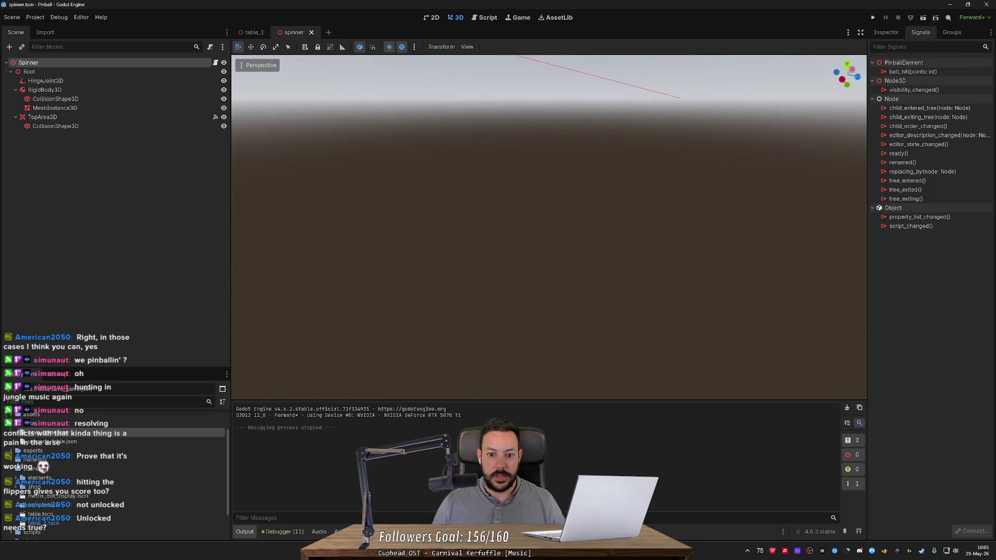
scroll(549, 227, down, 5)
key(w)
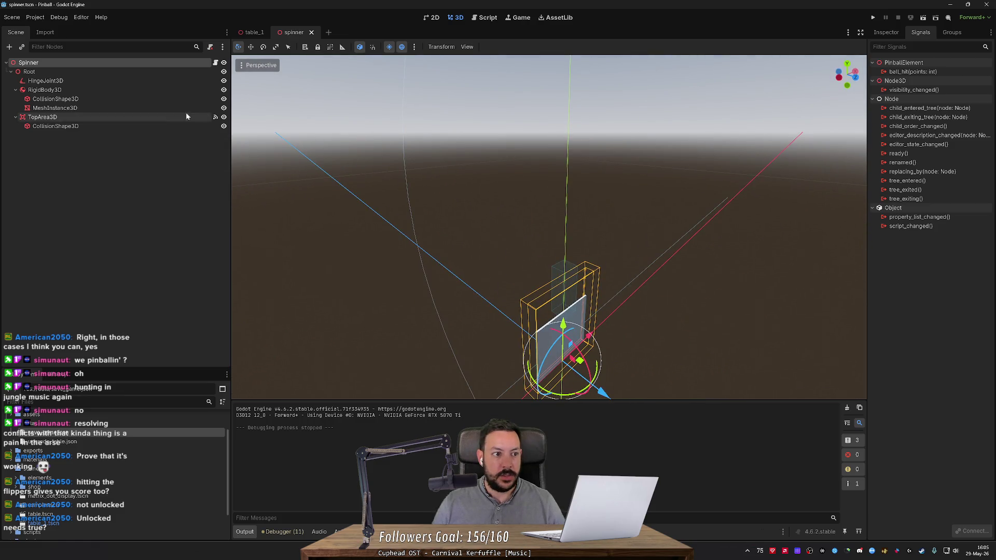
click(104, 117)
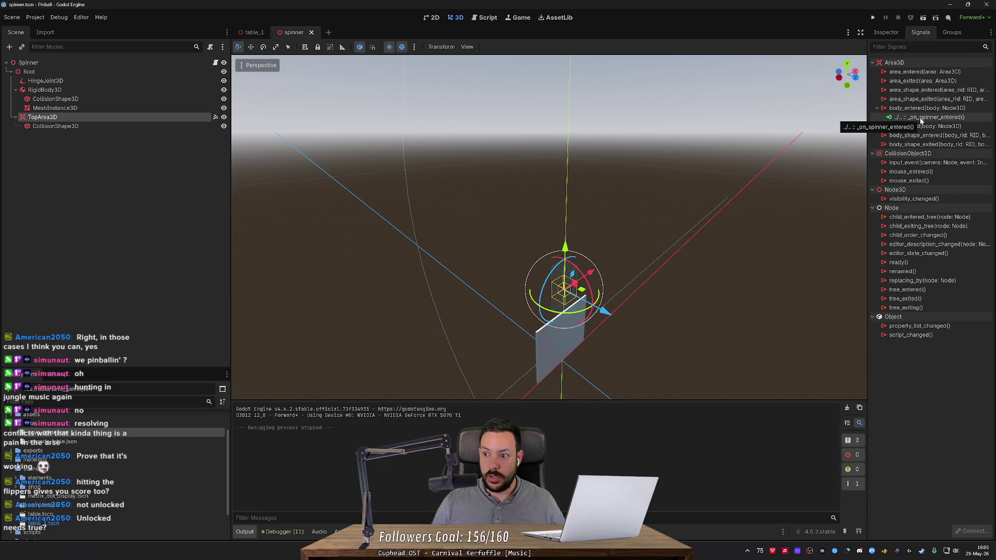
double_click(922, 117)
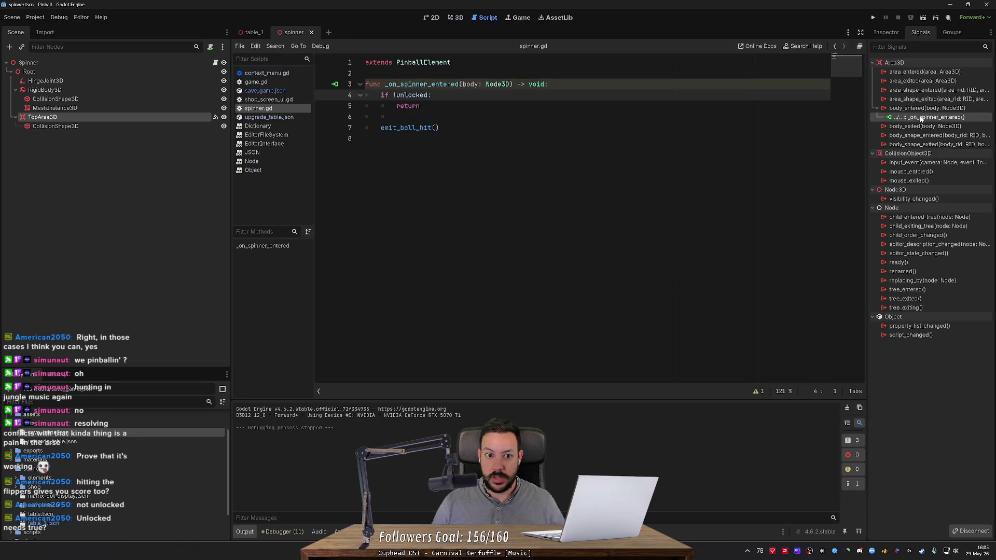
click(325, 96)
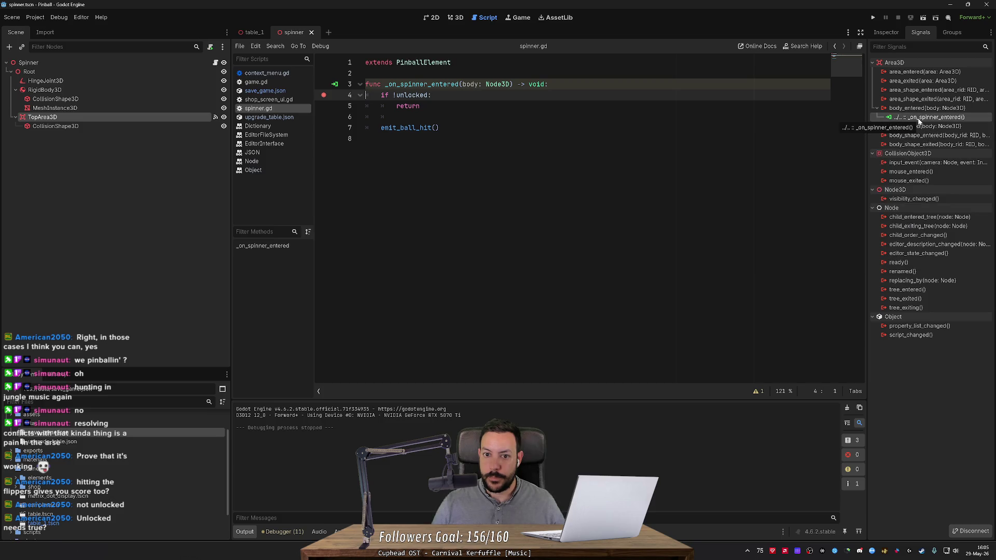
- Compare RigidBody3D's signals with TopArea3D's and show TopArea3D's properties
click(95, 92)
click(83, 118)
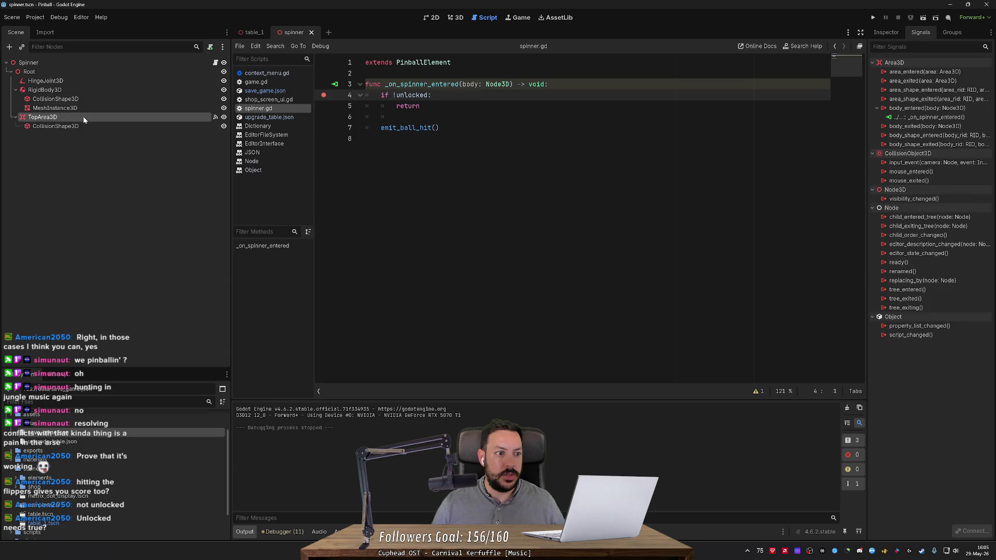
click(890, 33)
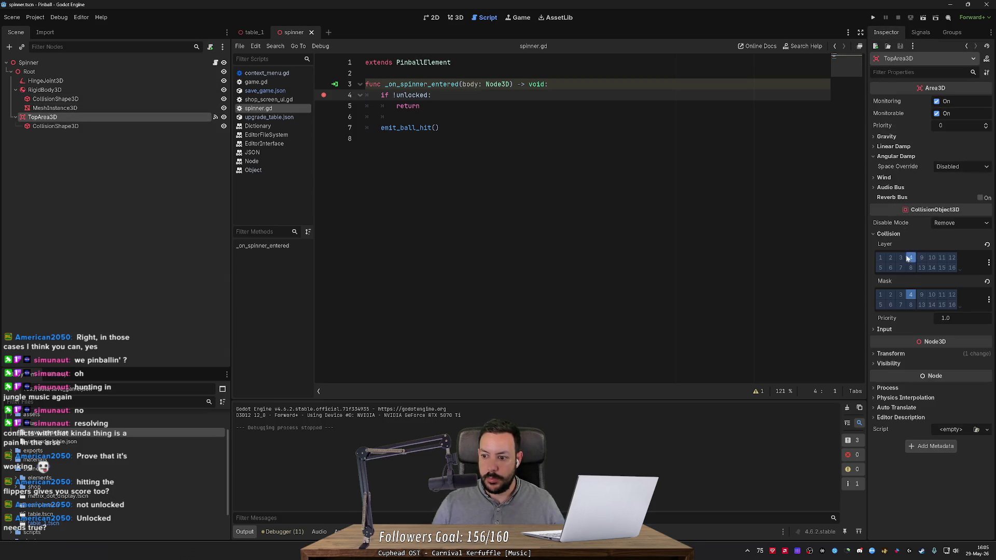
- Add collision mask layers 4 and 1 to the spinner's RigidBody3D and save the scene
click(136, 92)
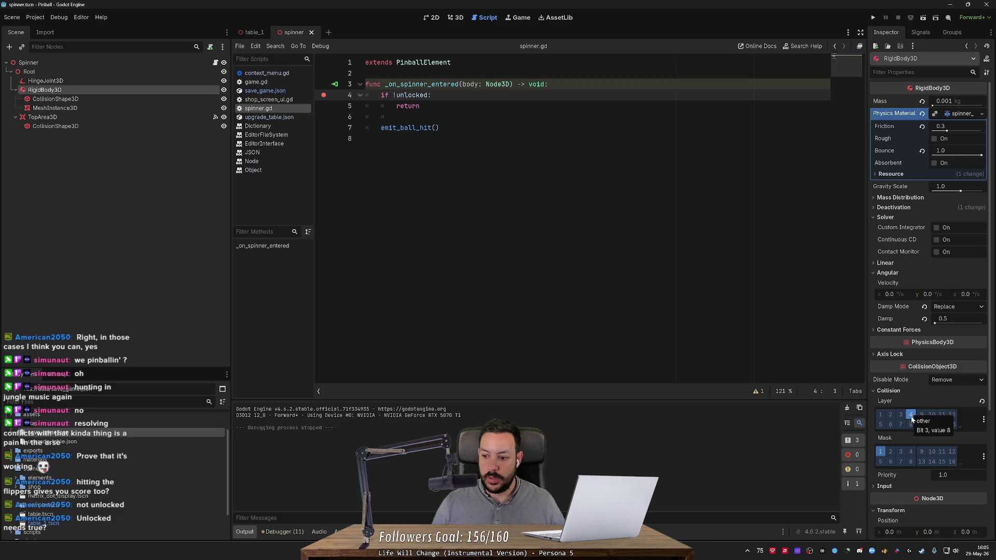
click(911, 452)
click(880, 452)
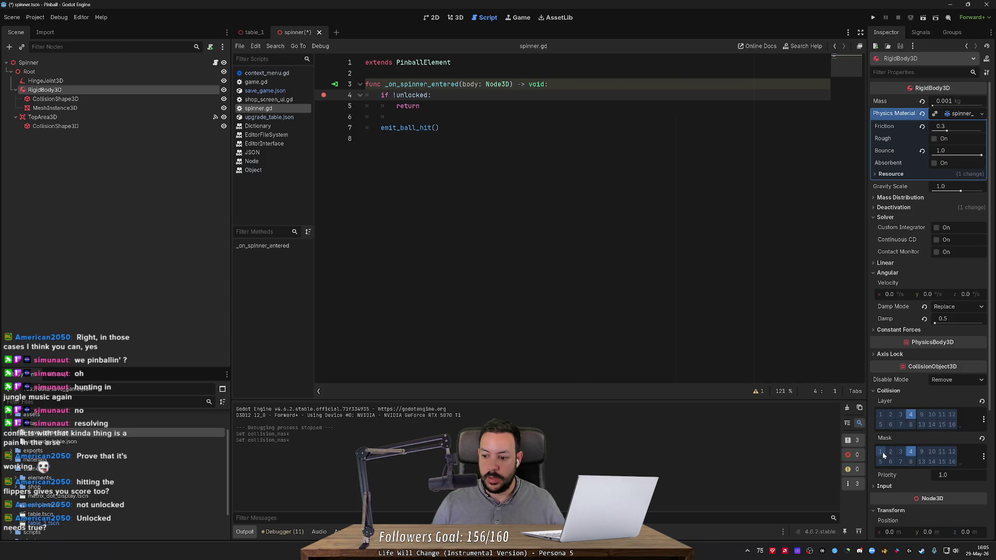
key(ctrl+s)
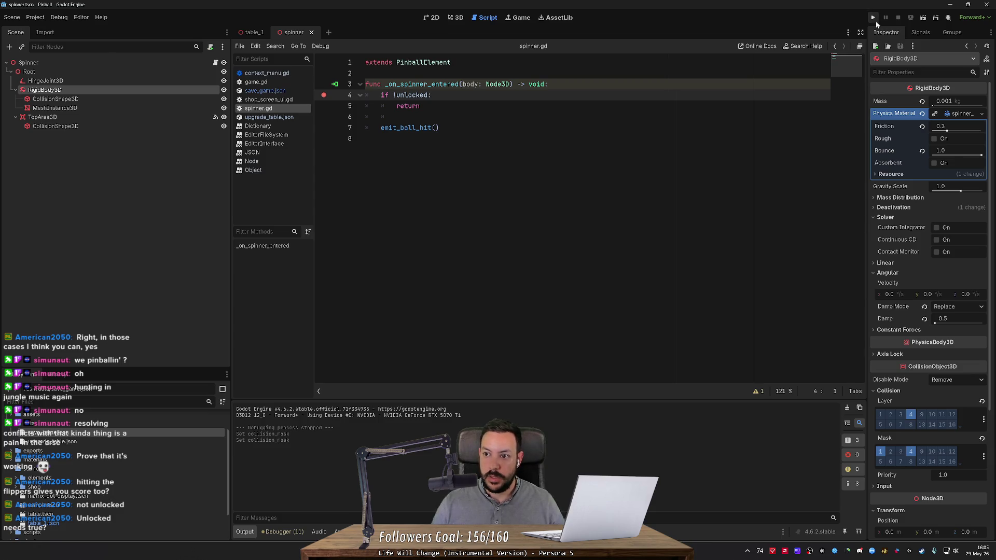
- Test-run the game, stop it, and select the TopArea3D node
click(873, 18)
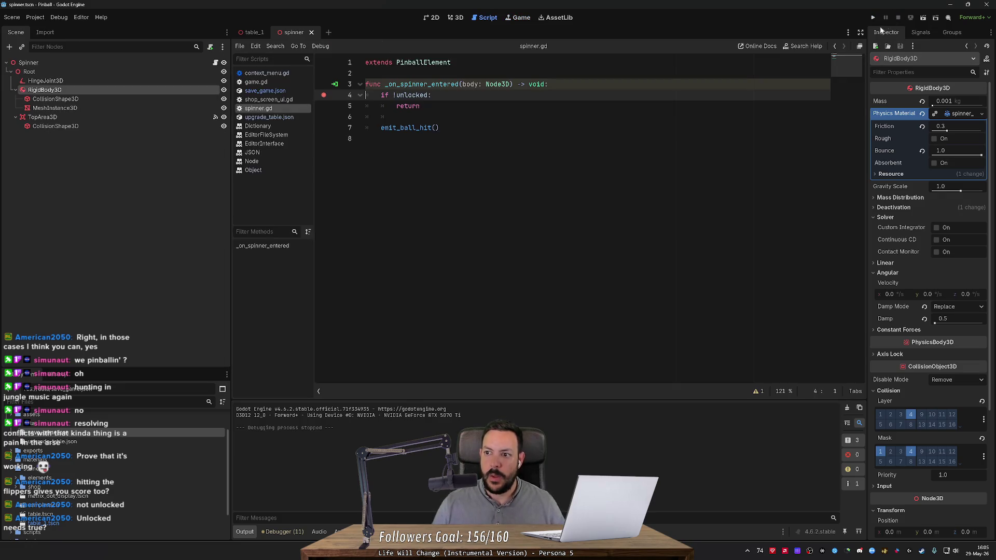
click(898, 17)
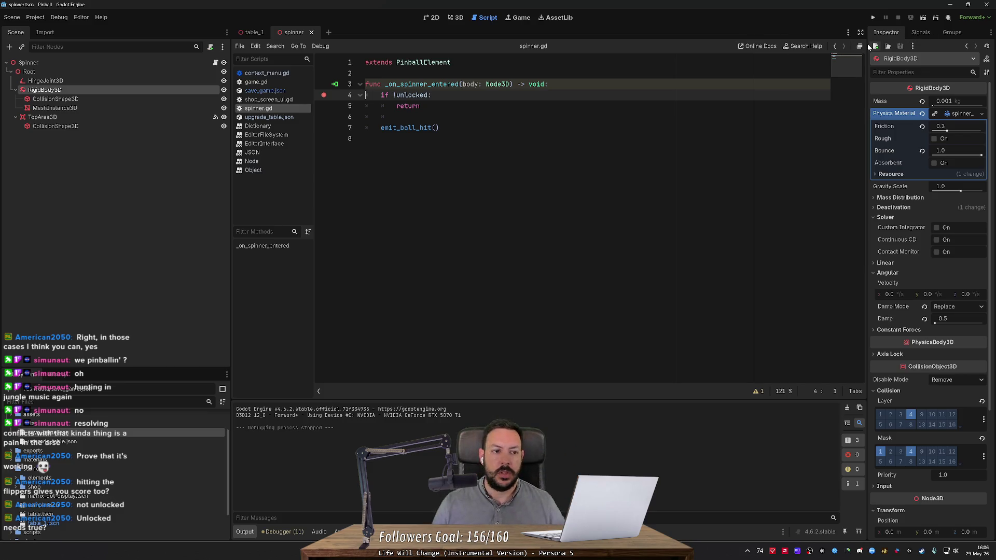
click(146, 116)
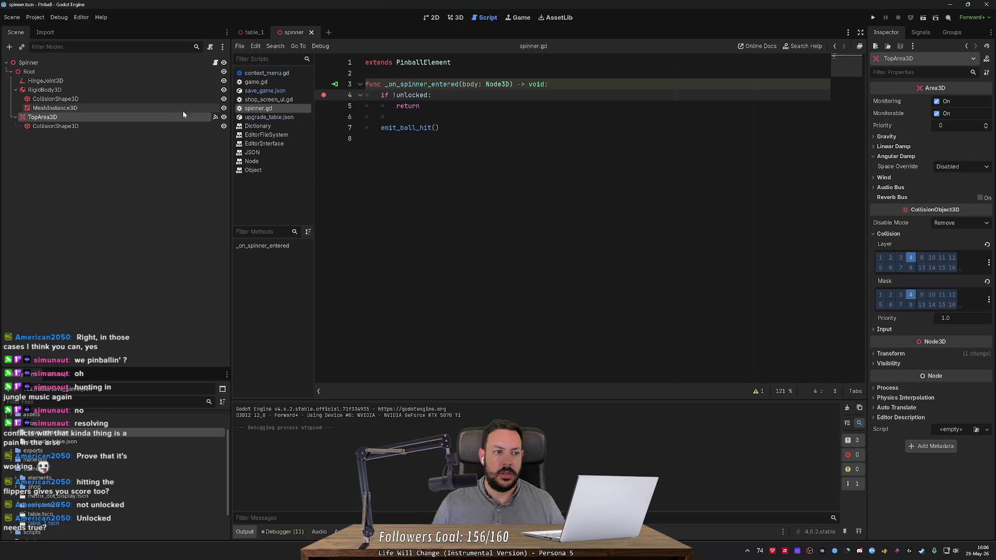
- Select HingeJoint3D and frame it in the spinner scene's 3D view, flying around the hinge gizmo
click(132, 82)
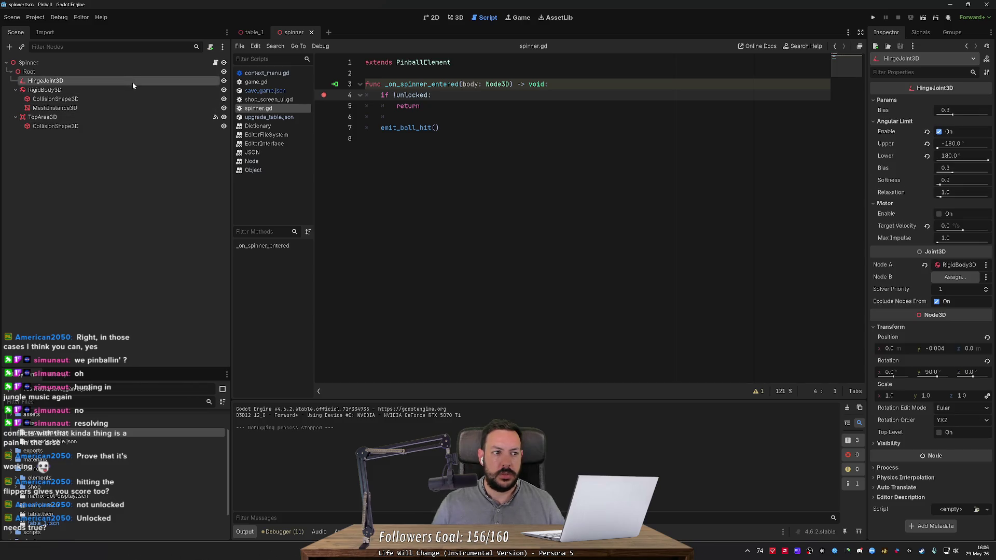
click(456, 17)
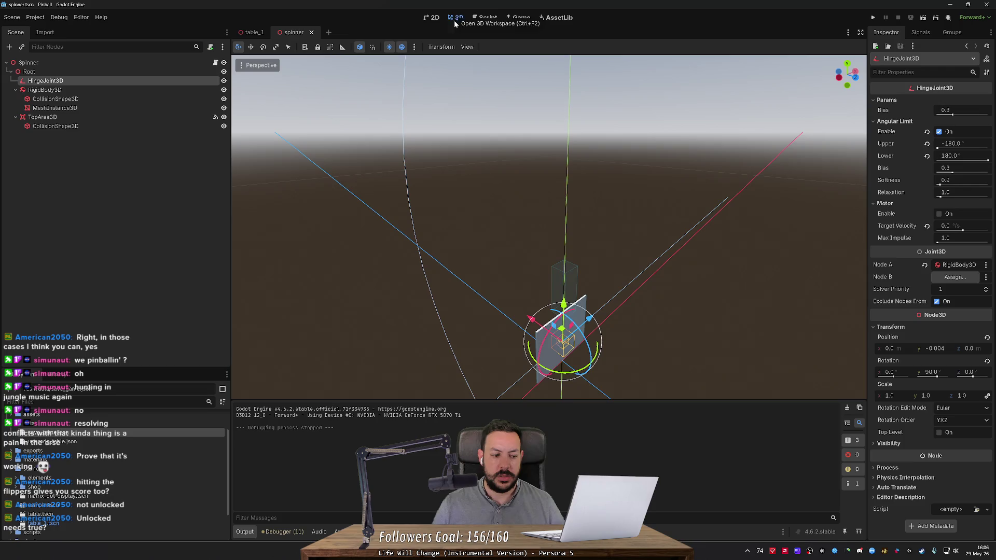
scroll(481, 163, up, 5)
key(f)
scroll(549, 227, up, 2)
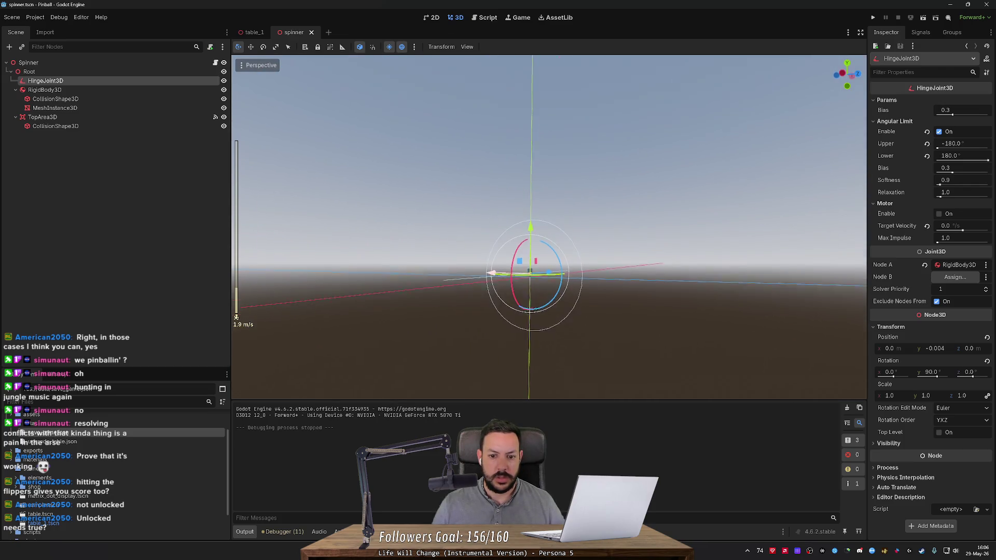
key(s)
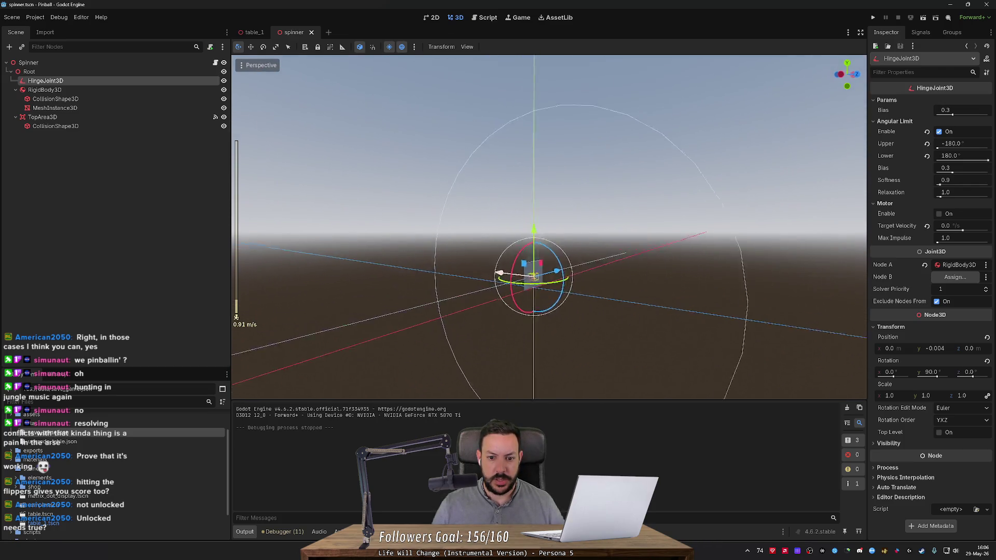
key(s)
scroll(548, 227, down, 2)
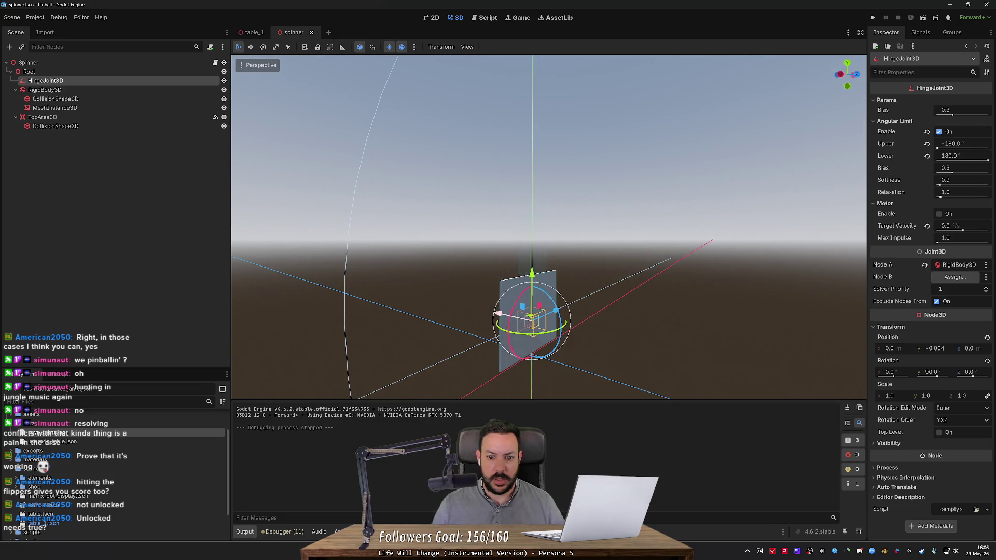
scroll(549, 227, down, 4)
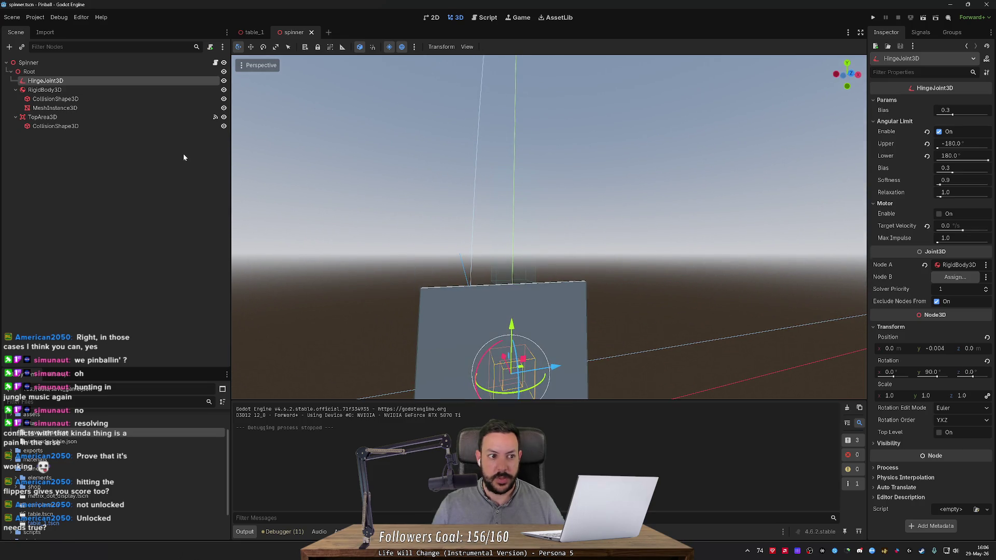
- Move TopArea3D above the spinner panel, then test-run with the line 4 breakpoint cleared
click(121, 117)
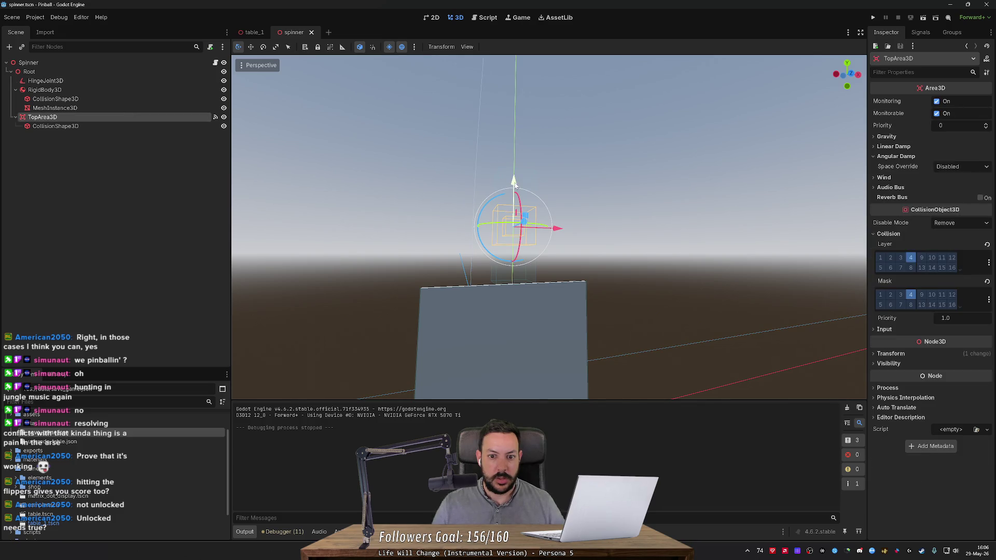
drag(513, 181, 514, 182)
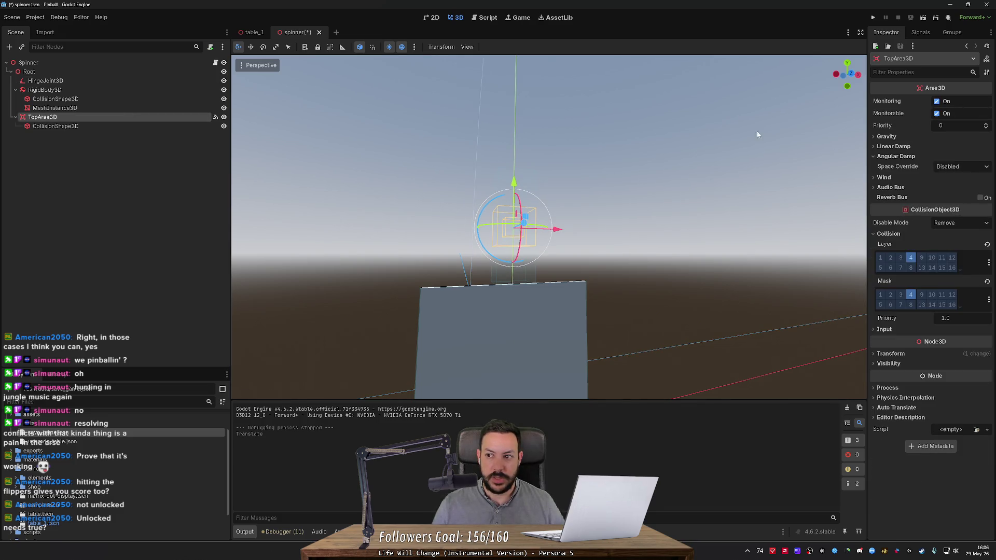
click(873, 18)
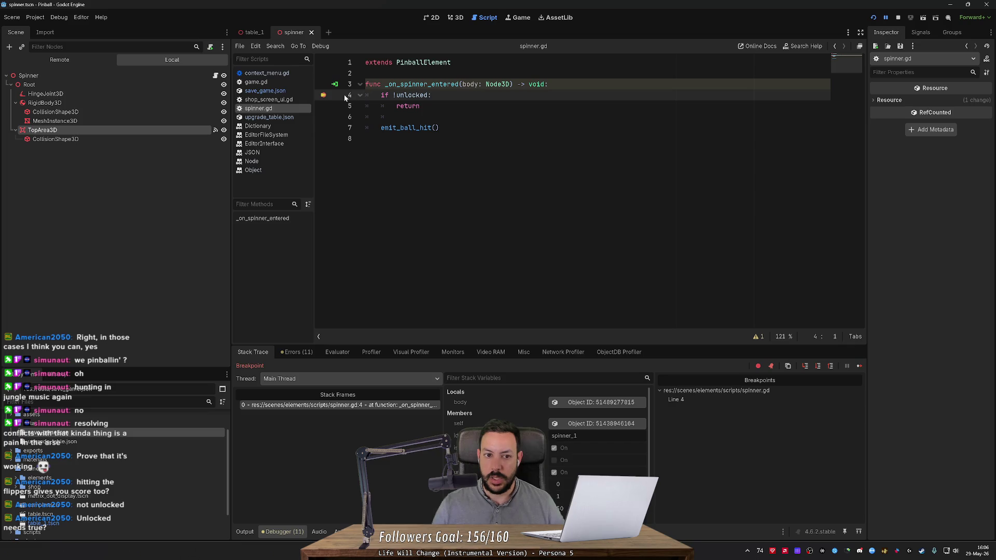
click(323, 96)
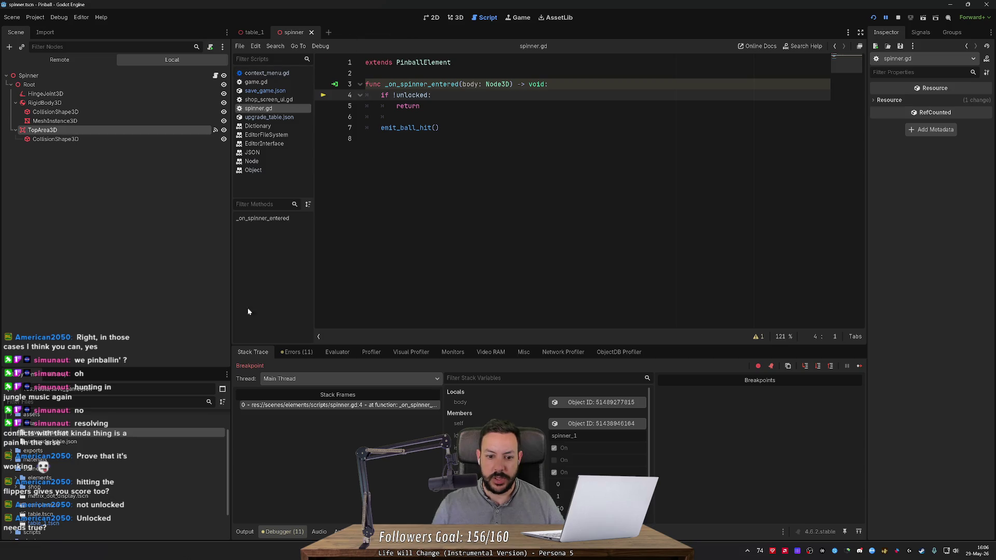
click(858, 366)
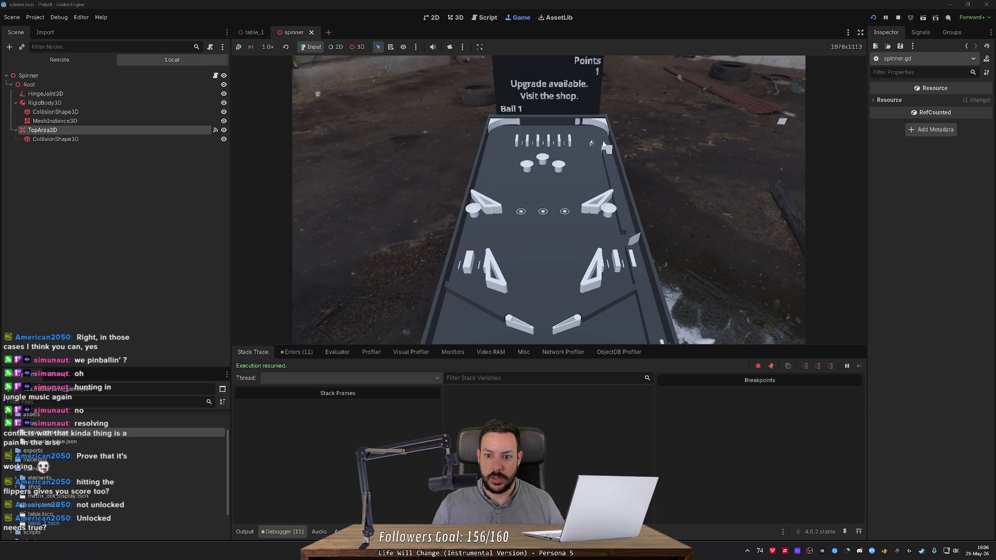
key(F5)
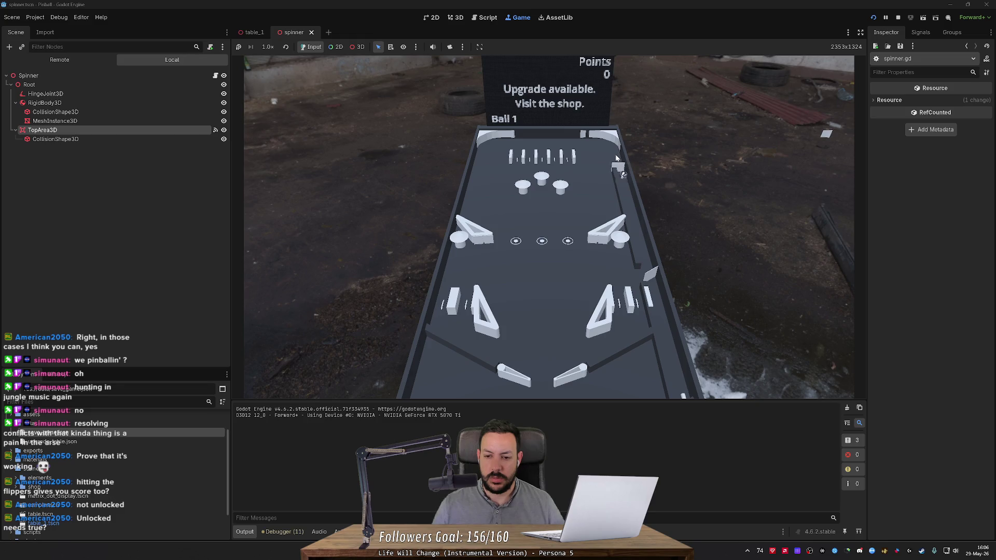
key(F8)
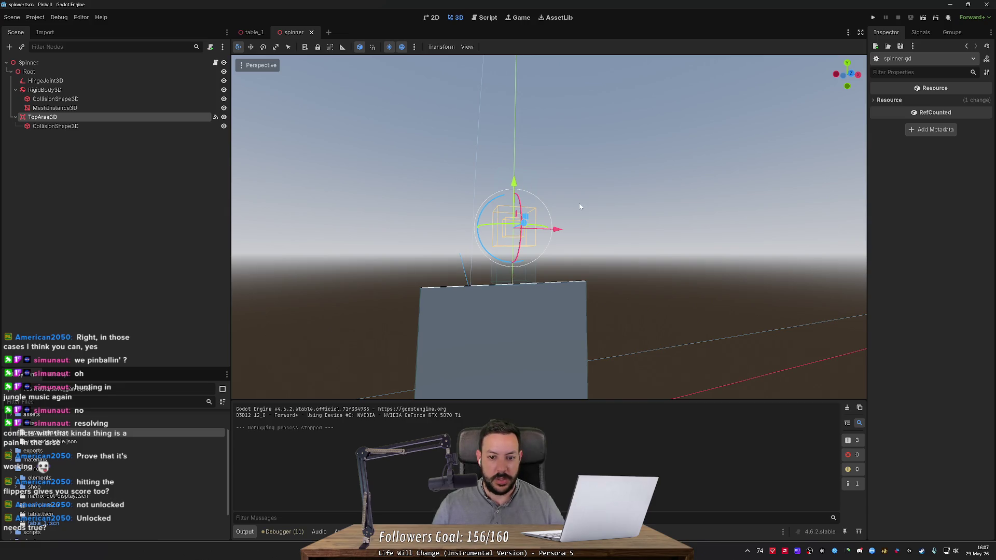
- Try the top detection area in a new spot, test-play a ball, then undo the move
drag(580, 206, 503, 228)
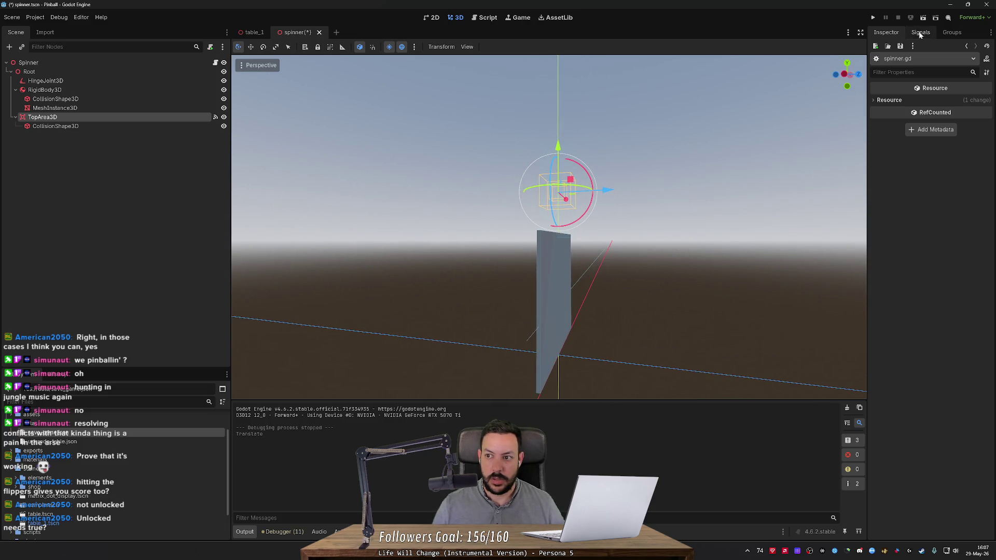
click(874, 19)
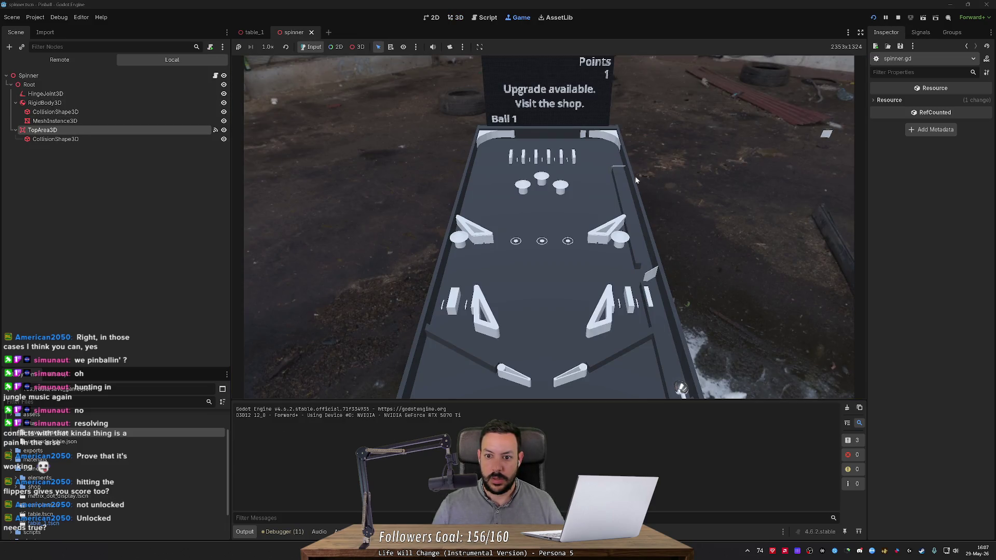
key(space)
click(898, 17)
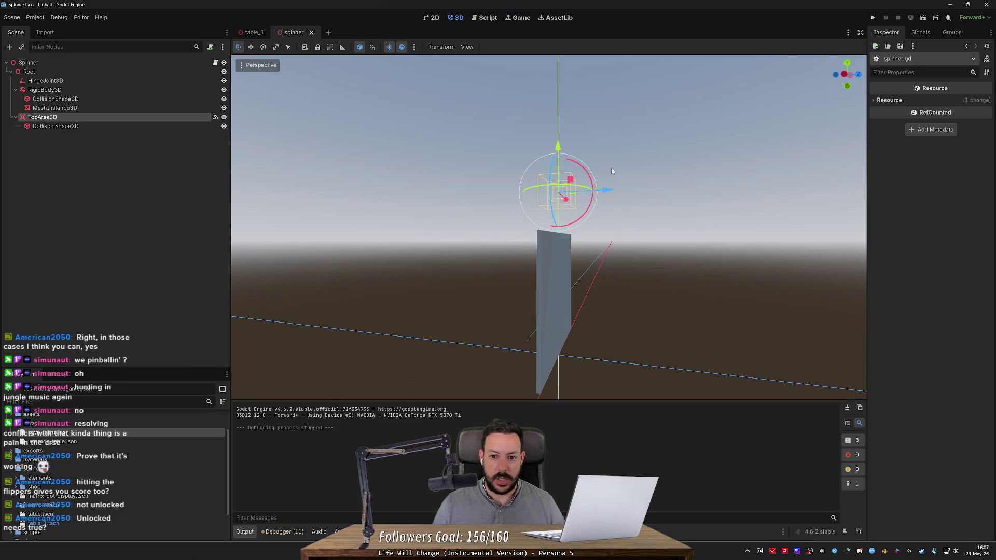
key(ctrl+z)
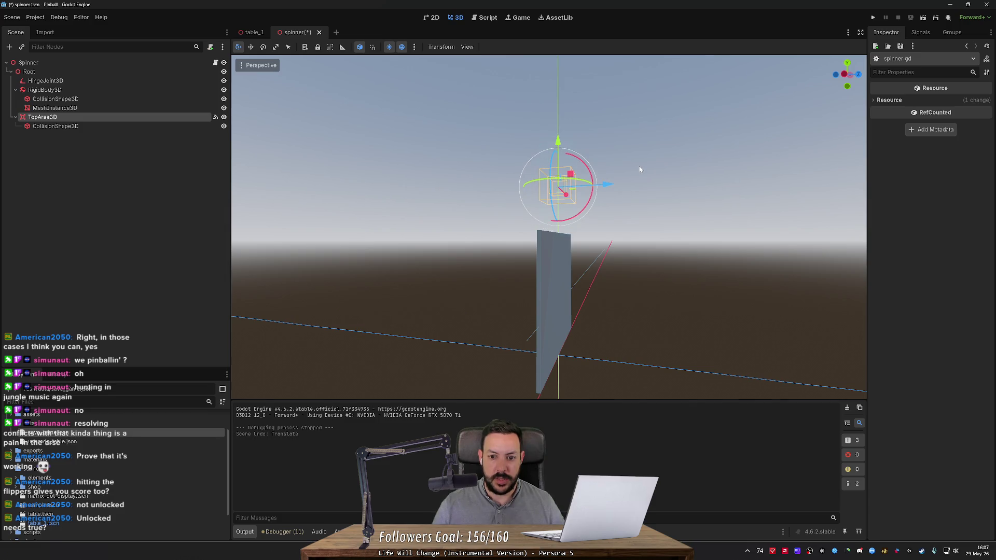
- Orbit around the spinner, select HingeJoint3D, and undo a trial upward nudge of it
scroll(548, 227, down, 3)
key(w)
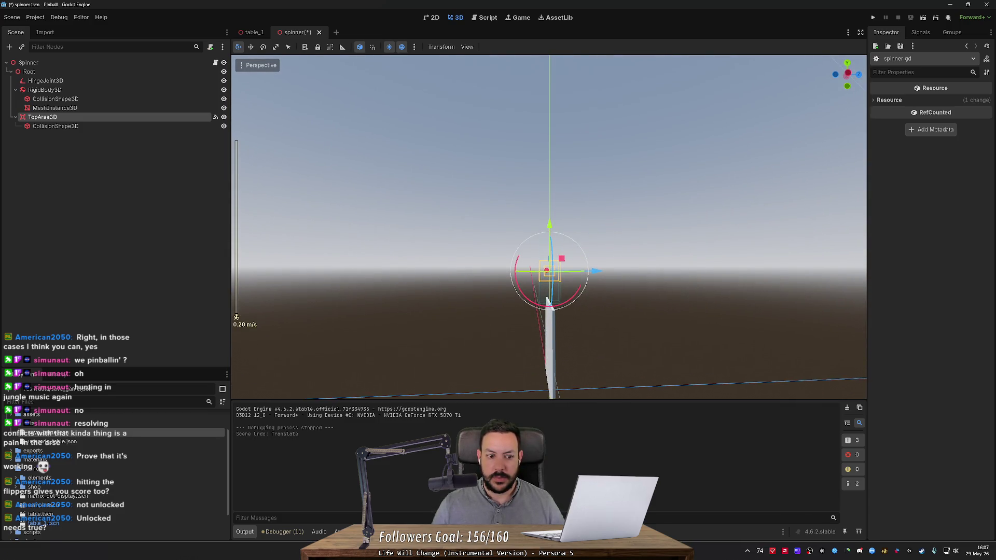
key(d)
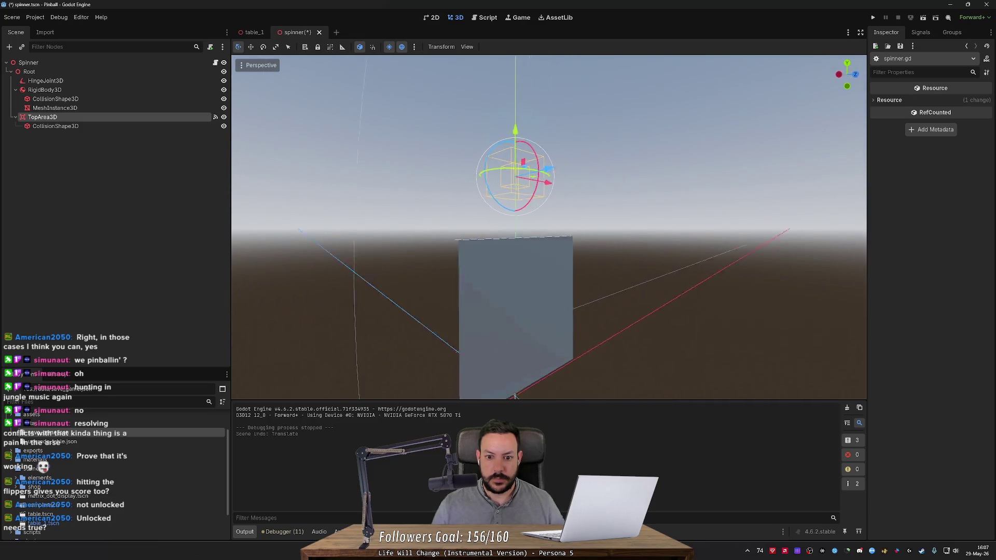
key(d)
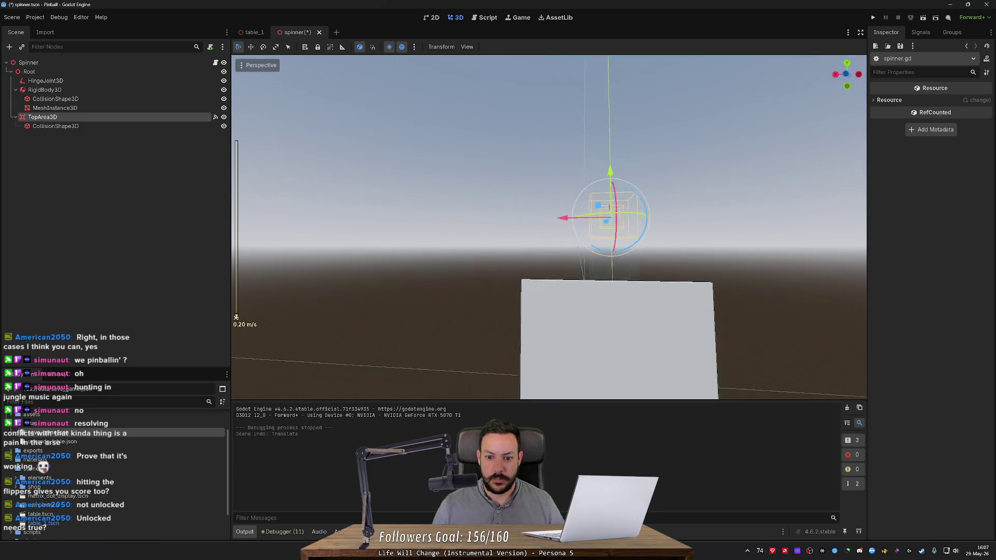
key(d)
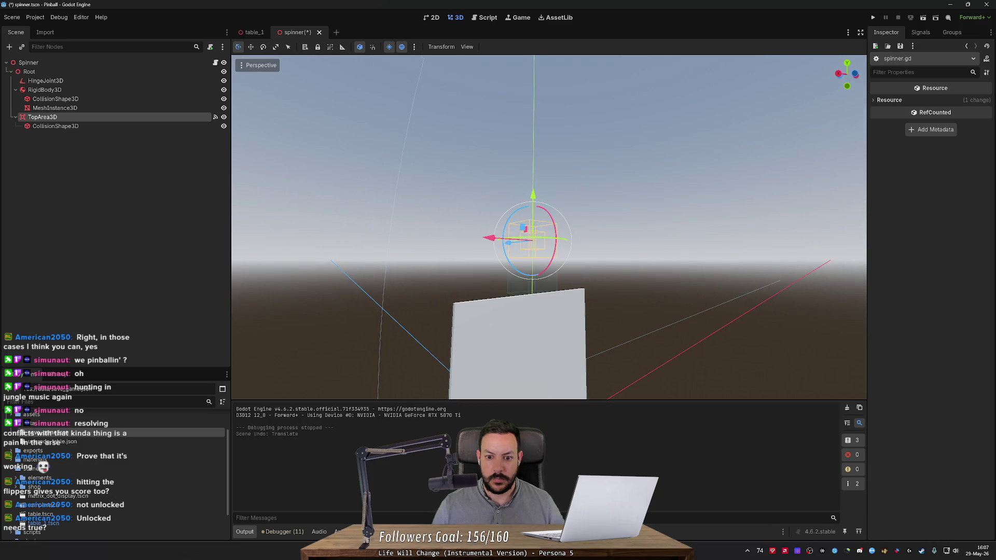
key(d)
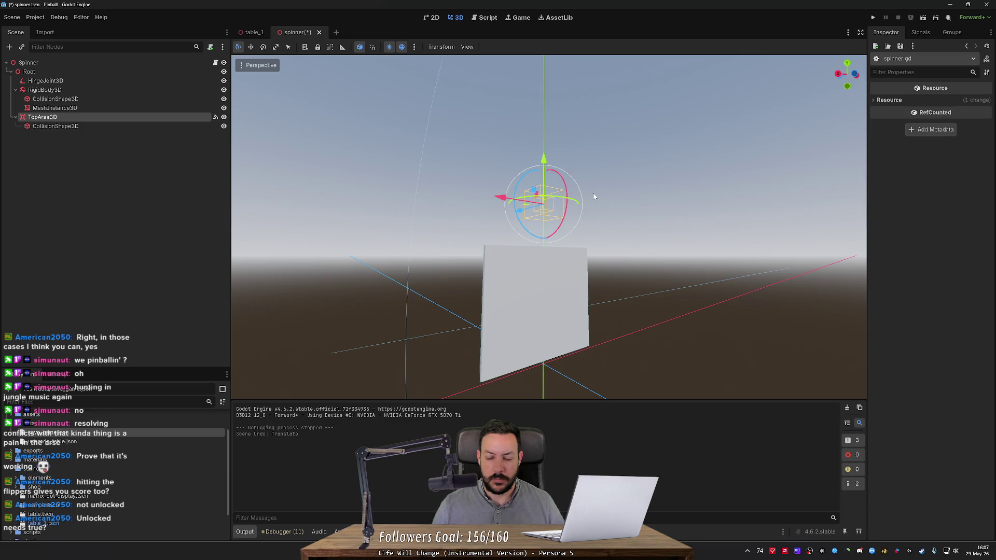
key(d)
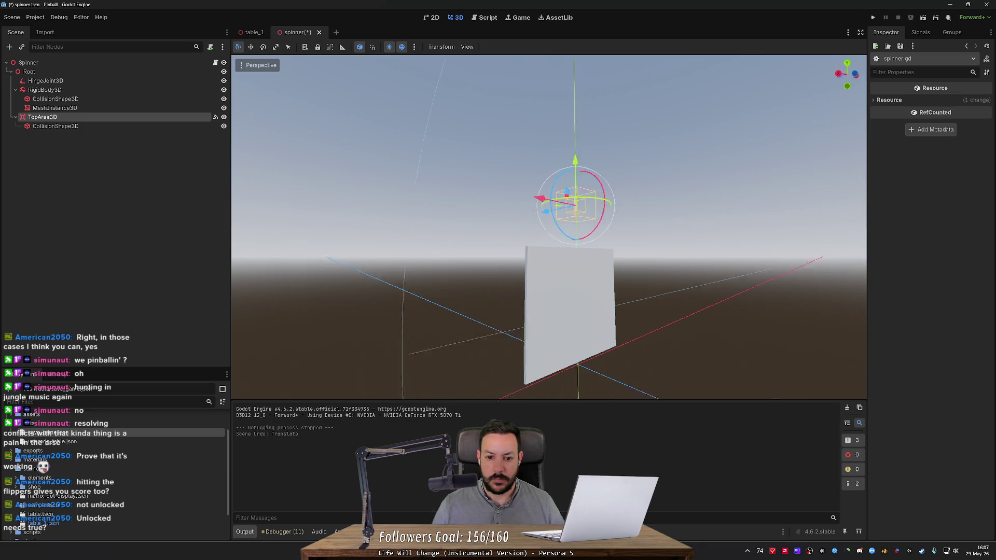
key(d)
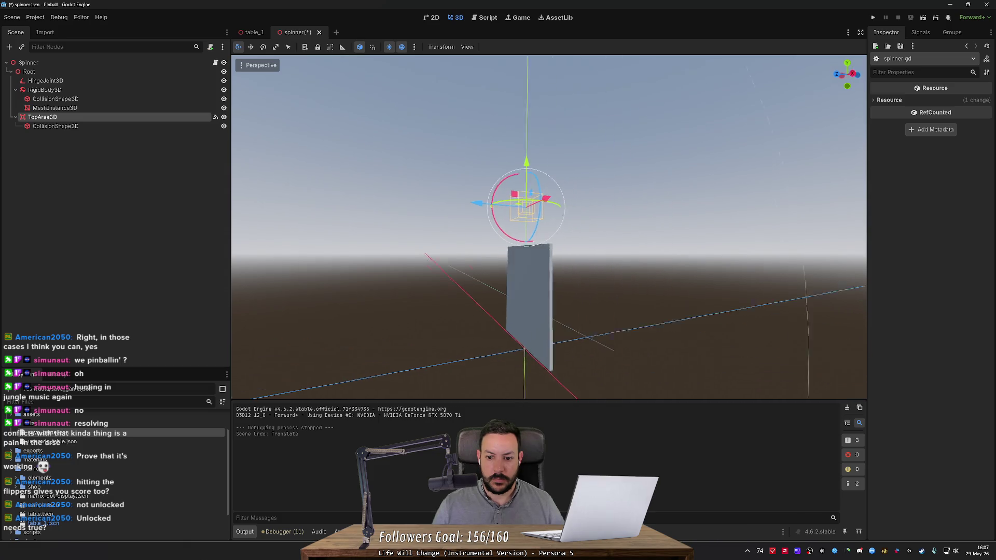
key(d)
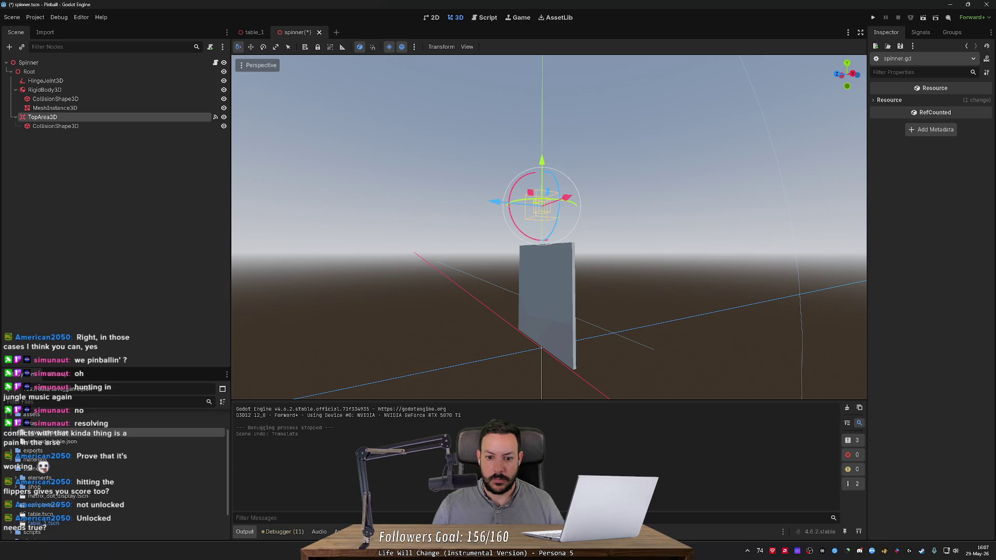
key(d)
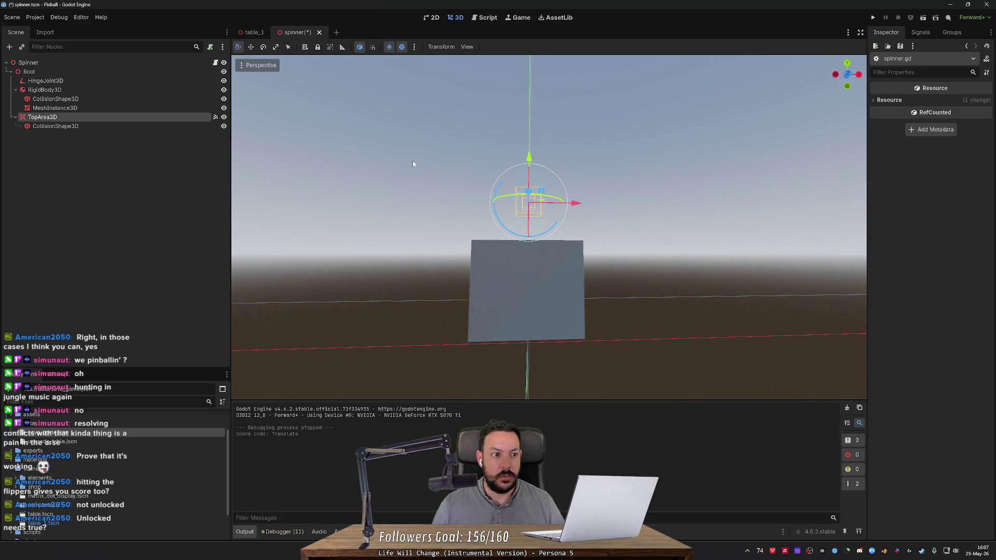
click(109, 81)
drag(528, 252, 528, 245)
key(ctrl+z)
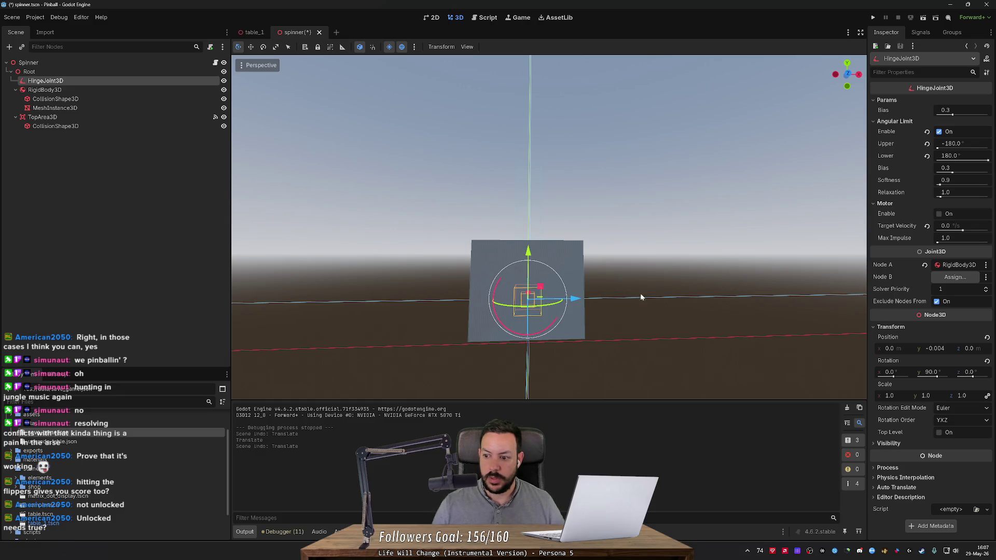
- Set the hinge joint's Position y to 0.004 and save the spinner scene
click(939, 351)
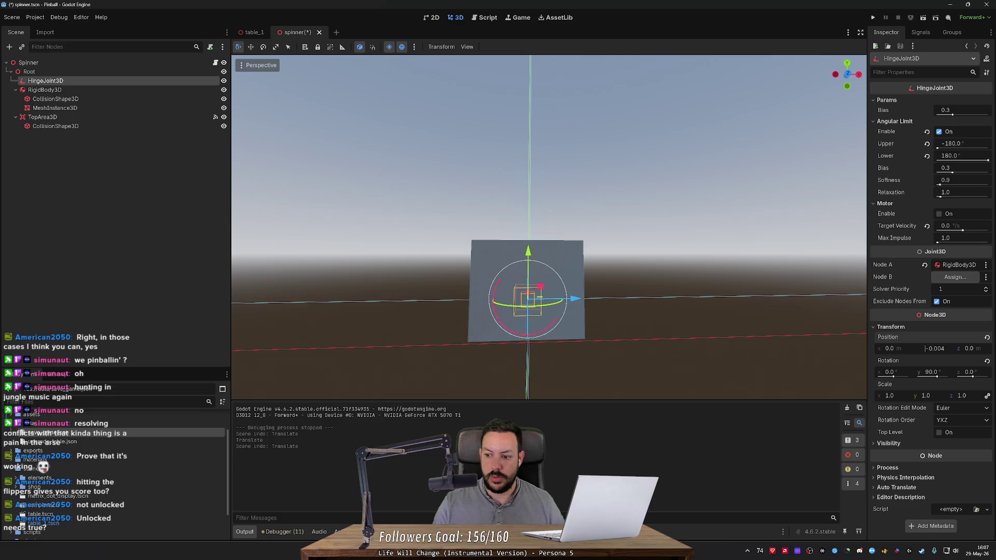
key(Delete)
key(Return)
key(ctrl+s)
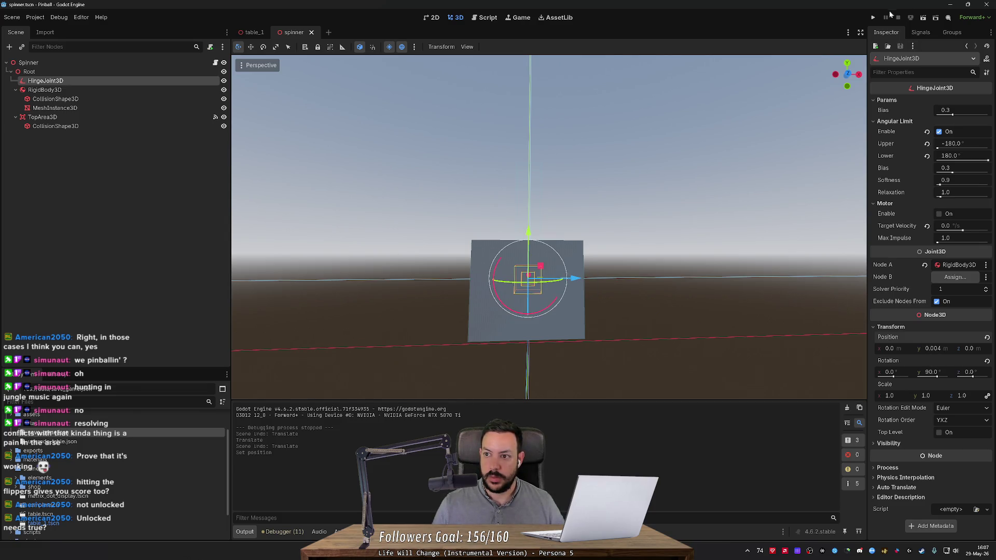
- Test-play the table, launching the ball and flipping until it scores 6 points, then stop
click(873, 17)
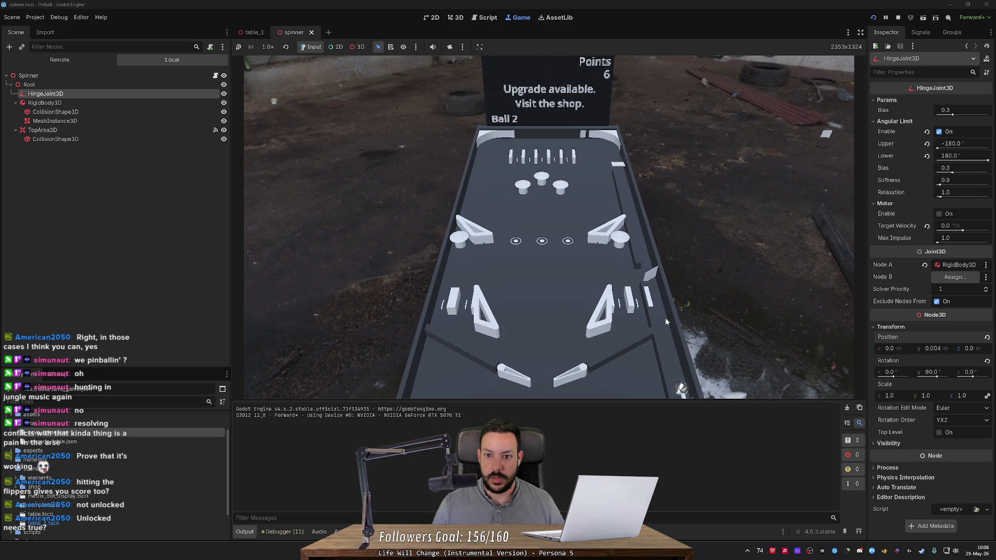
click(872, 17)
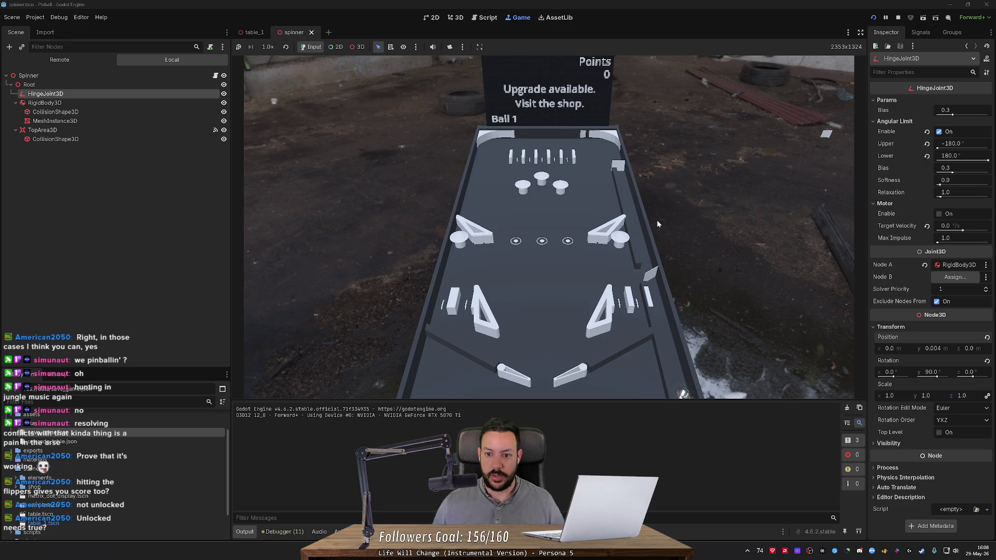
key(space)
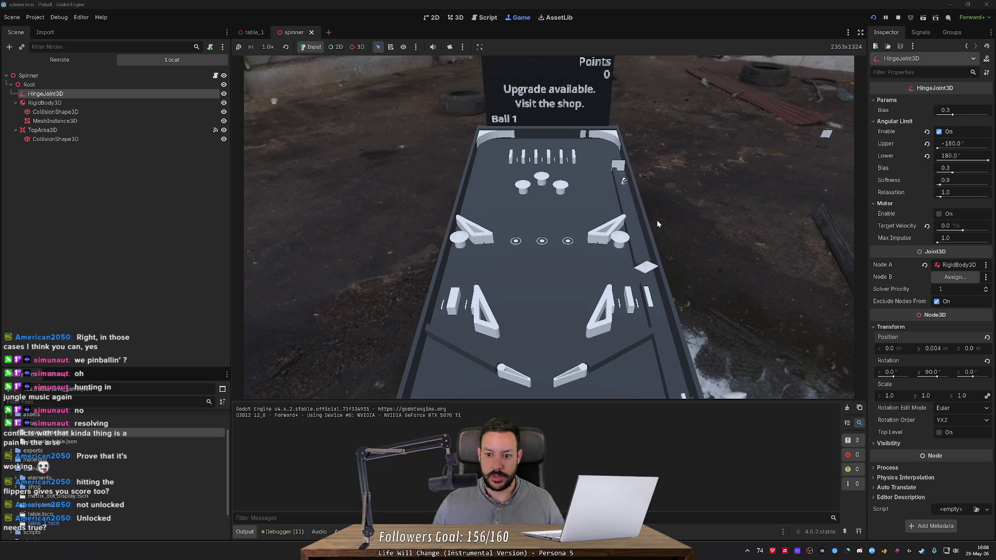
key(Right)
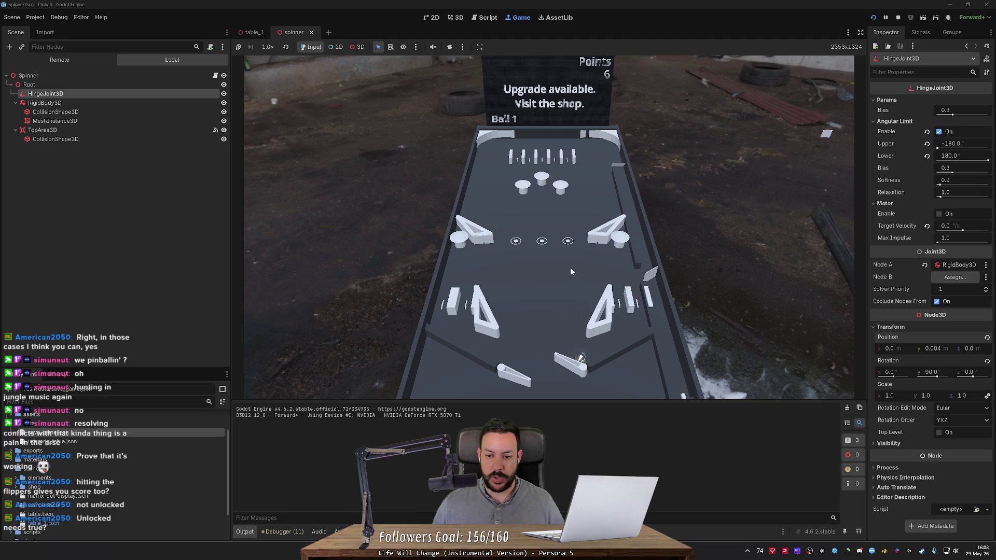
click(899, 20)
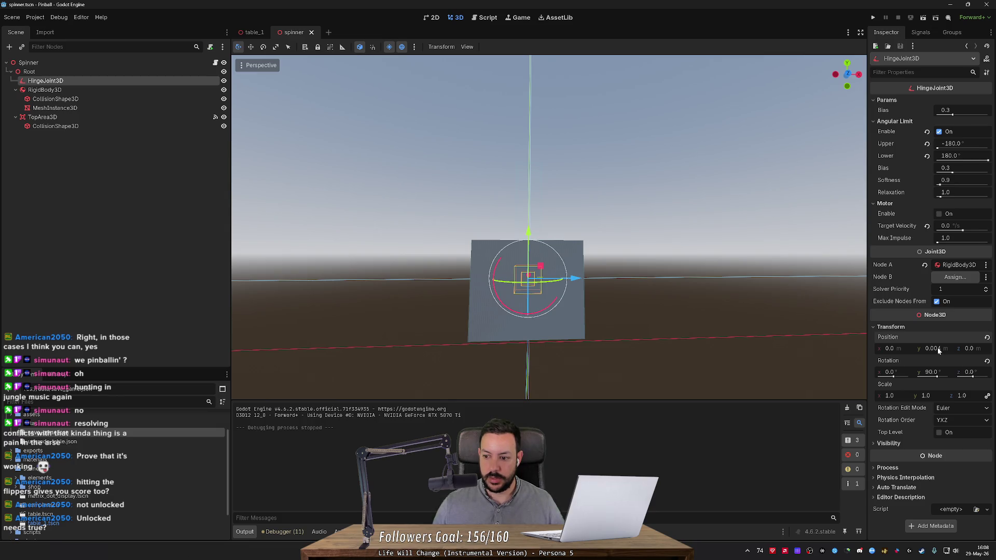
- Lower the hinge joint to y 0.002 and run a quick ball-launch test
text(0.002)
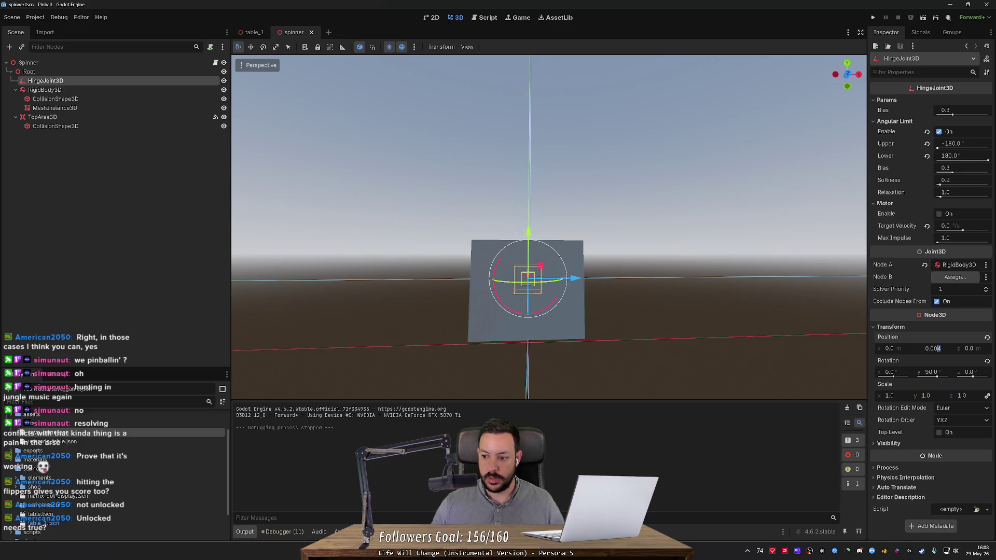
key(Return)
click(875, 18)
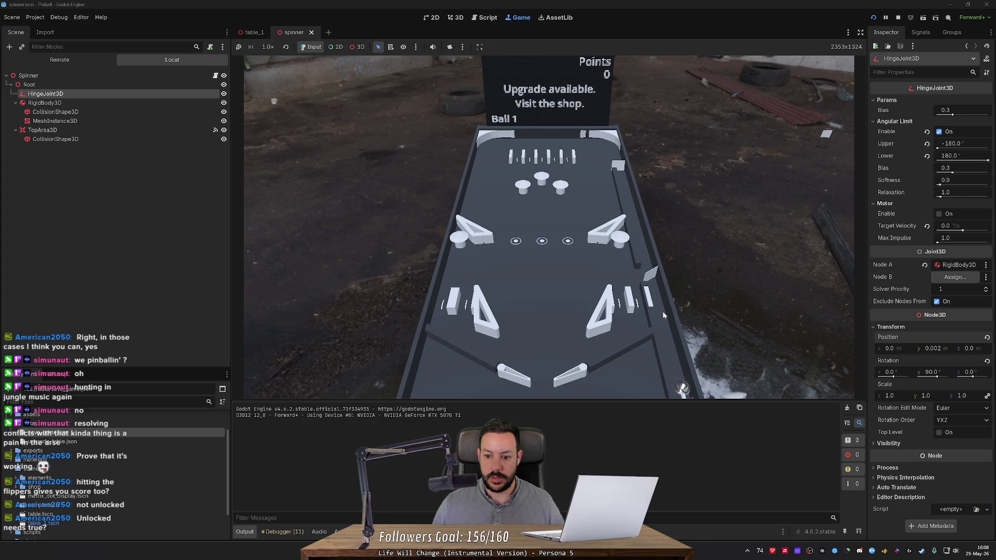
key(space)
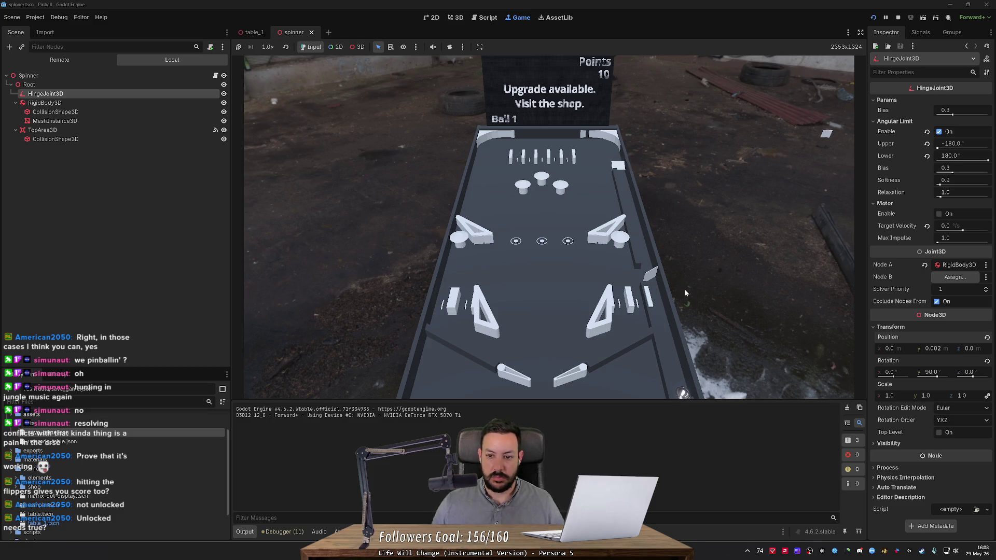
click(898, 17)
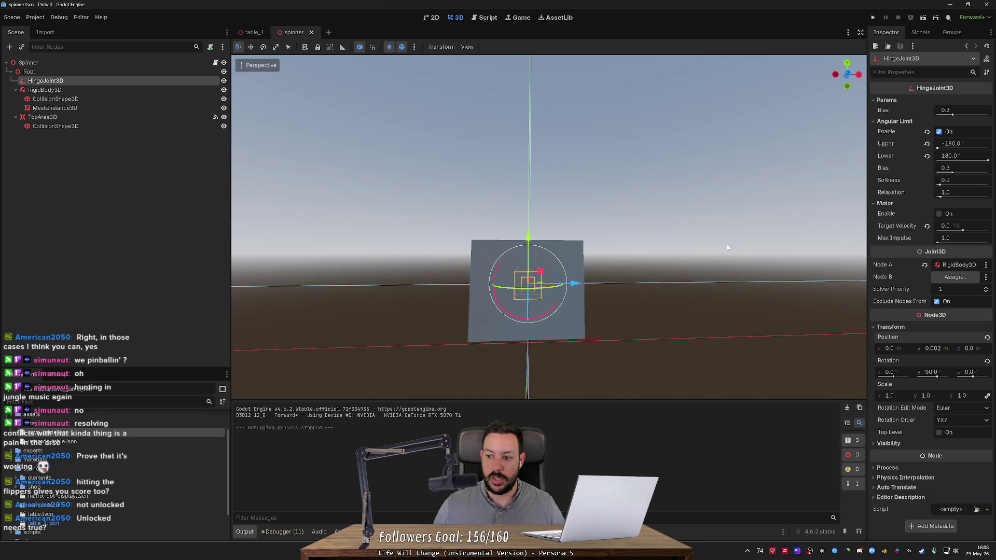
- Rerun the game and play with both flippers while the Points score climbs
click(941, 347)
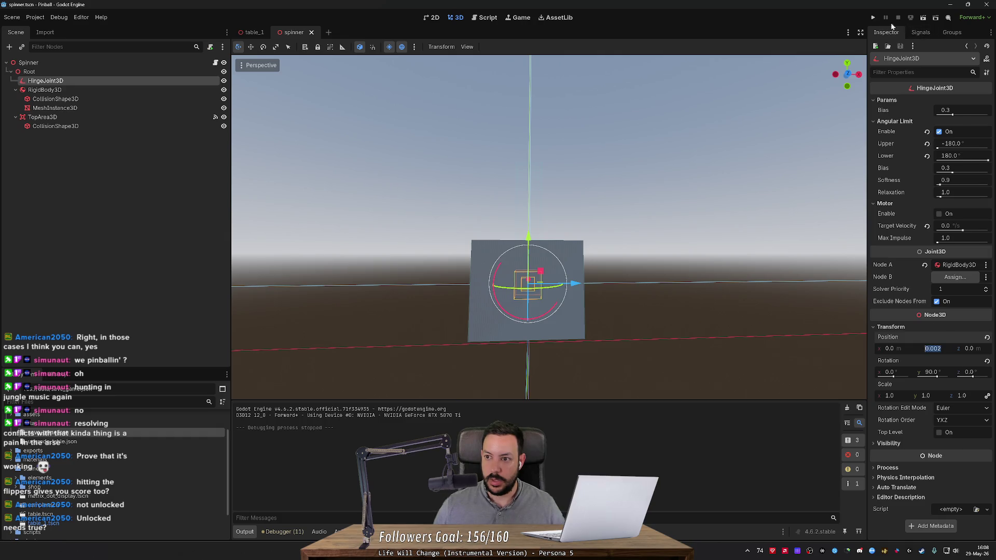
click(872, 18)
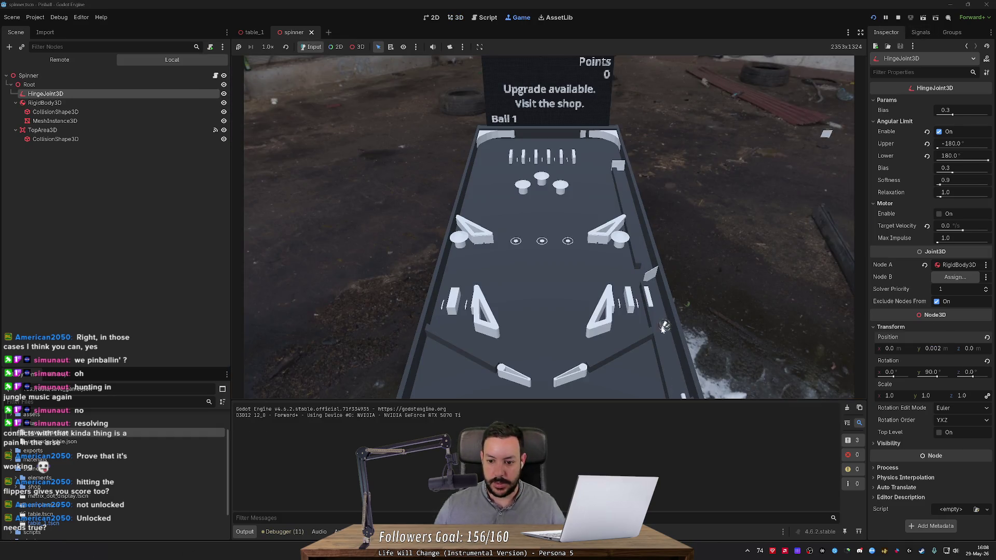
key(space)
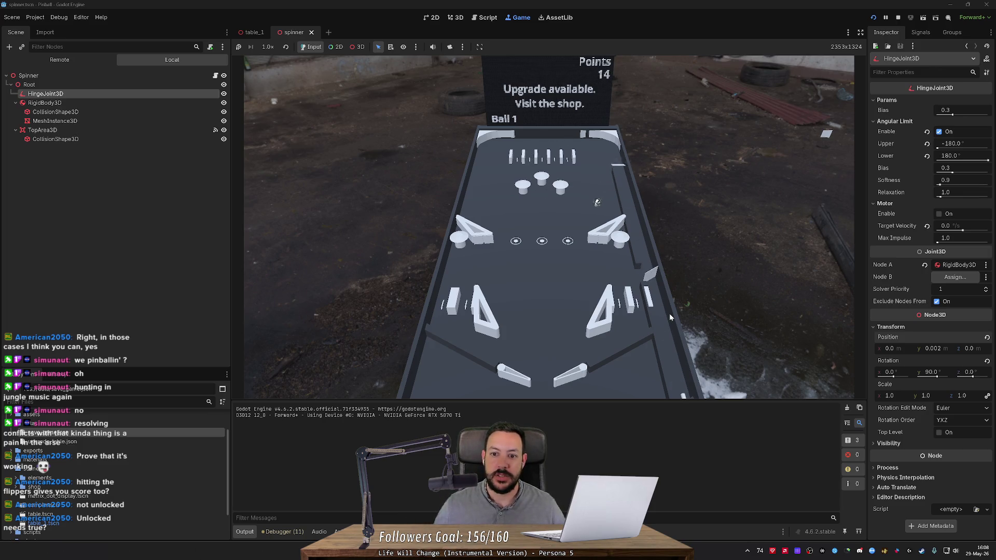
key(Left)
key(Right)
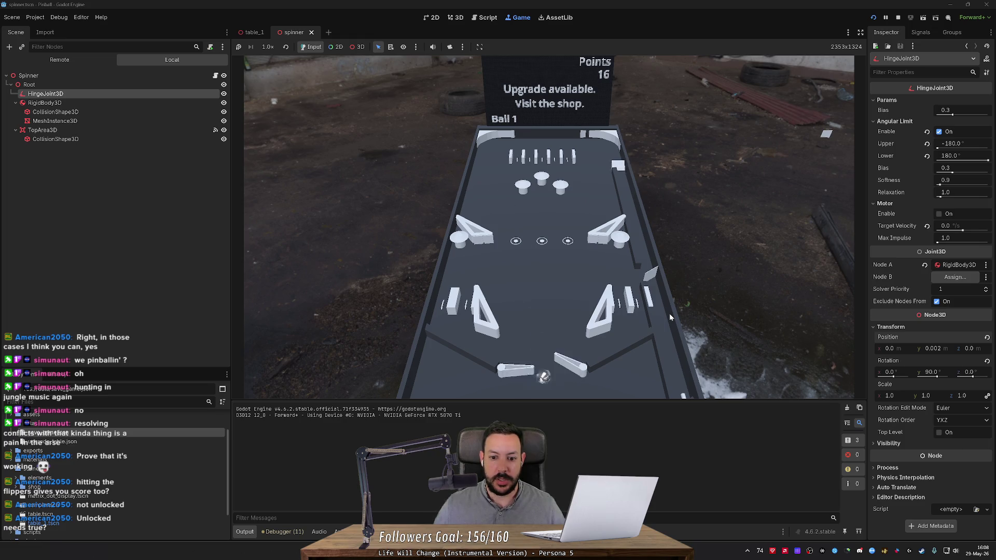
key(space)
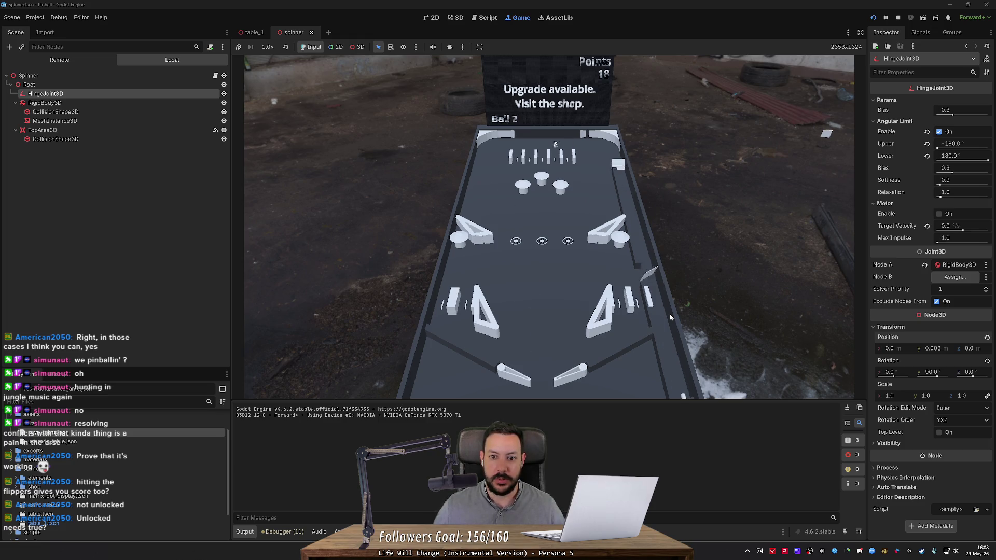
key(Left)
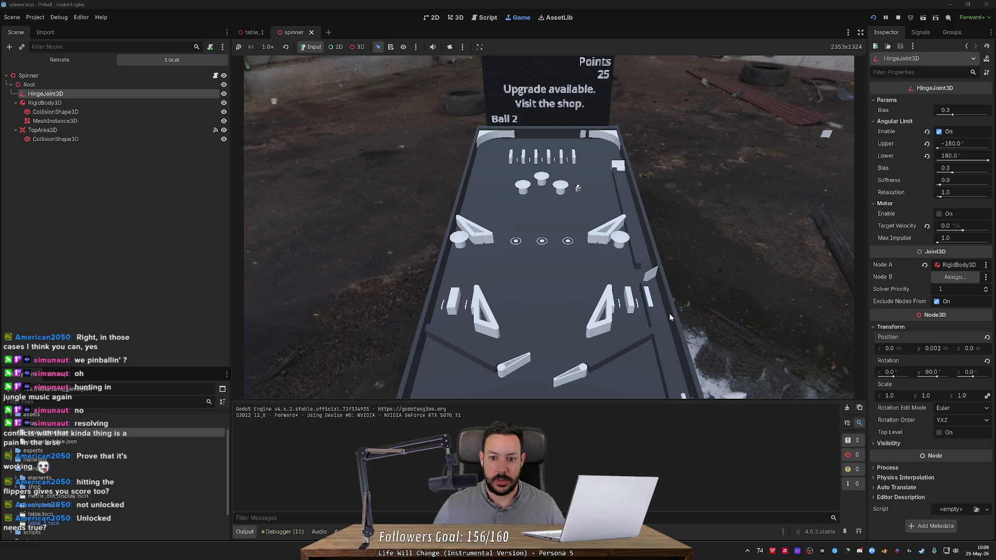
key(Left)
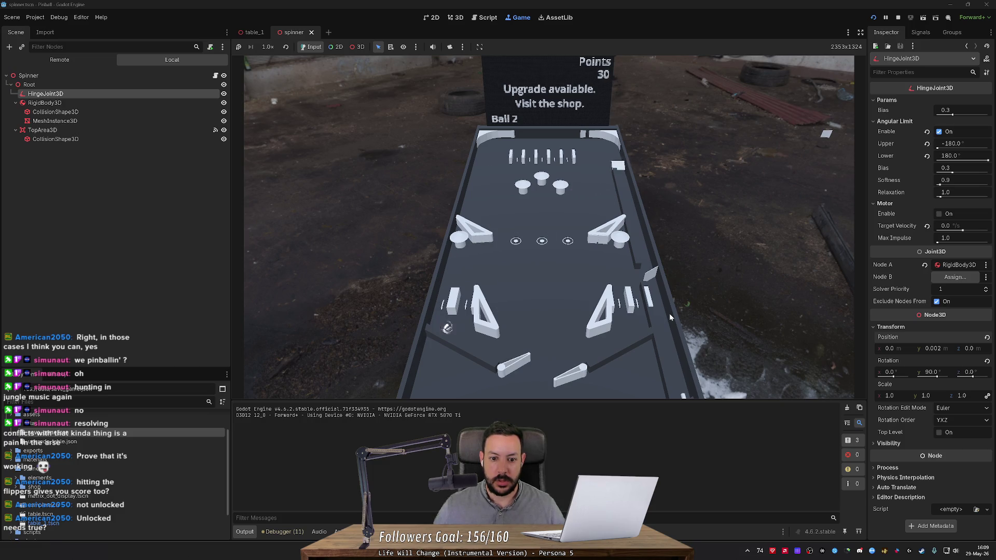
key(Right)
key(Left)
key(Right)
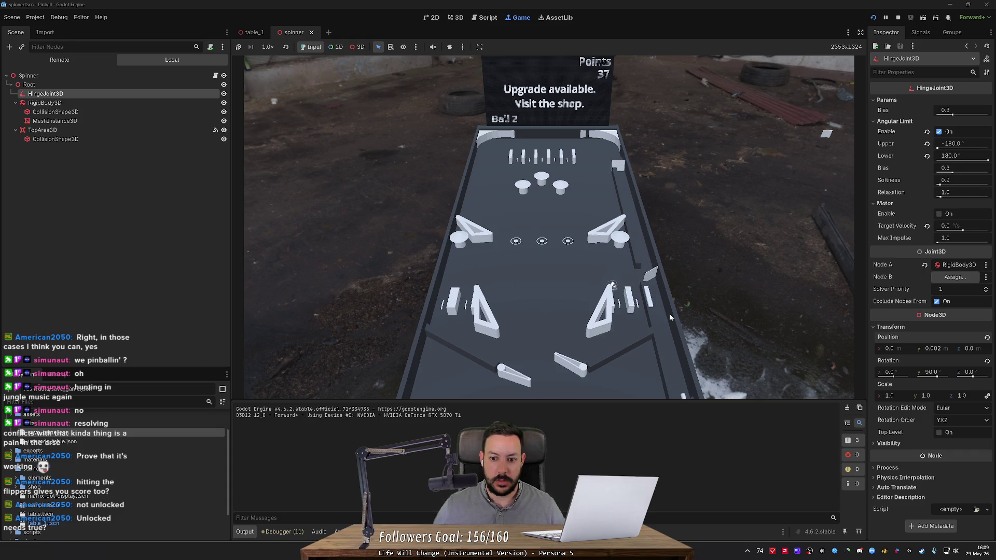
key(Right)
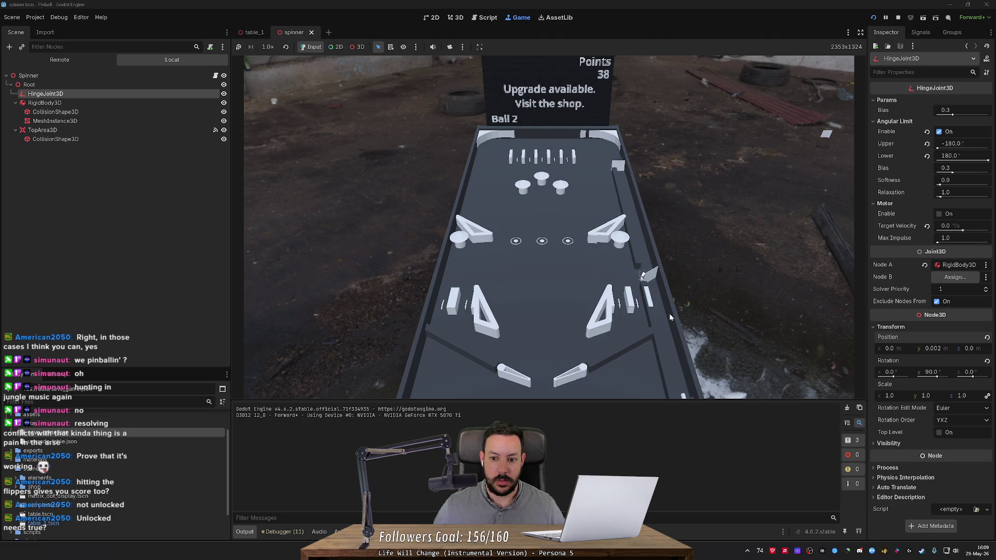
key(Right)
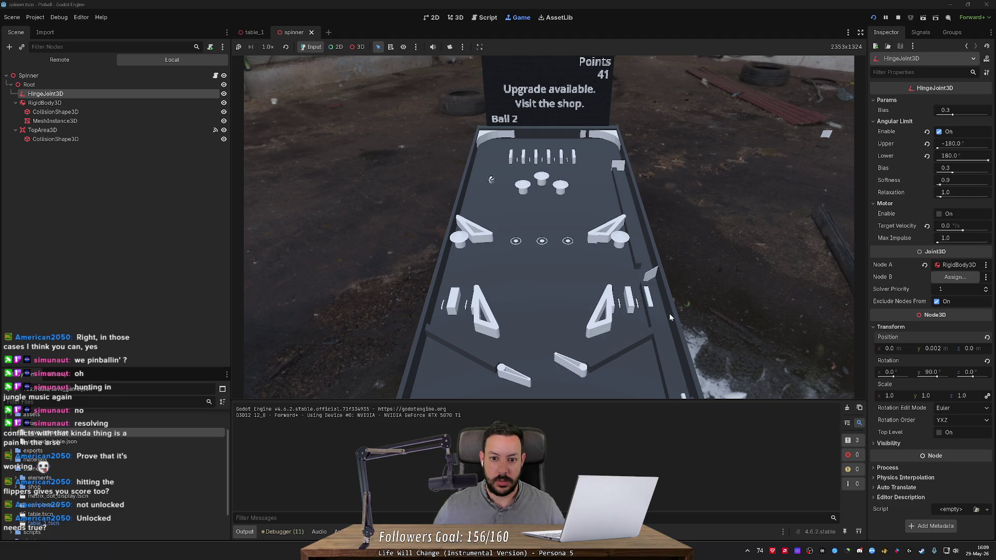
key(Left)
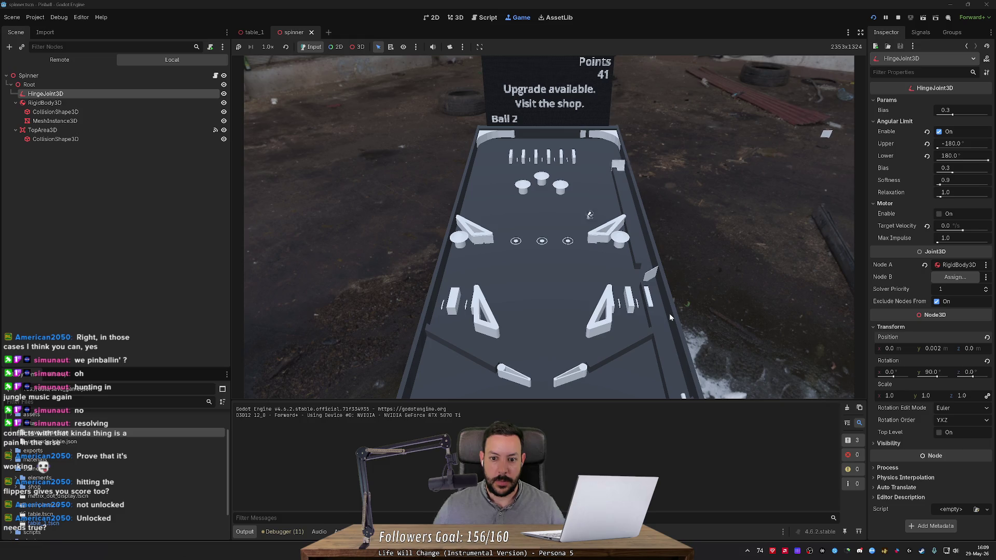
key(Left)
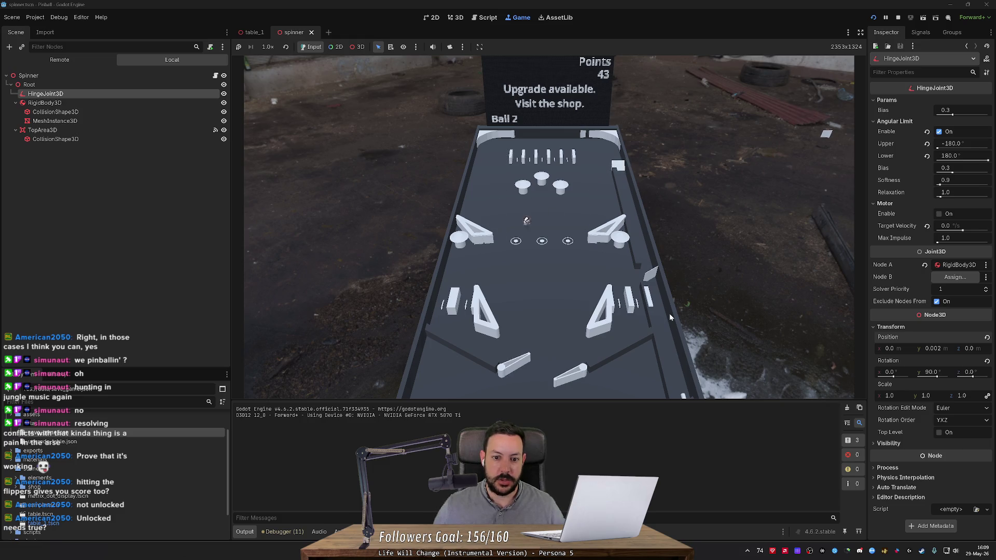
key(Left)
key(Left)
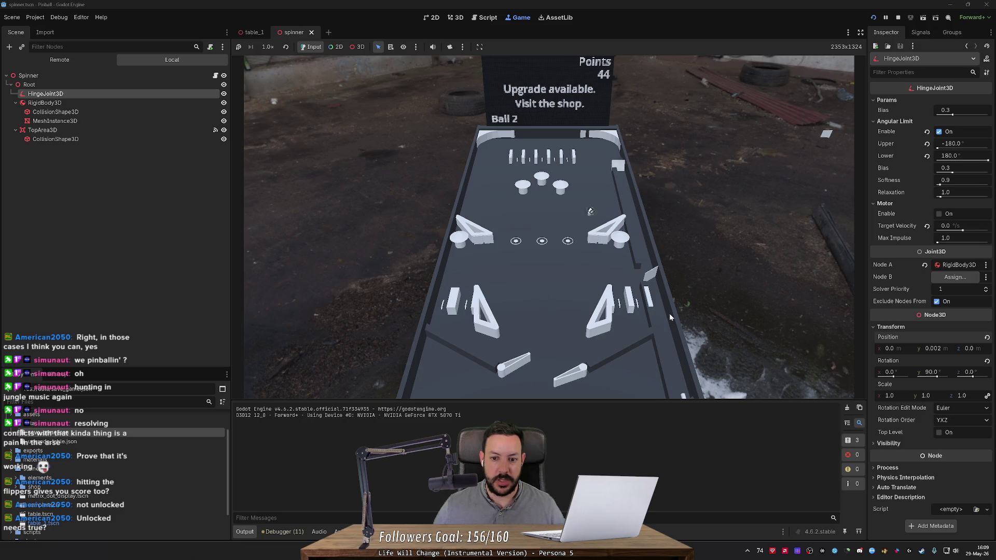
key(Left)
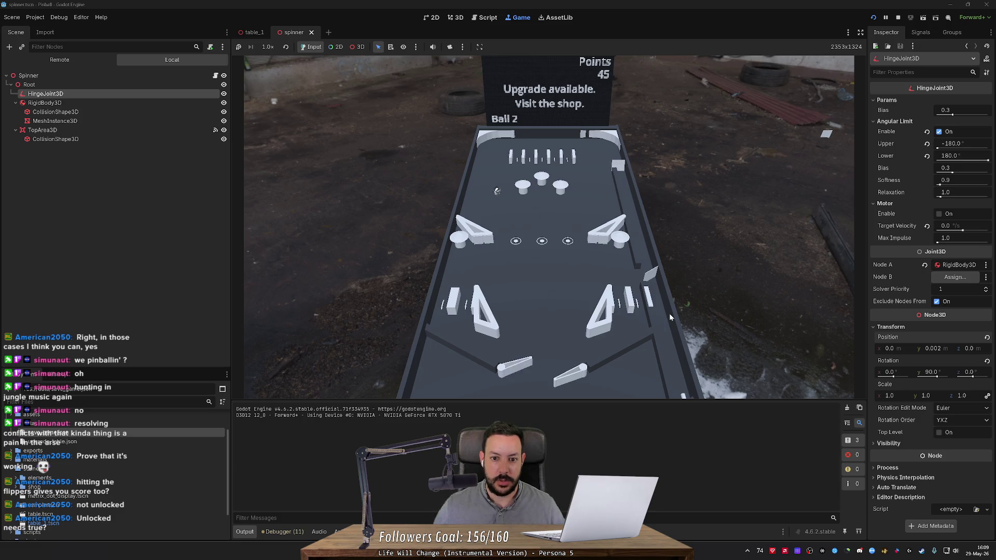
key(Right)
key(Right)
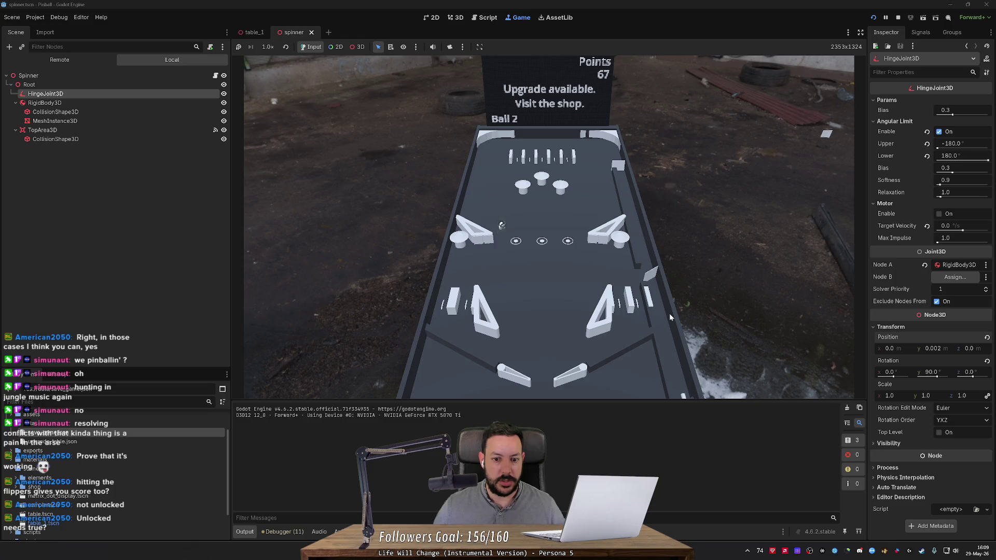
key(Left)
key(Right)
- Keep working the left and right flippers so the ball stays in play and the score reaches 156
key(Left)
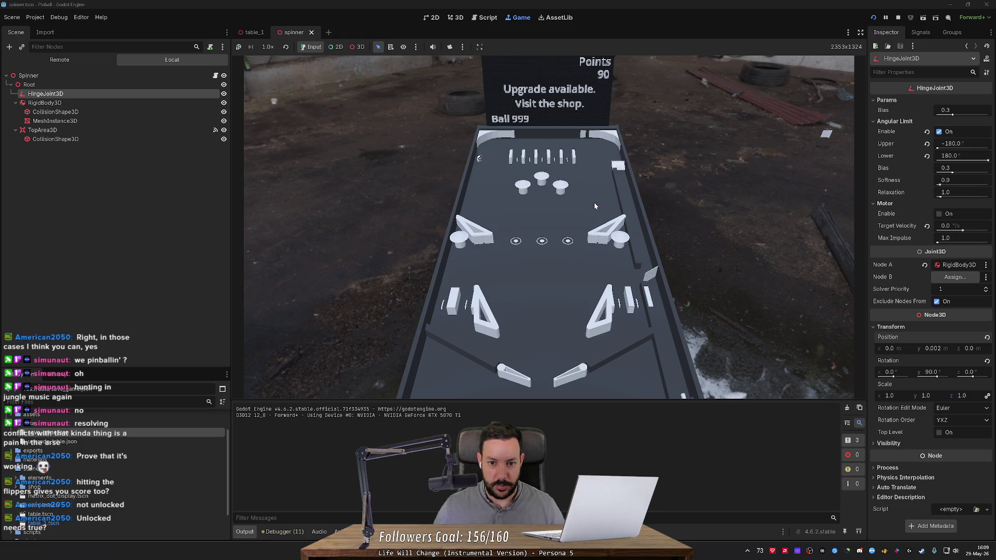
key(Left)
key(Left)
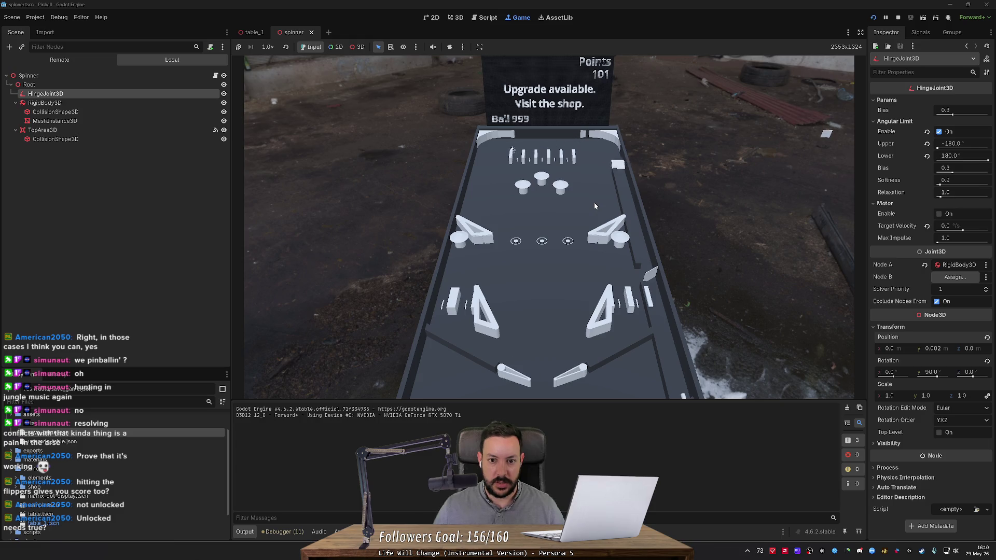
key(Left)
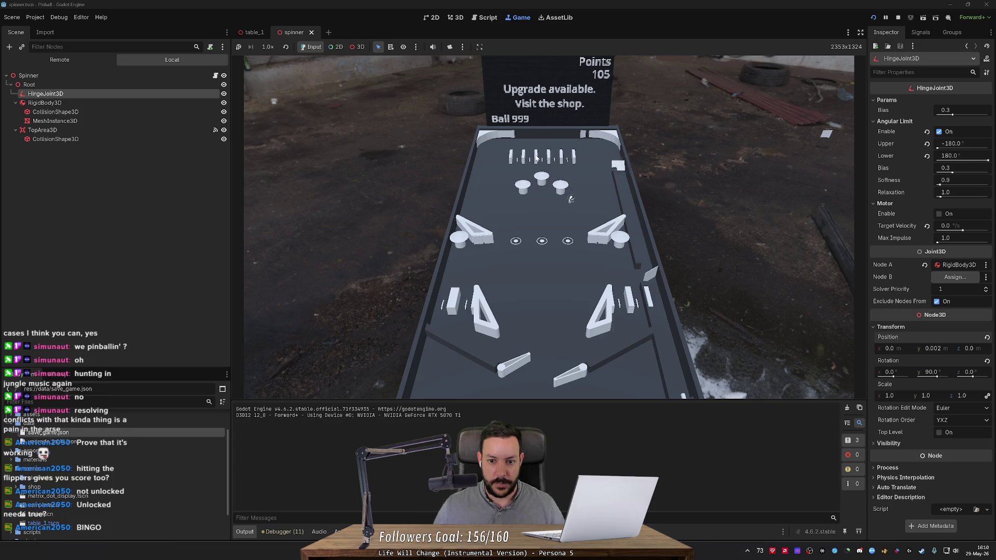
key(Right)
key(Left)
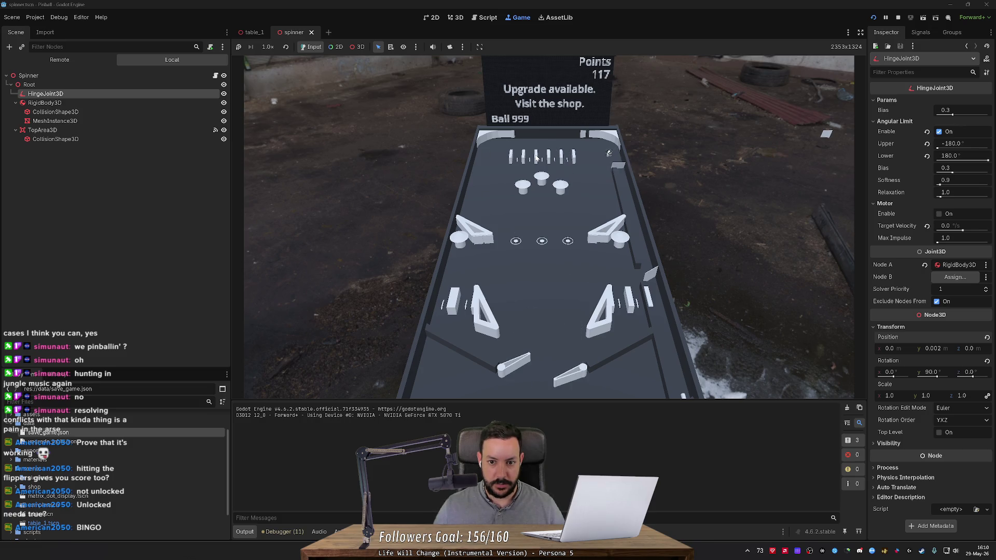
key(Right)
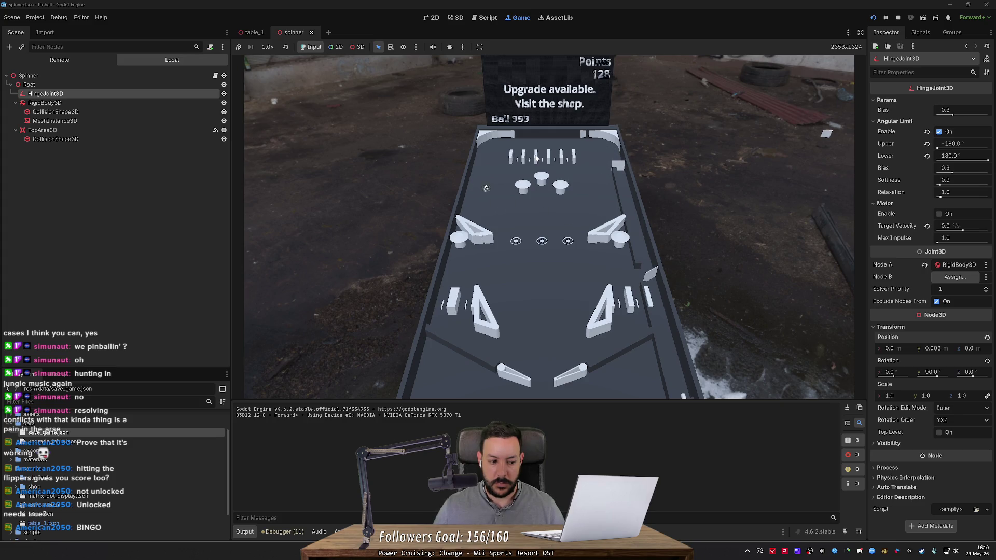
key(Right)
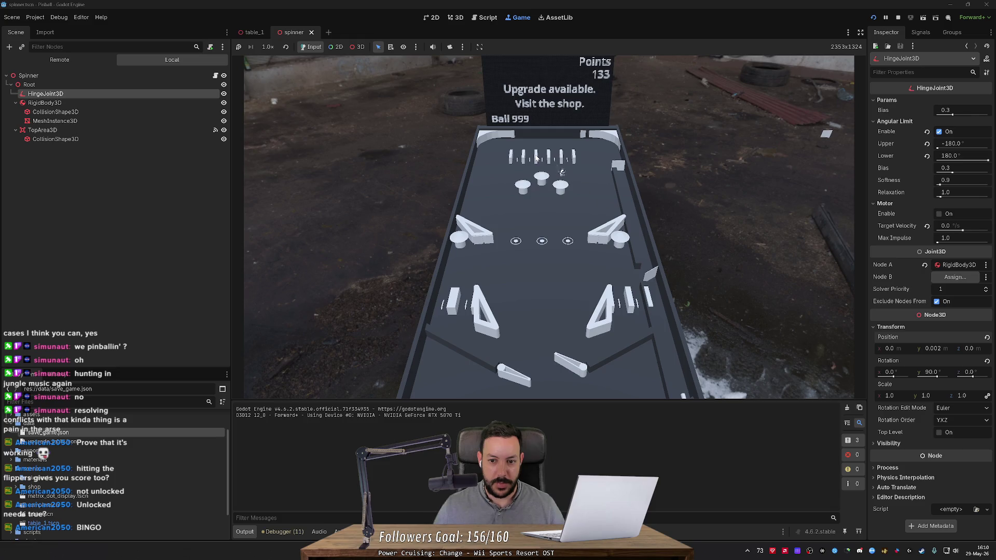
key(Left)
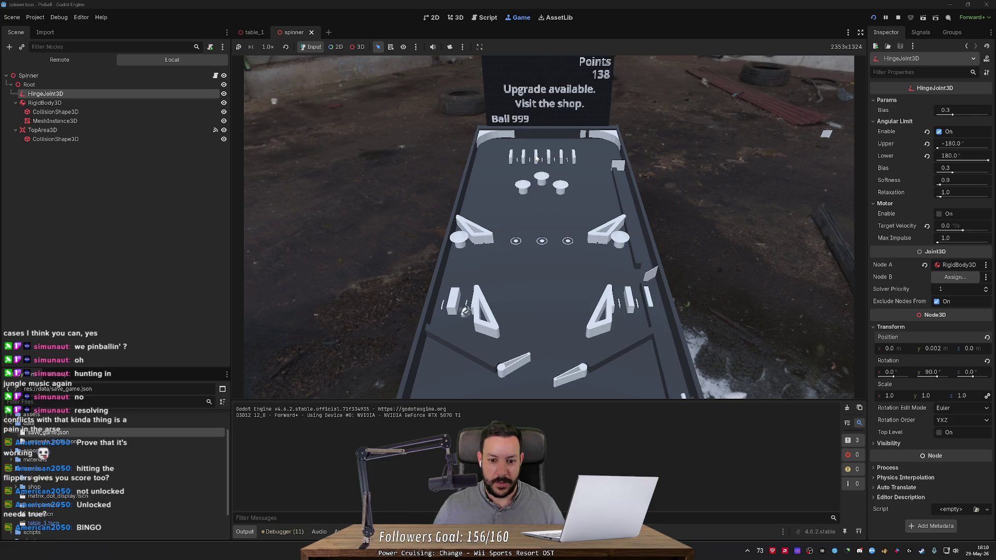
key(Left)
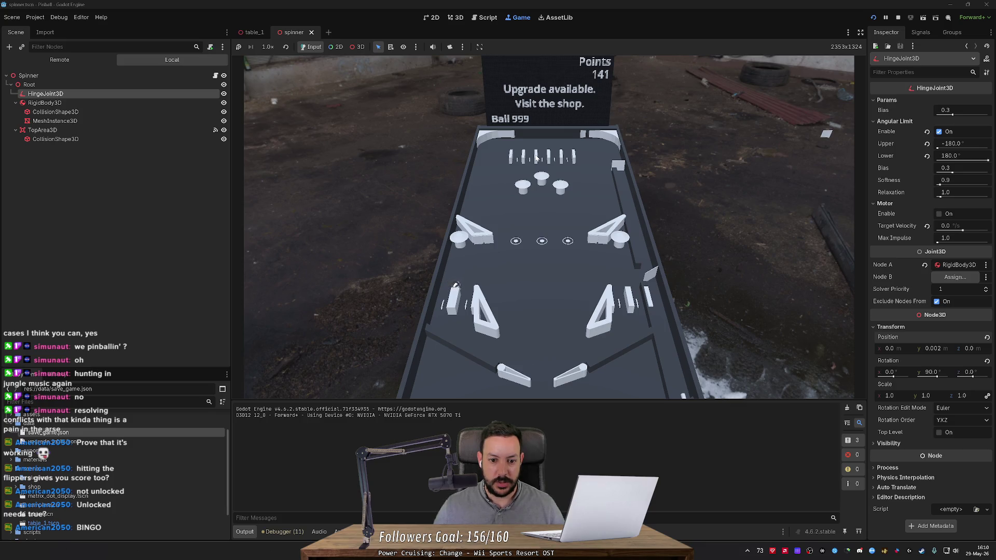
key(Left)
key(Right)
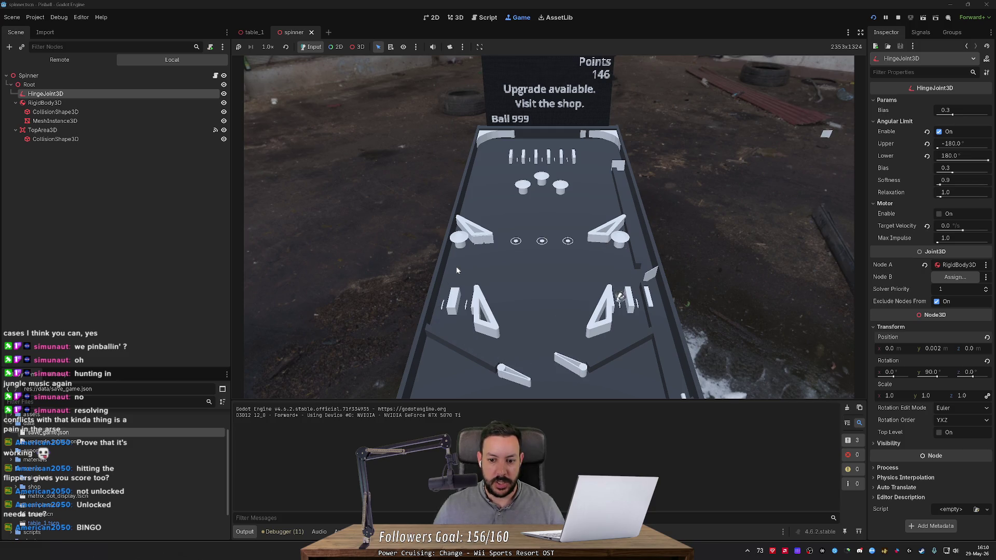
key(Left)
key(Right)
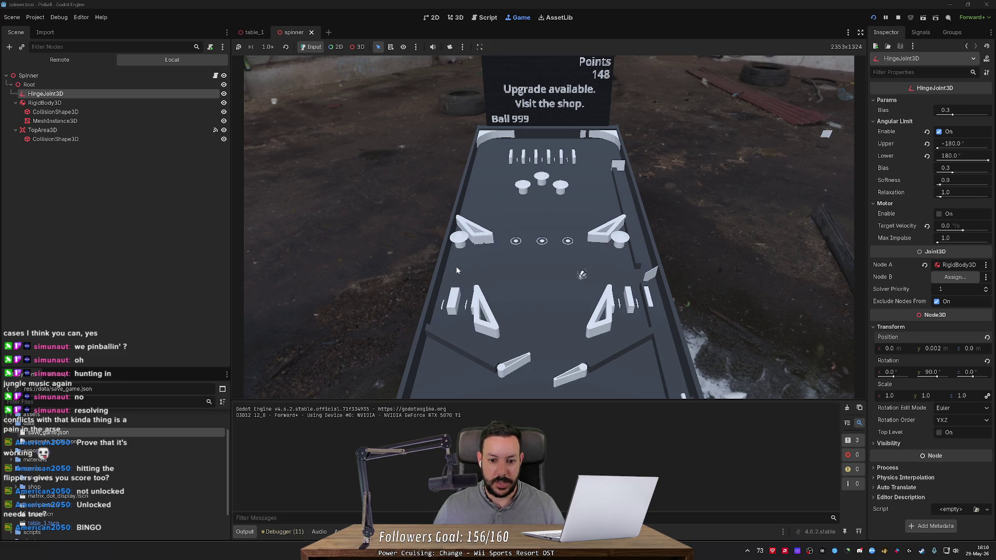
key(Right)
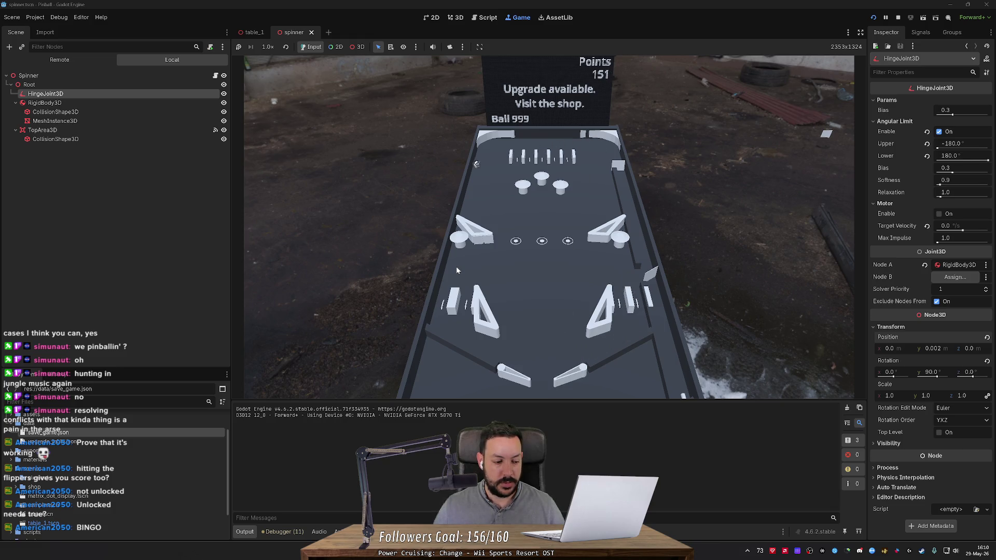
key(Left)
key(Left)
key(Right)
key(Right)
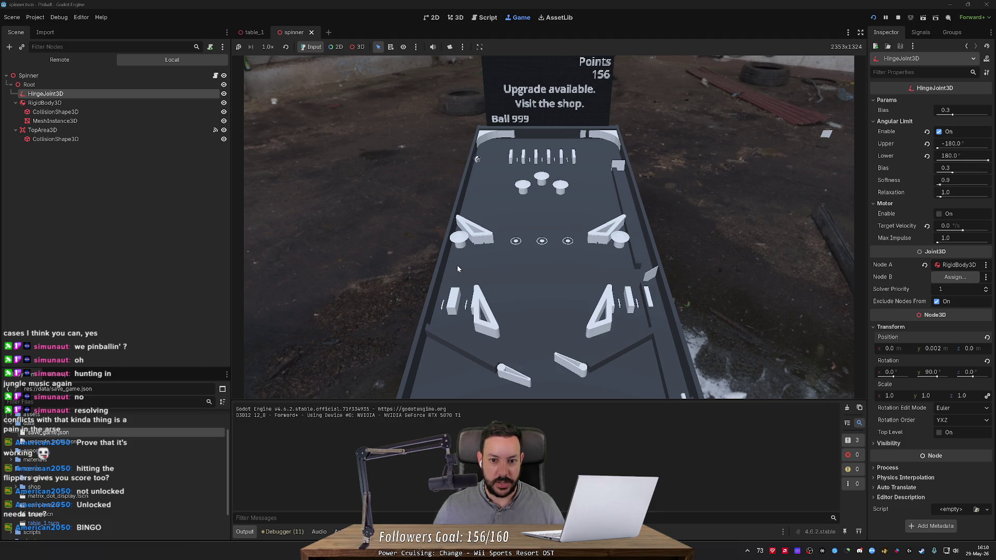
key(Left)
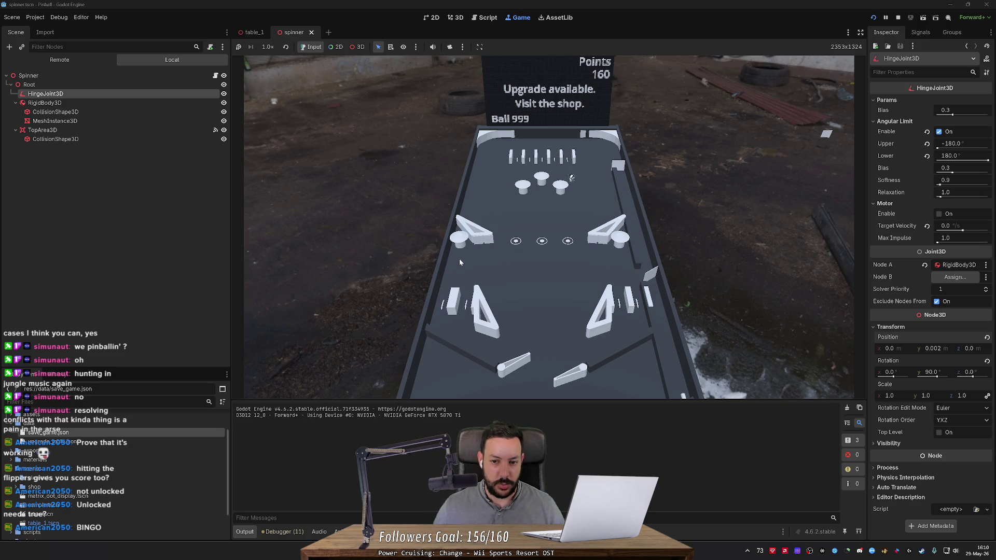
- Keep the ball alive with left and right flipper hits, sending it up to the top bumpers
key(Left)
key(Right)
key(Left)
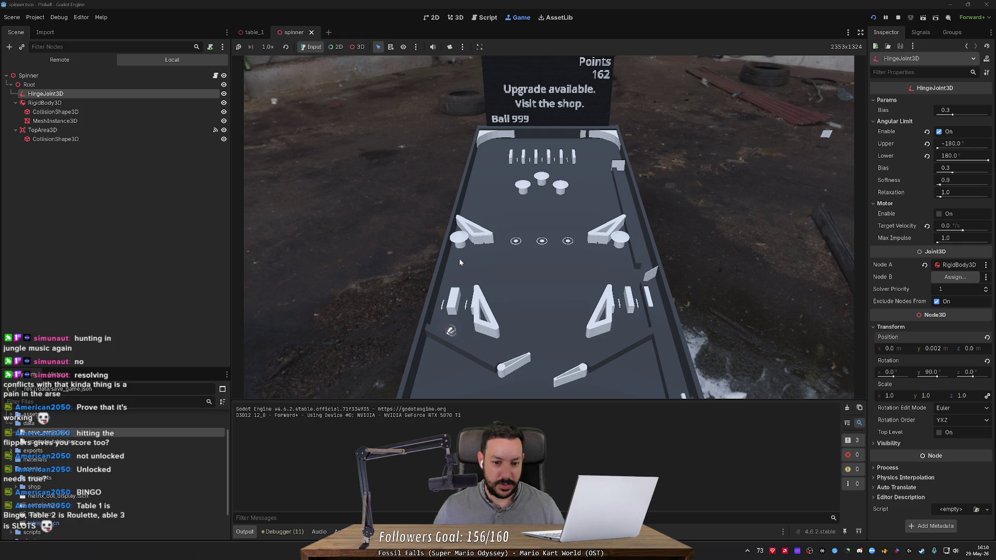
key(Left)
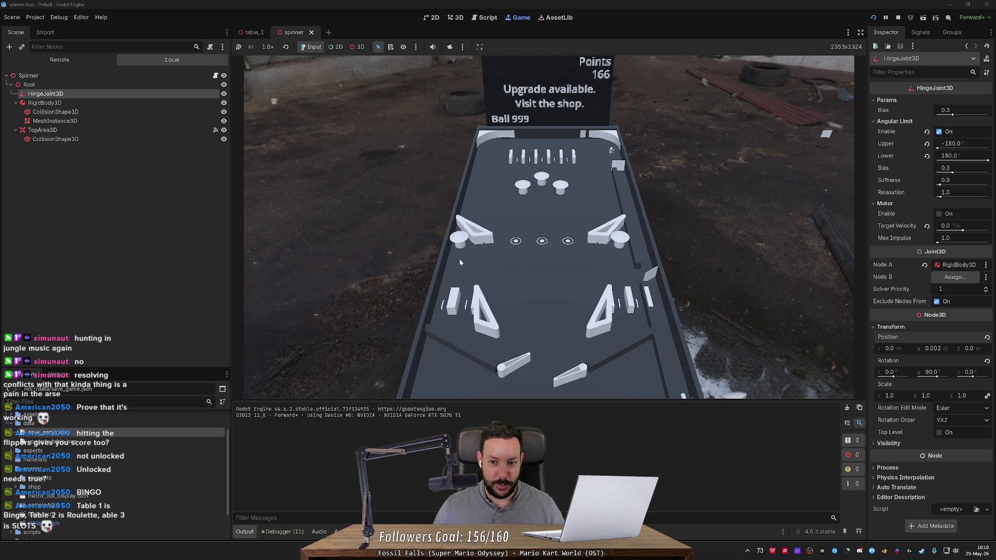
key(Right)
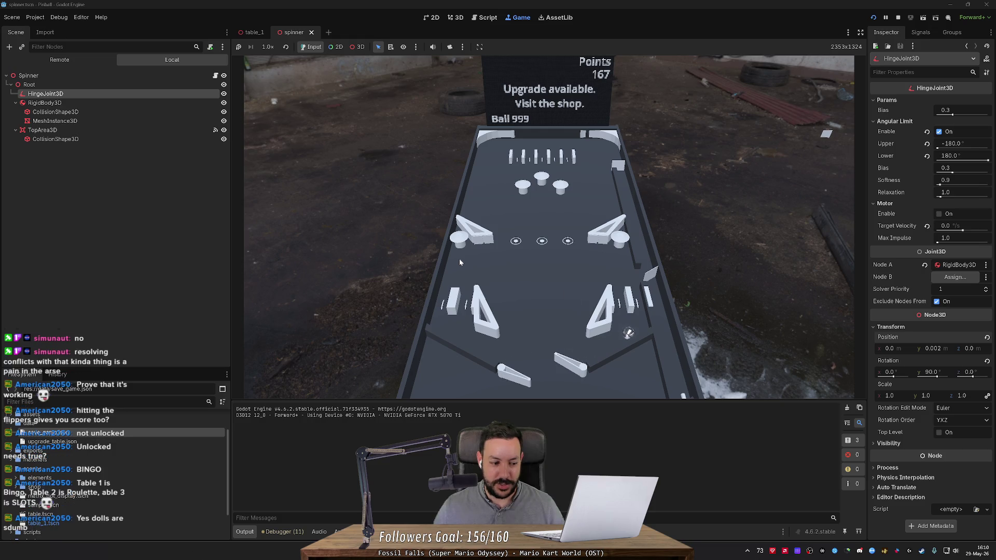
key(Right)
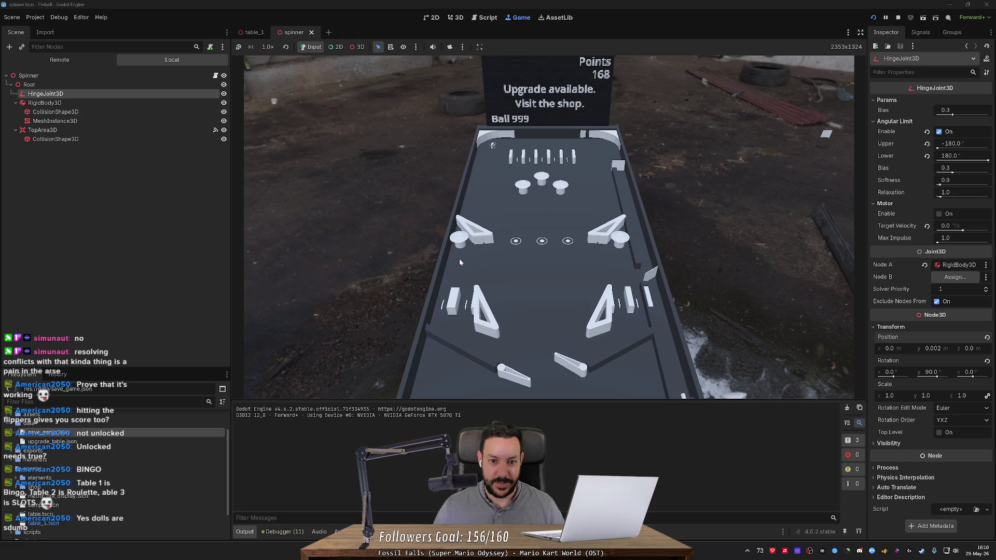
key(Left)
key(Right)
key(Left)
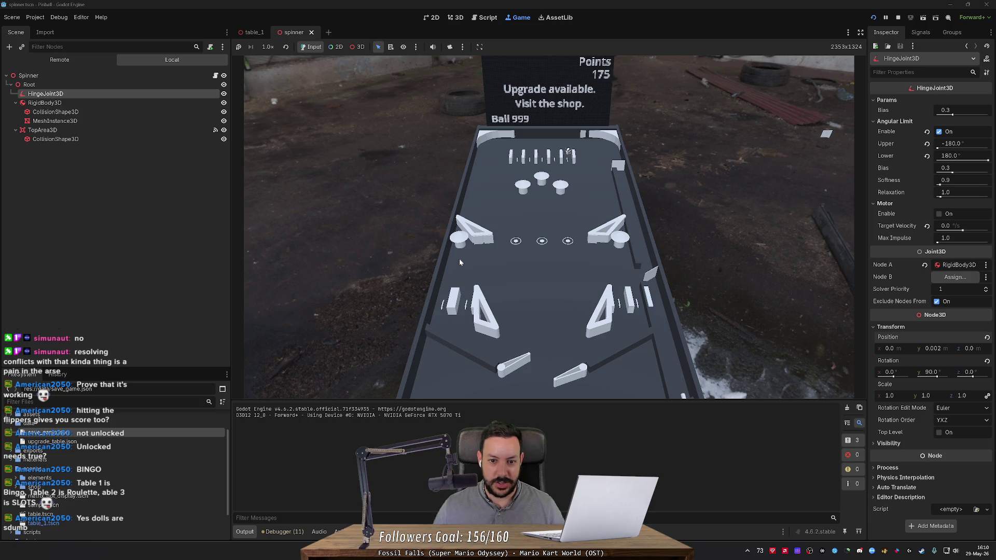
key(Left)
key(Left)
key(Right)
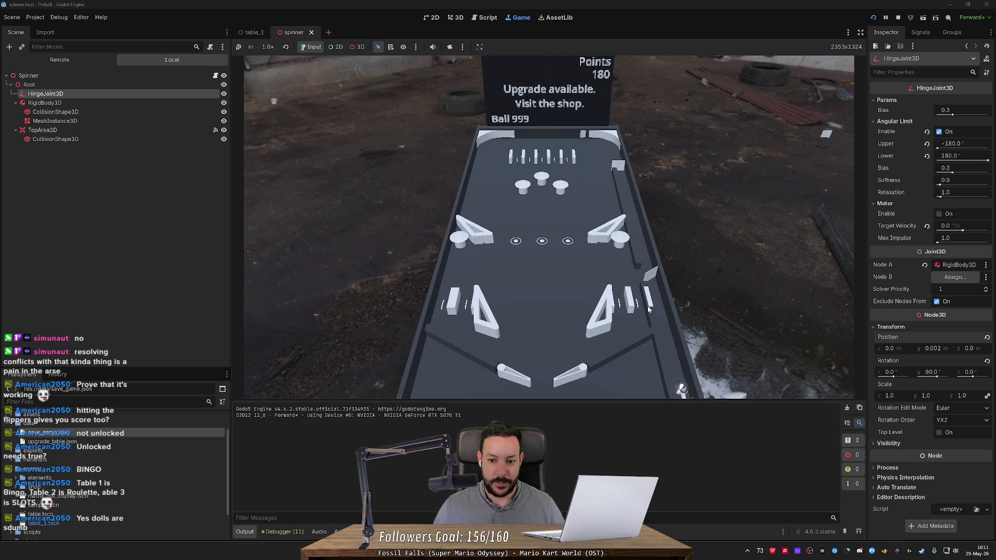
- Send the next ball up the right lane and keep returning it toward the top of the table
key(Right)
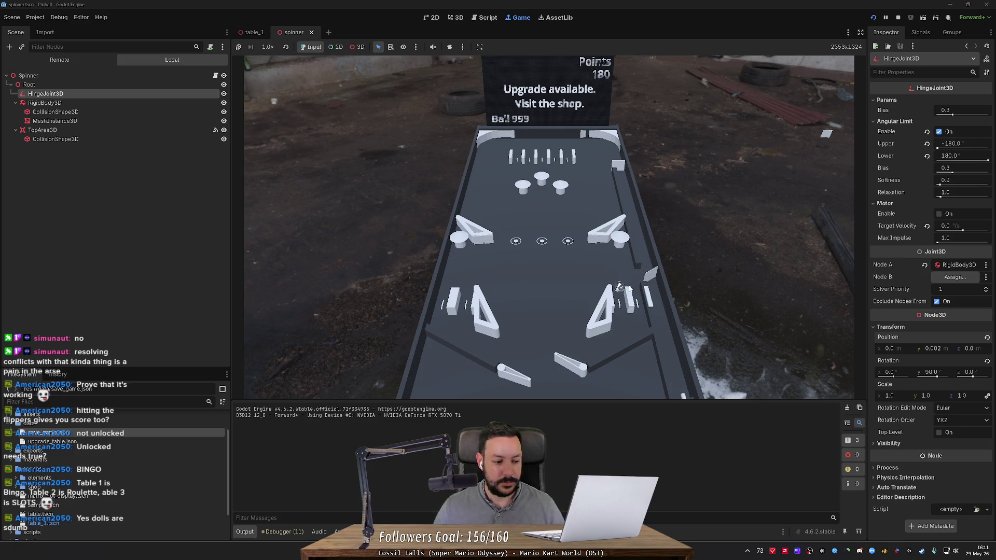
key(Right)
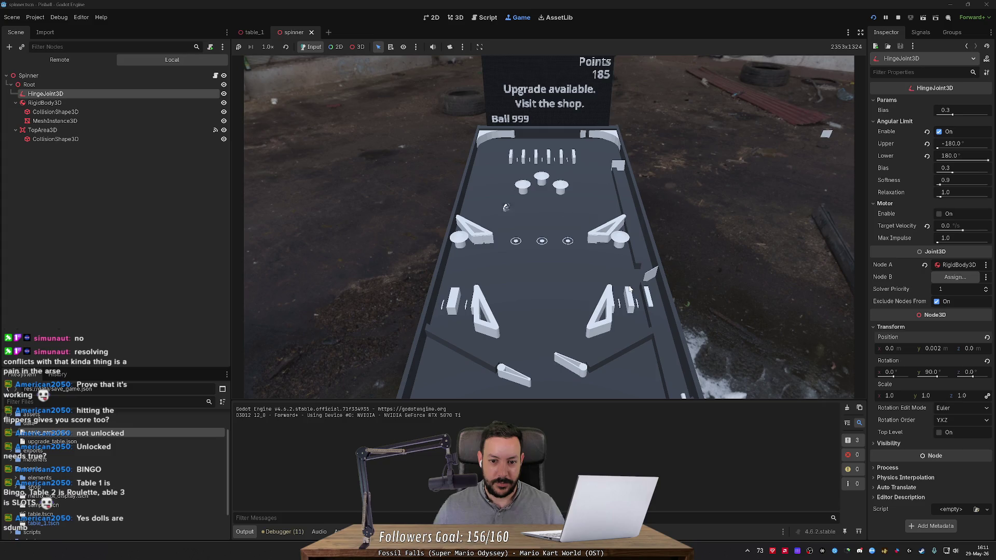
key(Right)
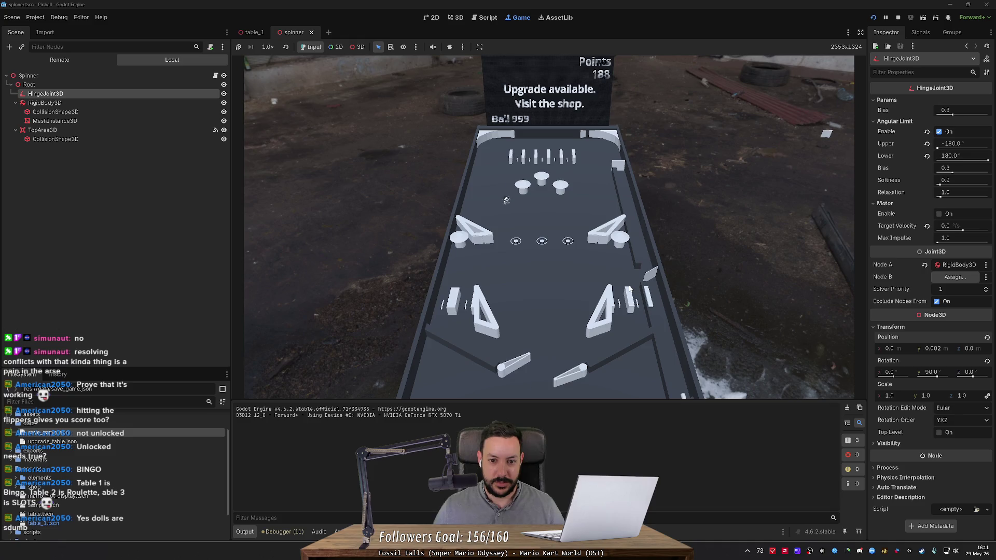
key(Right)
key(Right)
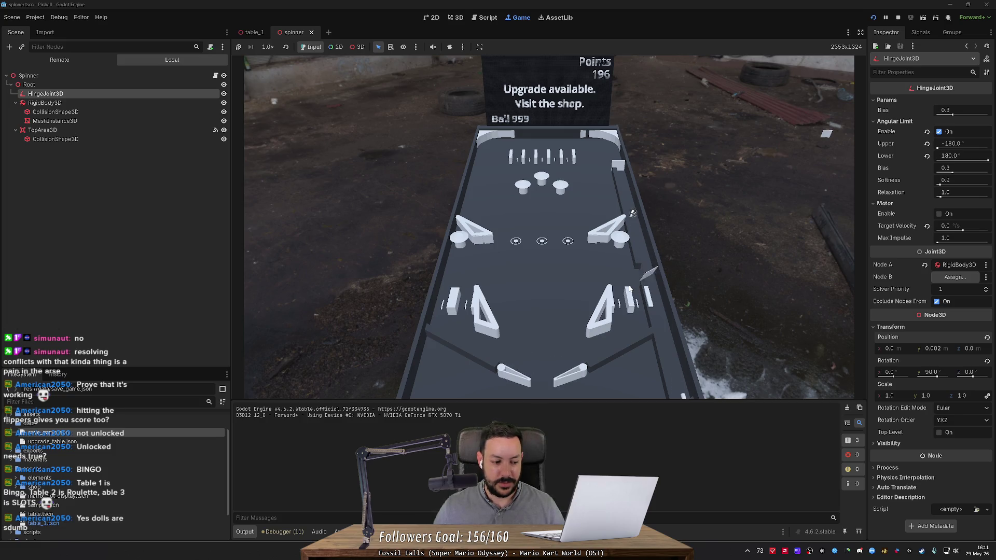
key(Right)
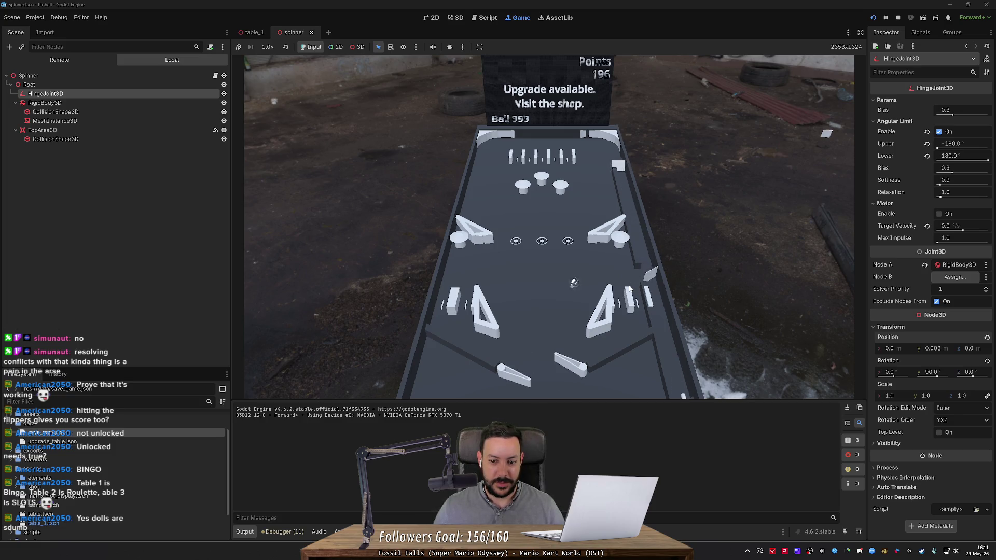
key(Left)
key(Right)
key(Right)
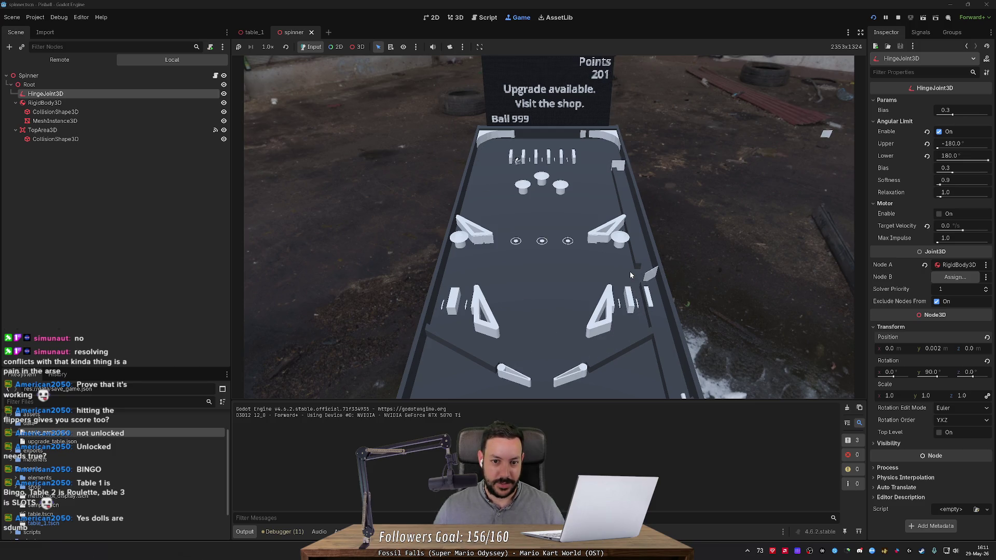
key(Left)
key(Right)
key(Left)
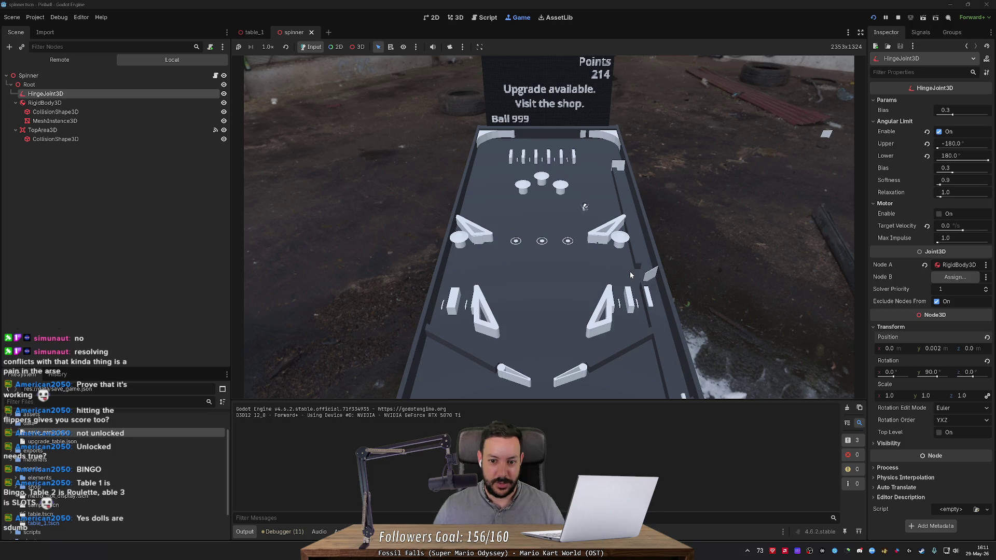
key(Right)
key(Left)
key(Left)
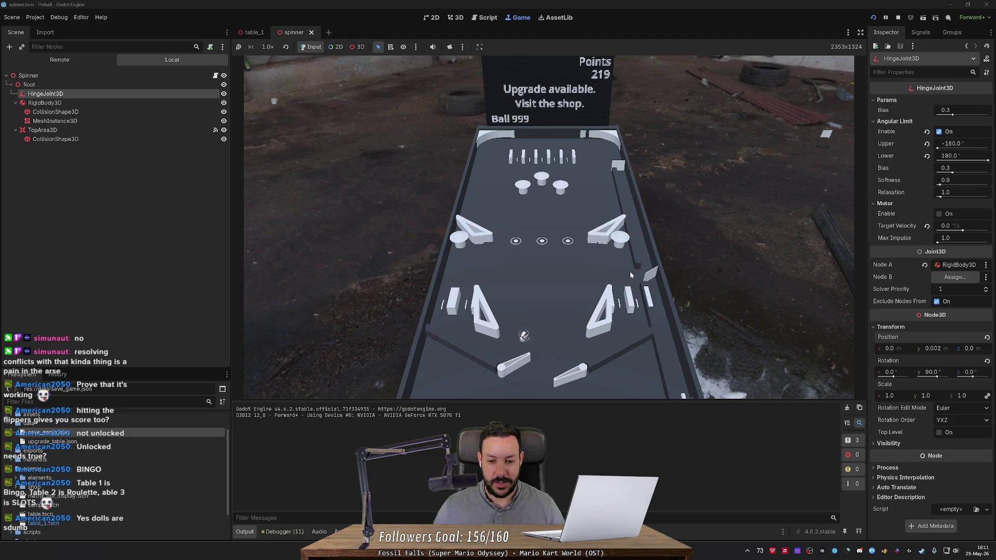
key(Right)
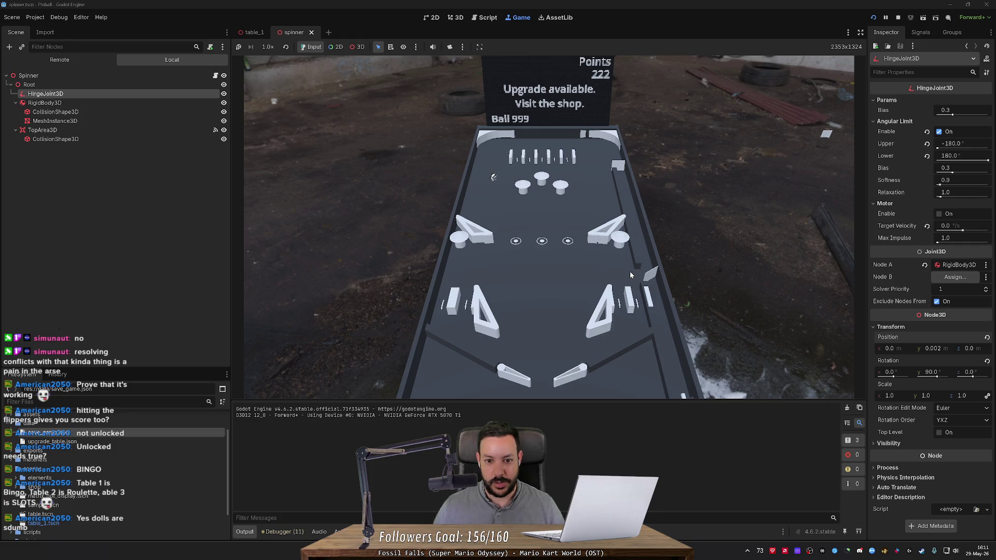
key(Left)
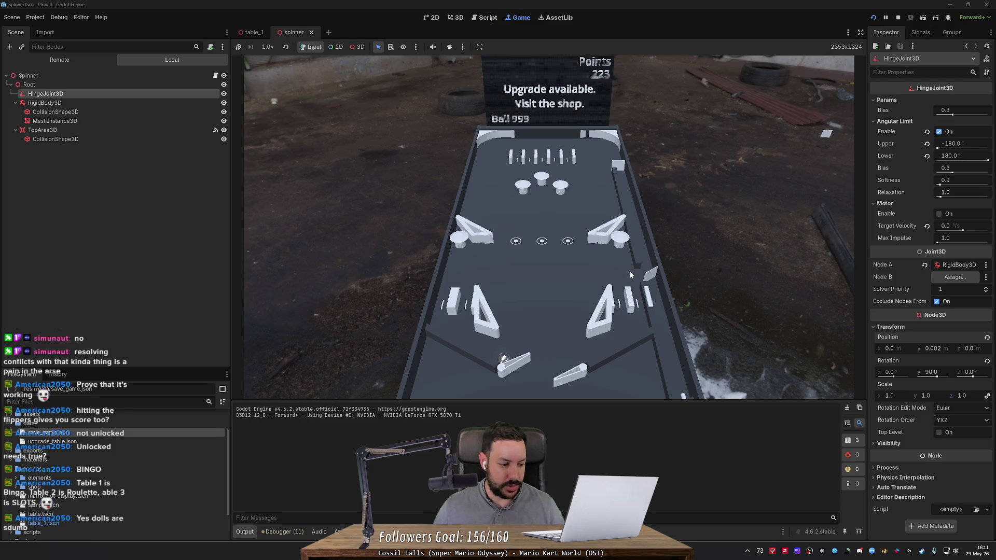
key(Left)
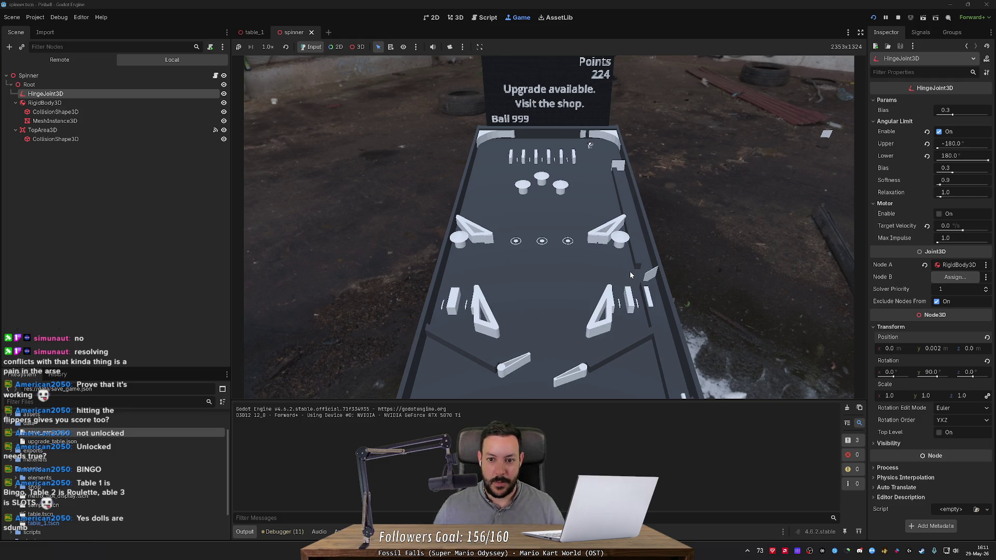
key(Left)
key(Right)
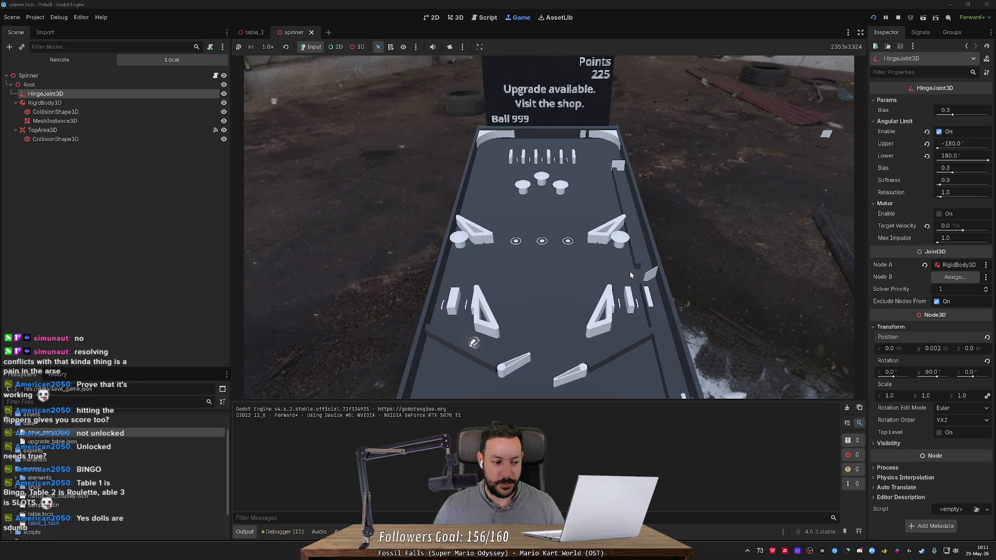
key(Left)
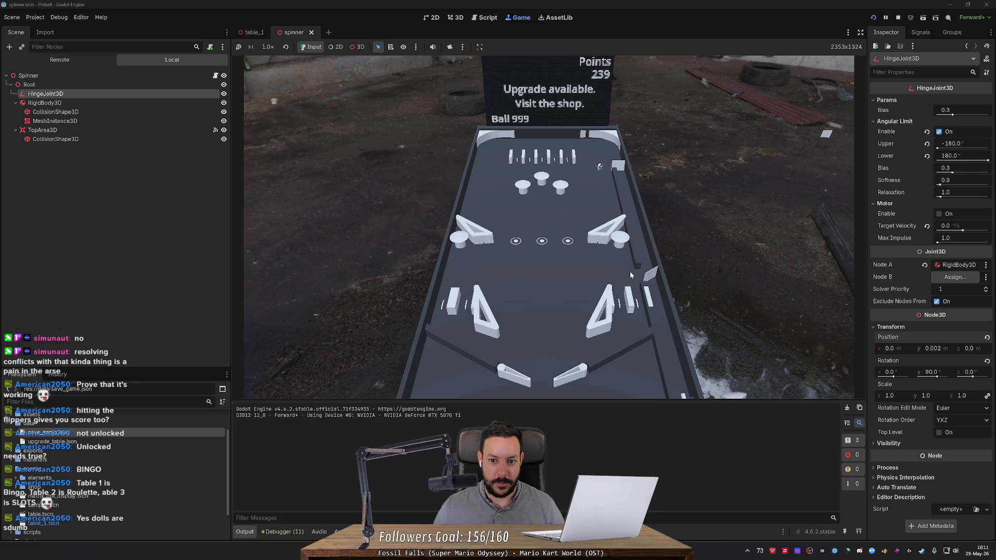
- Keep the ball in play with repeated flipper hits until it finally drains
key(Left)
key(Right)
key(Left)
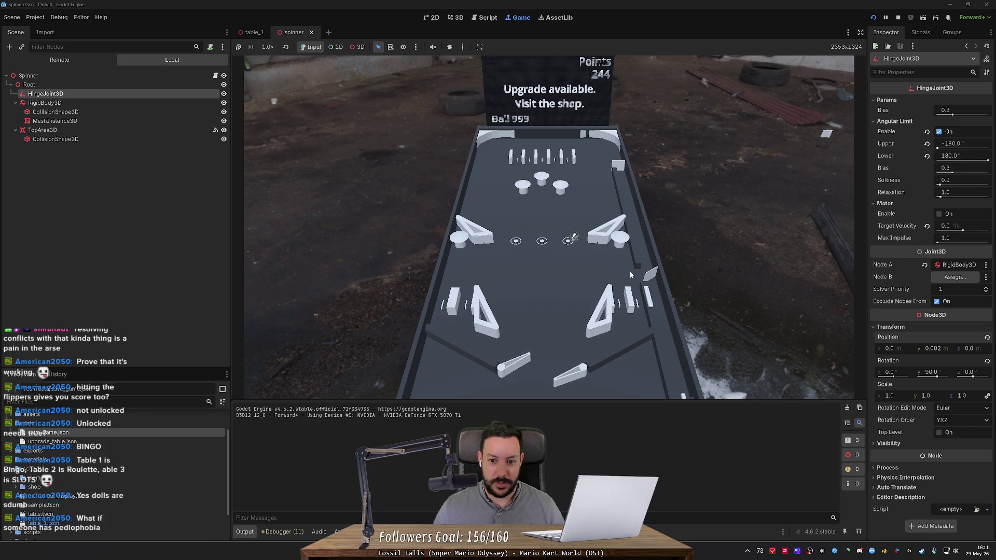
key(Right)
key(Left)
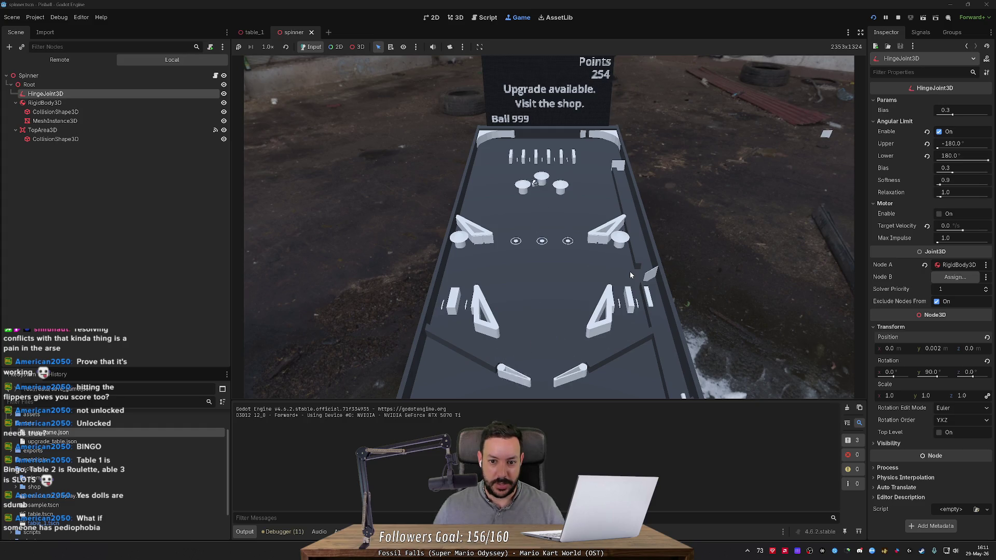
key(Left)
key(Left)
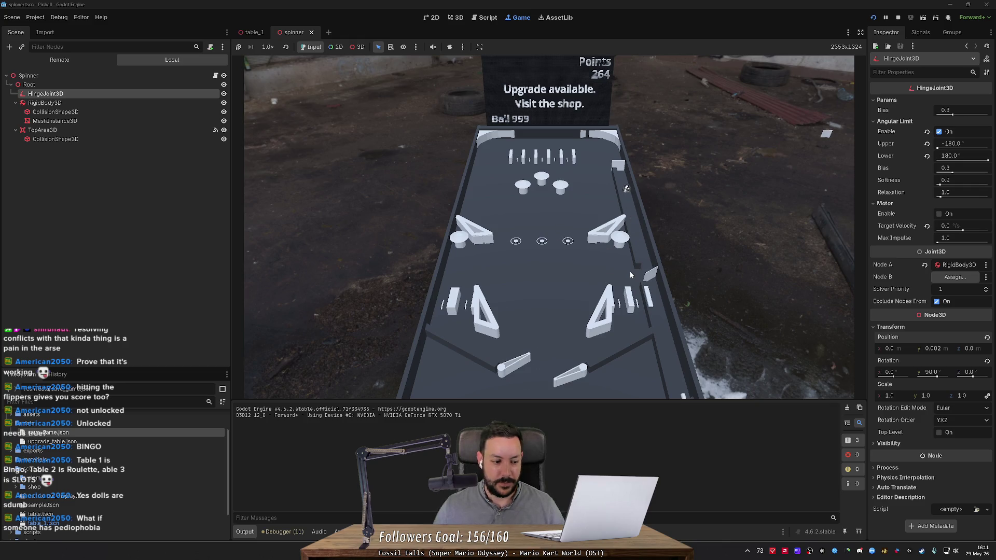
key(Right)
key(Right)
key(Left)
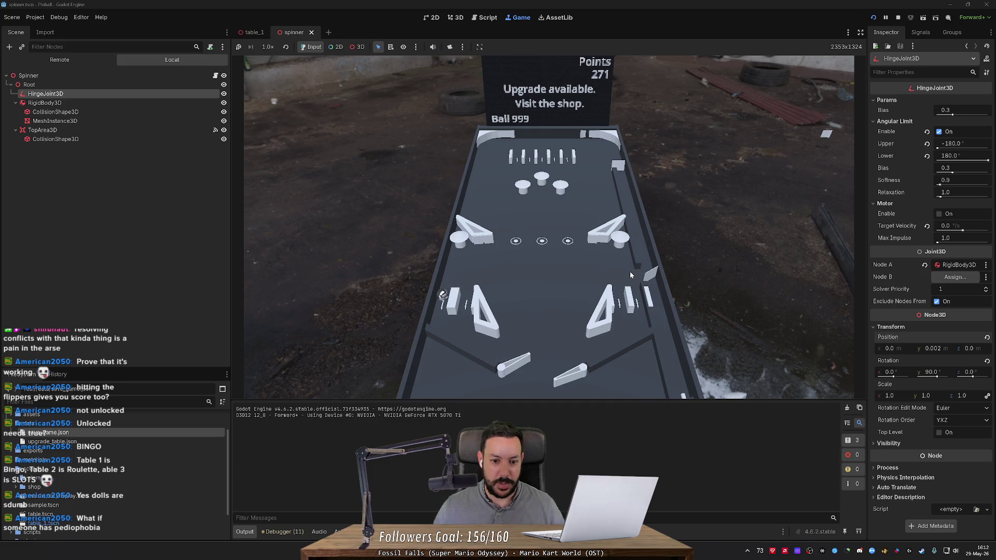
key(Left)
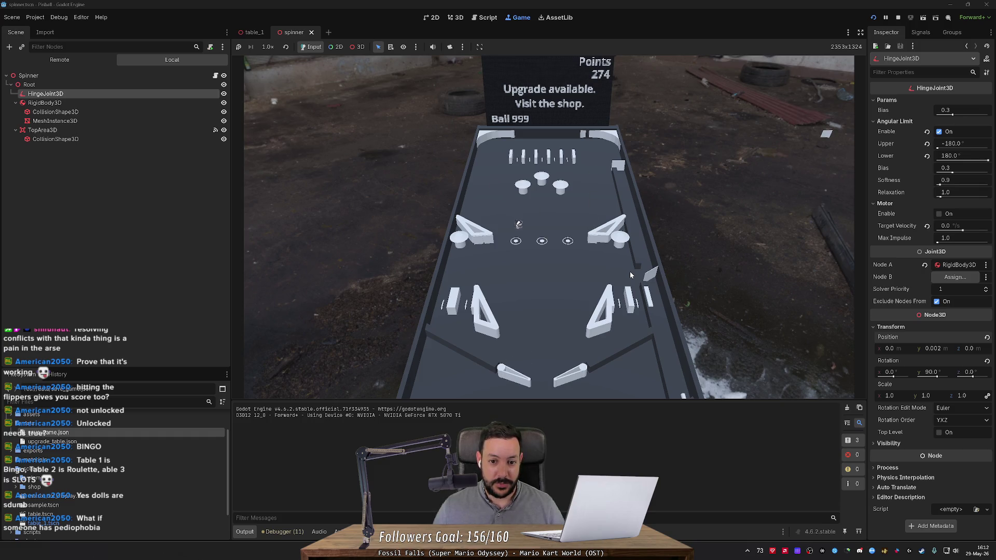
key(Right)
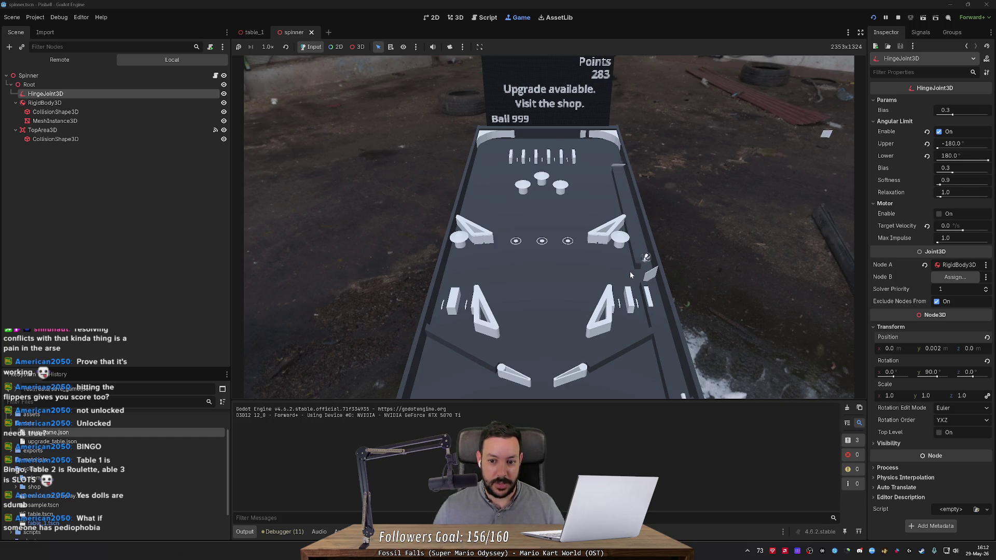
key(Right)
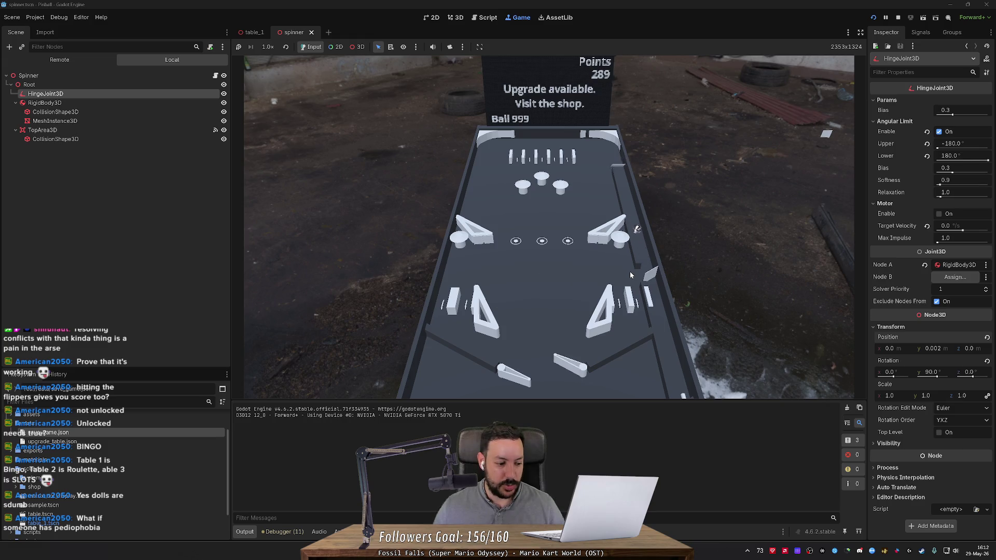
key(Left)
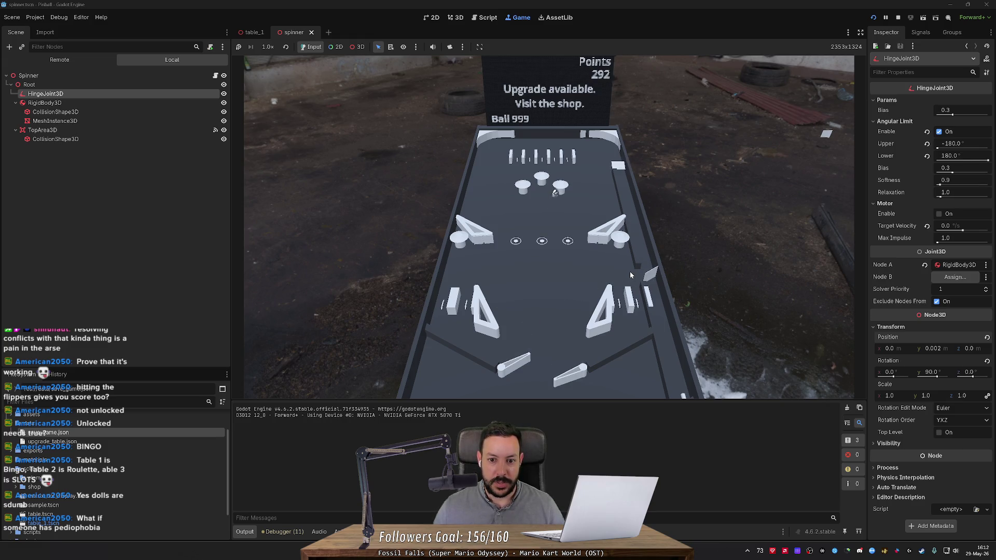
key(Left)
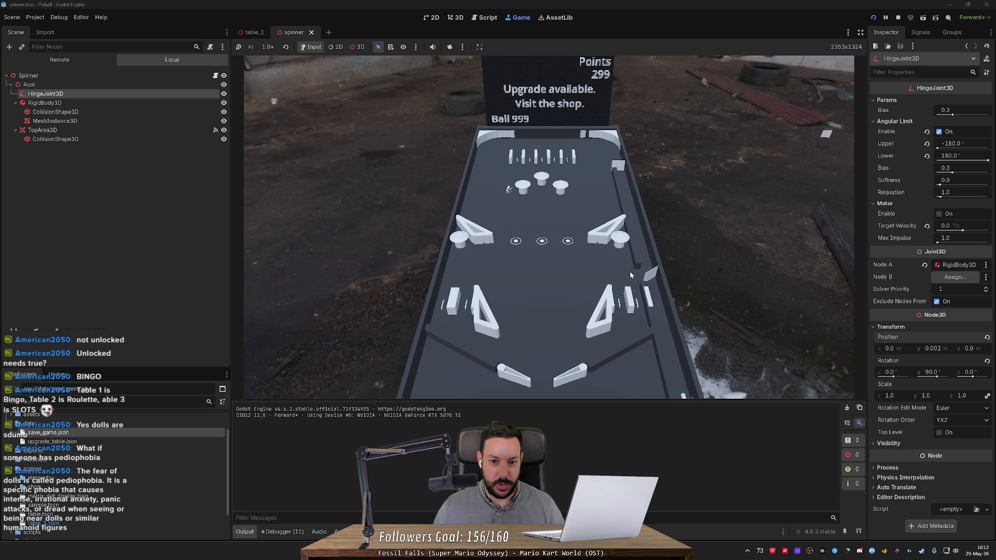
key(Right)
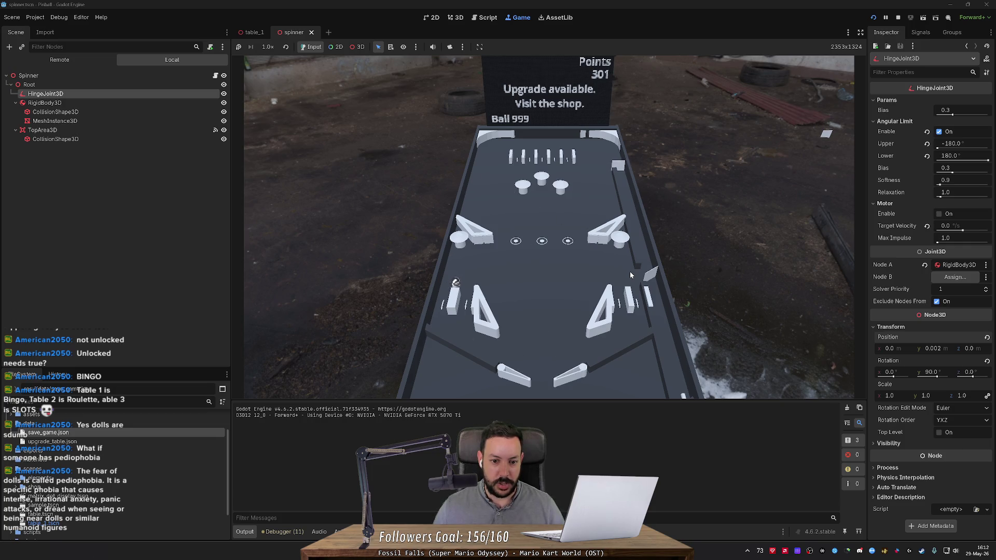
key(Left)
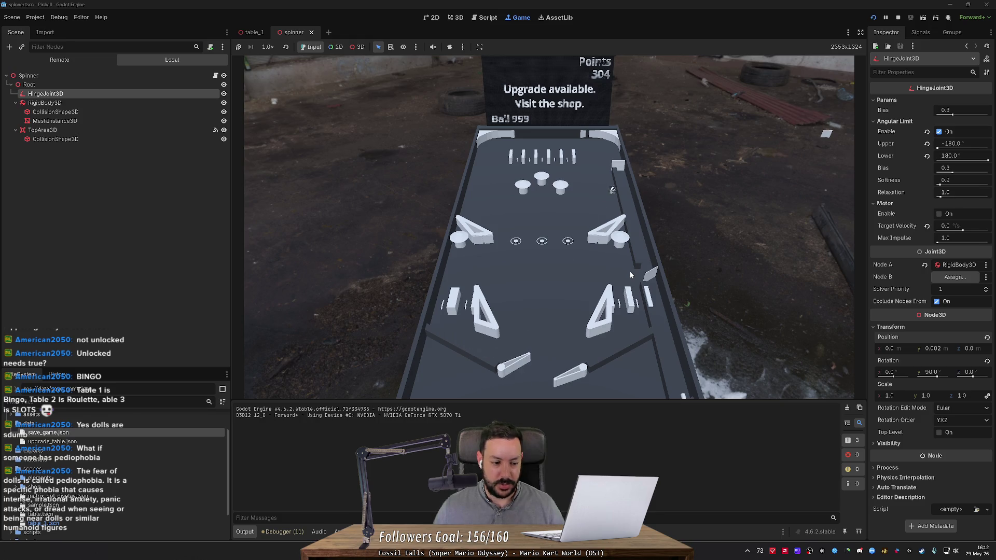
key(Left)
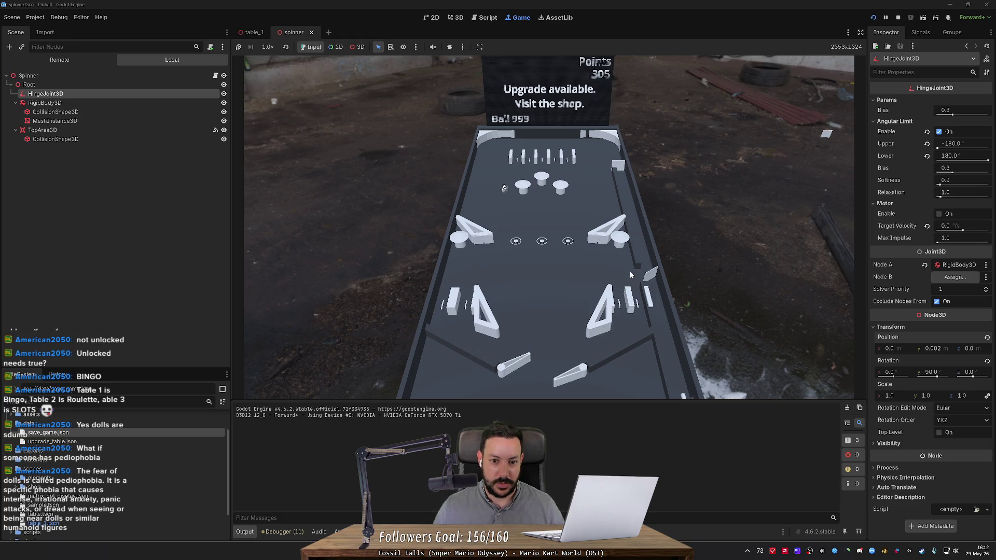
key(Left)
- Plunge a fresh ball with Space and flip it back up, pushing the score to 323
key(Right)
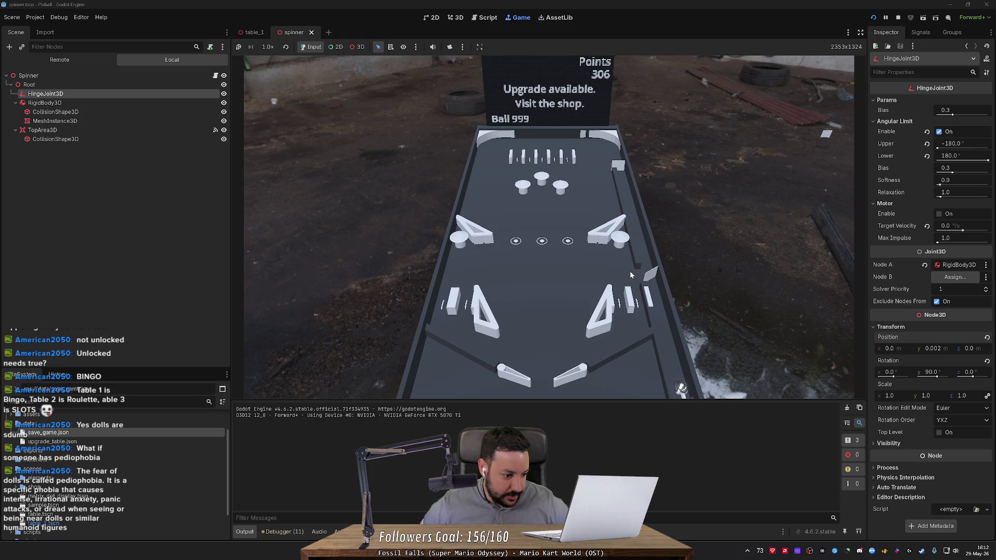
key(space)
key(Right)
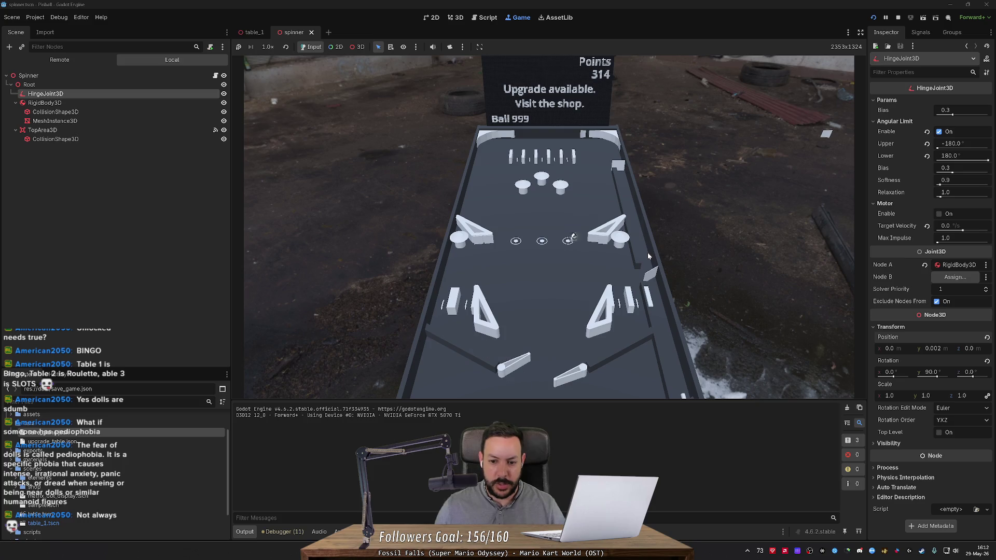
key(Left)
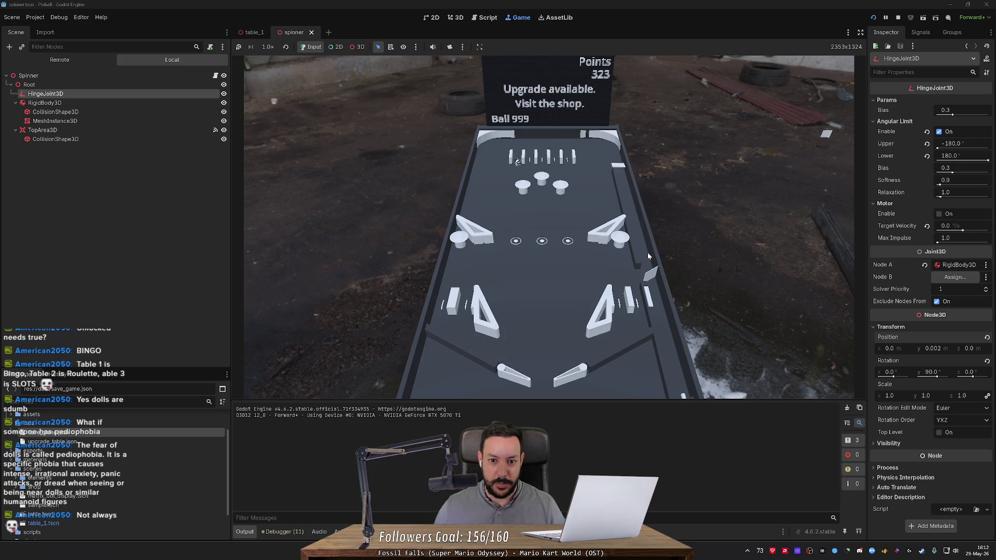
- Keep the ball in play with alternating left and right flipper hits toward the top
key(Left)
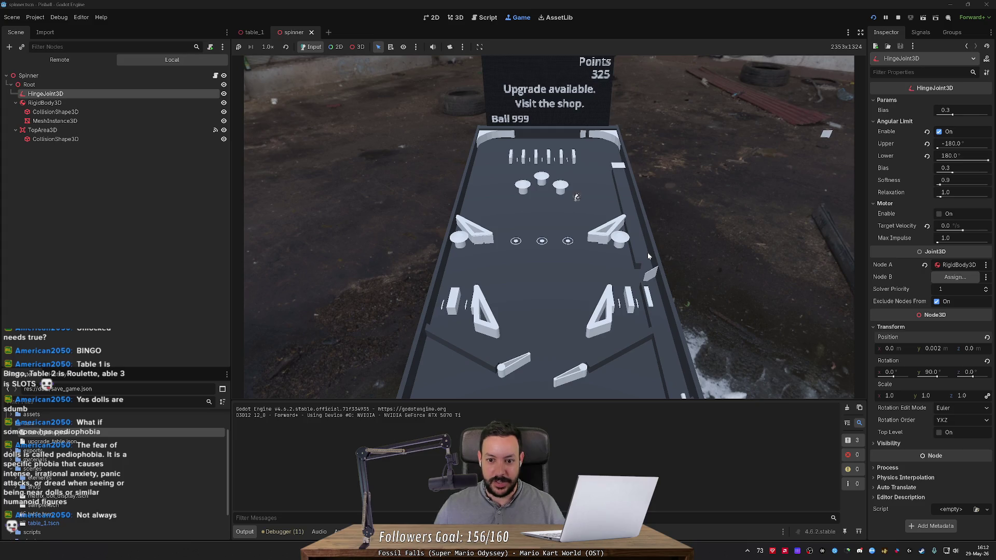
key(Left)
key(Right)
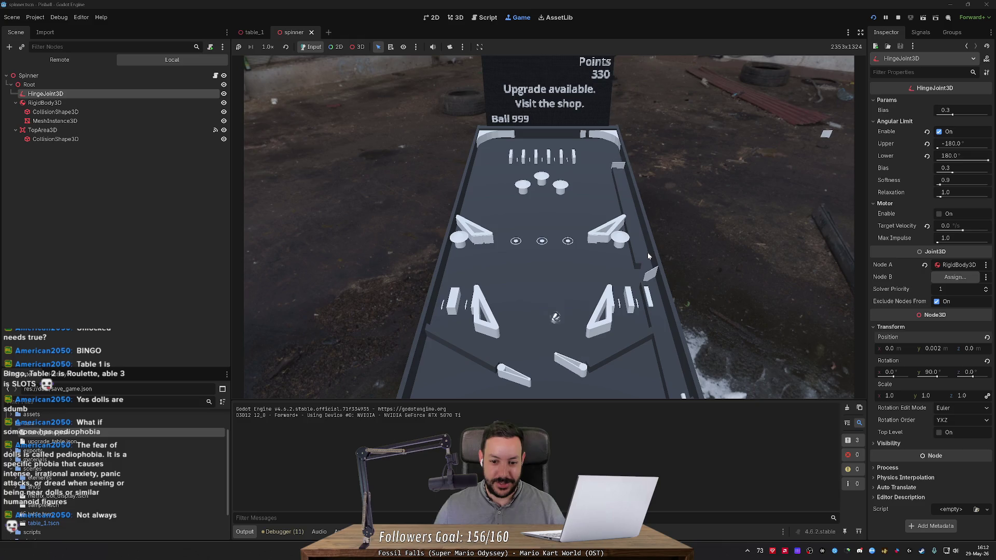
key(Left)
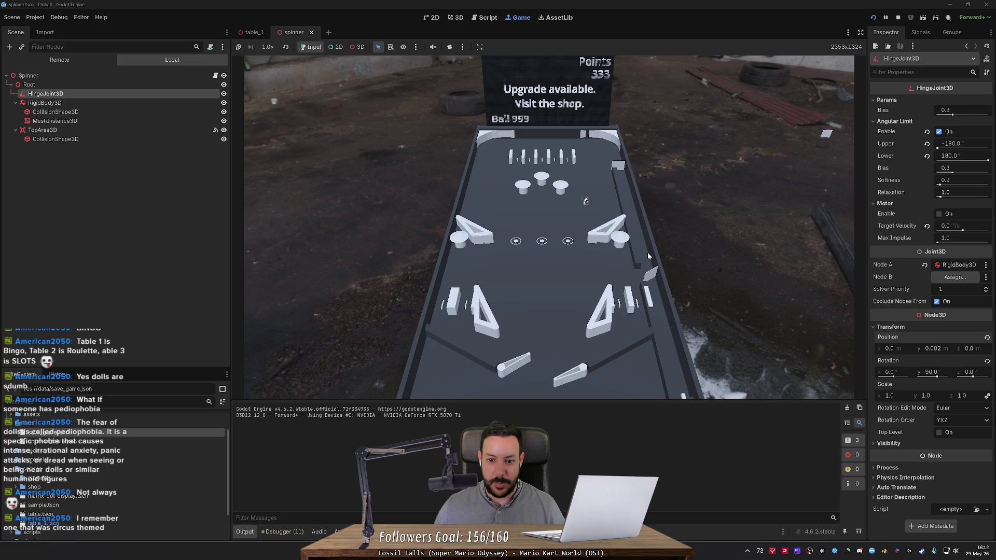
key(Right)
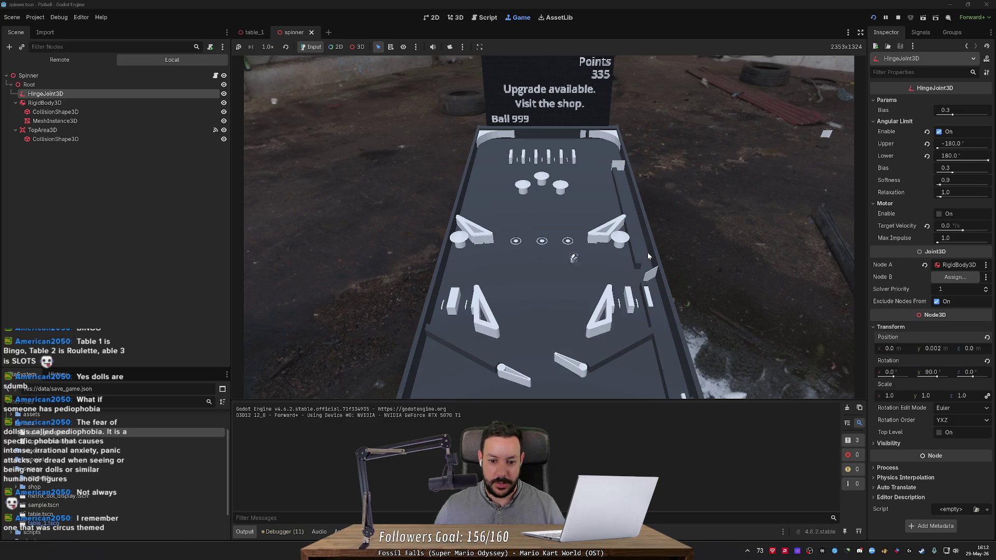
key(Right)
key(Right)
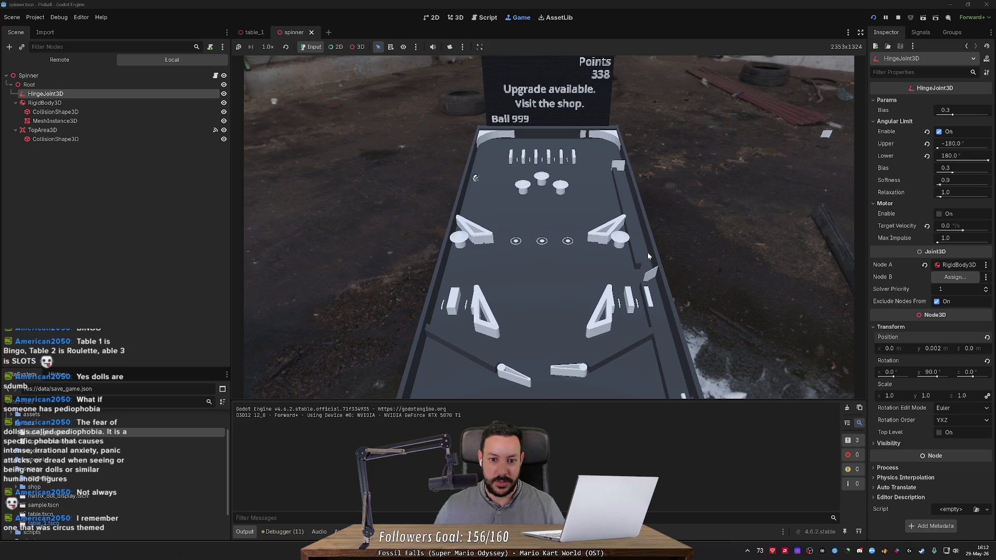
key(Left)
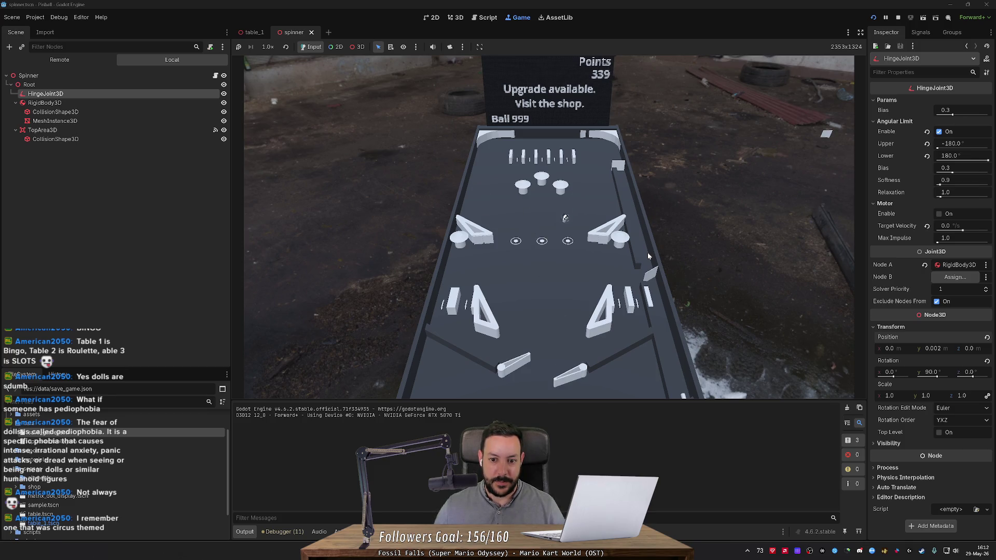
key(Right)
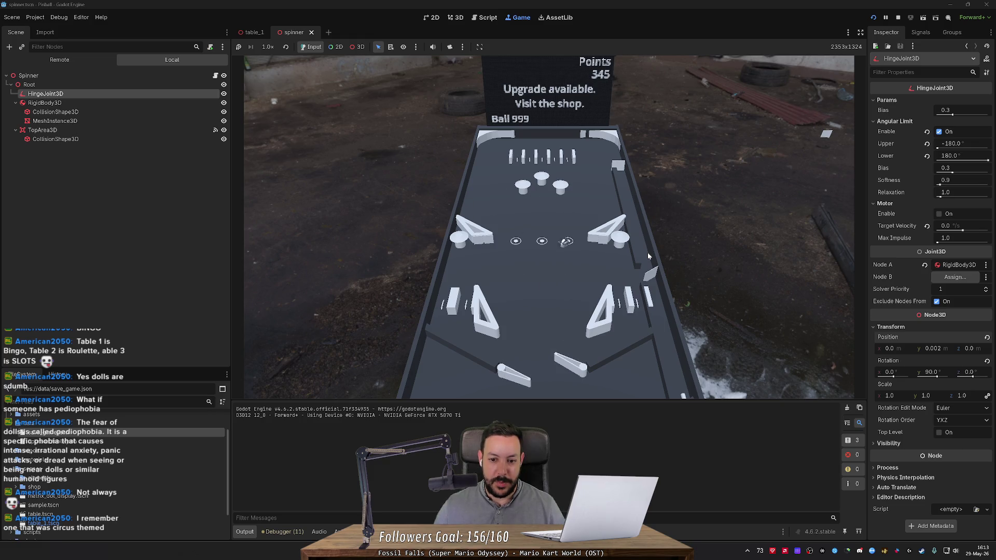
key(Left)
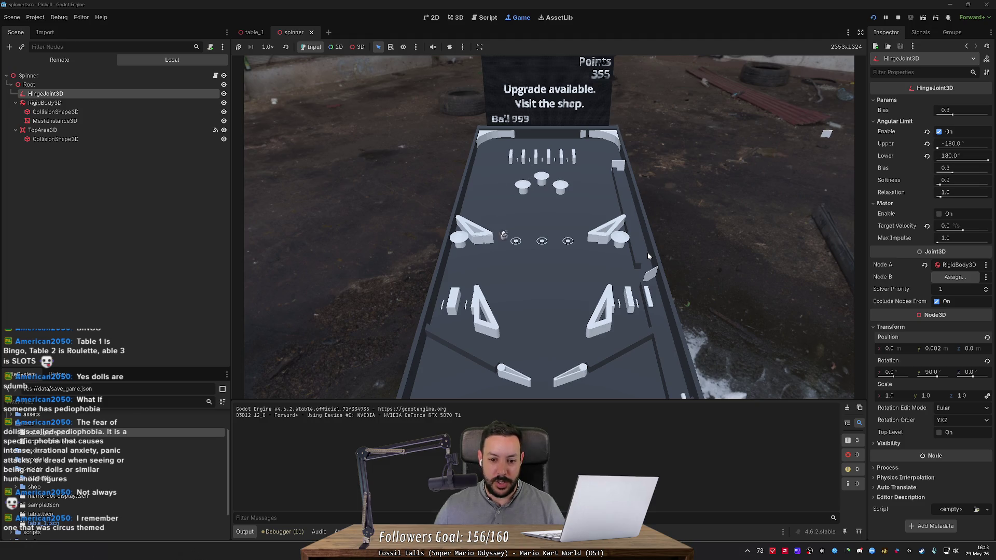
- Keep flipping the ball back up, aiming at the spinner, until Points reads 403
key(Left)
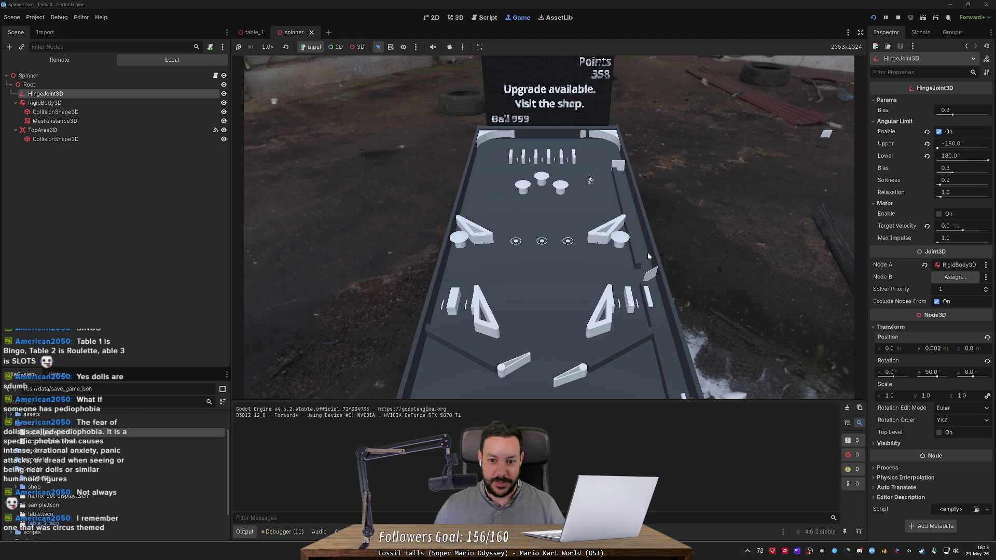
key(Left)
key(Left)
key(Right)
key(Right)
key(Left)
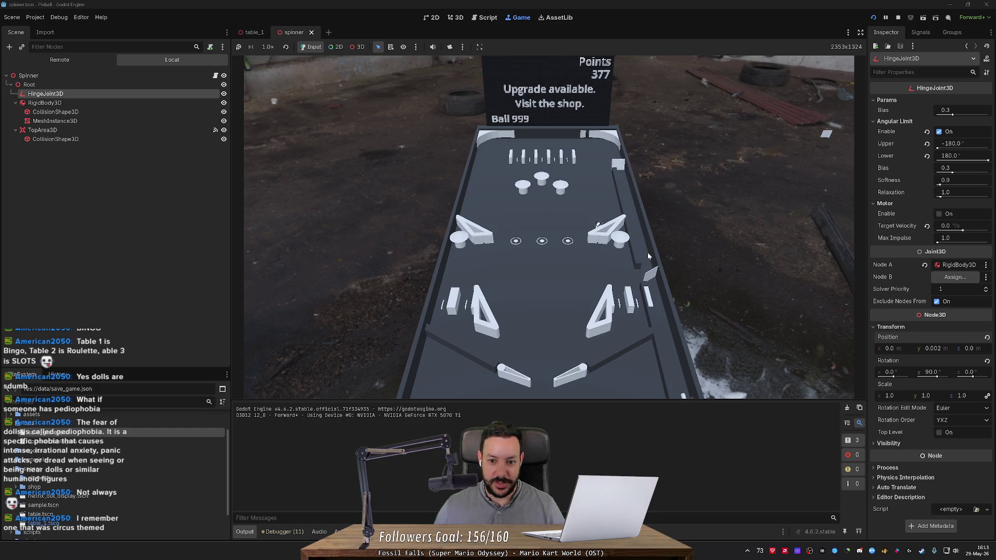
key(Right)
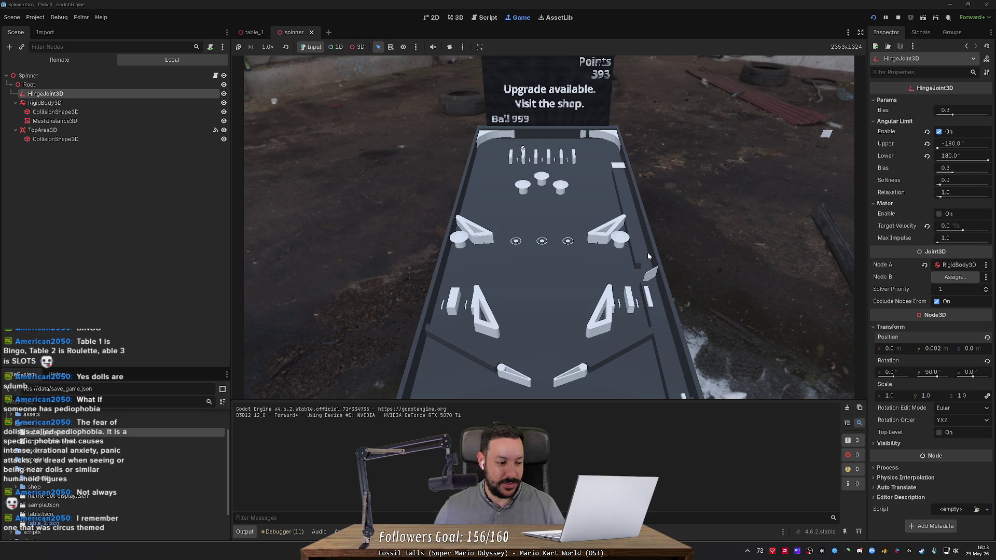
key(Left)
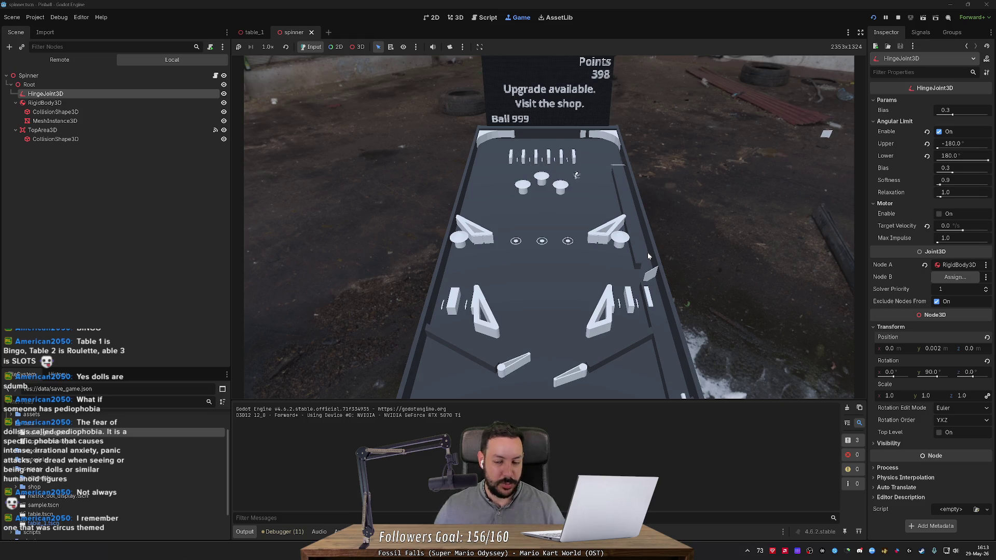
key(Right)
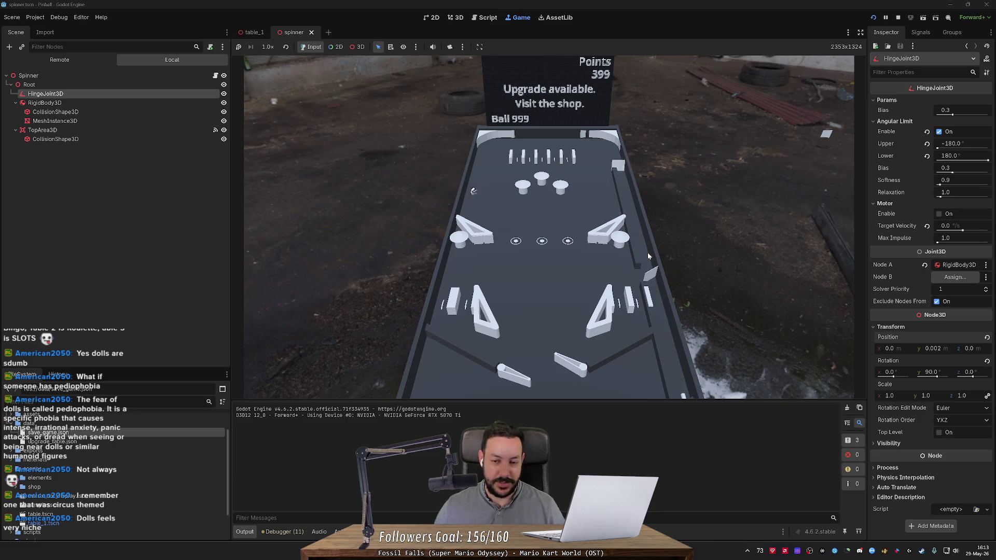
key(Left)
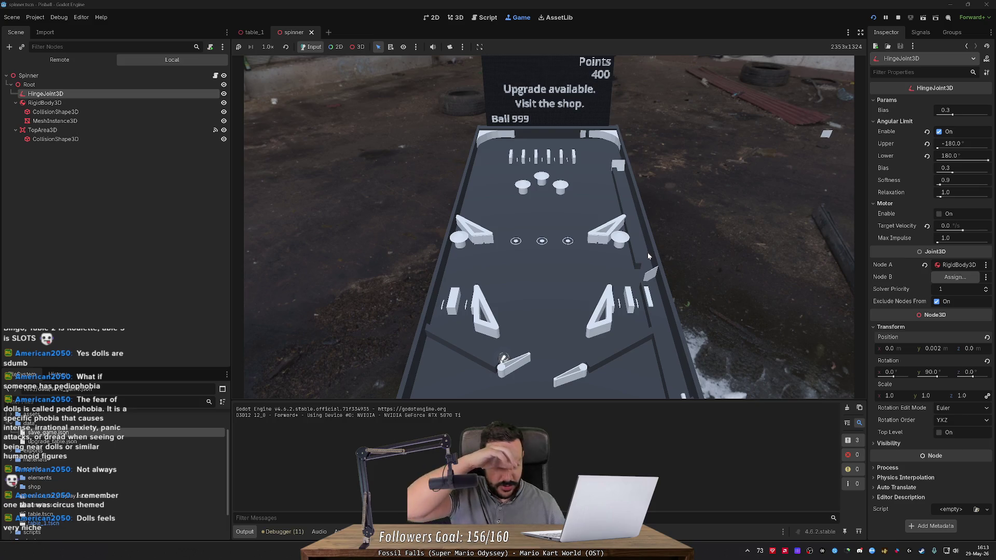
key(Left)
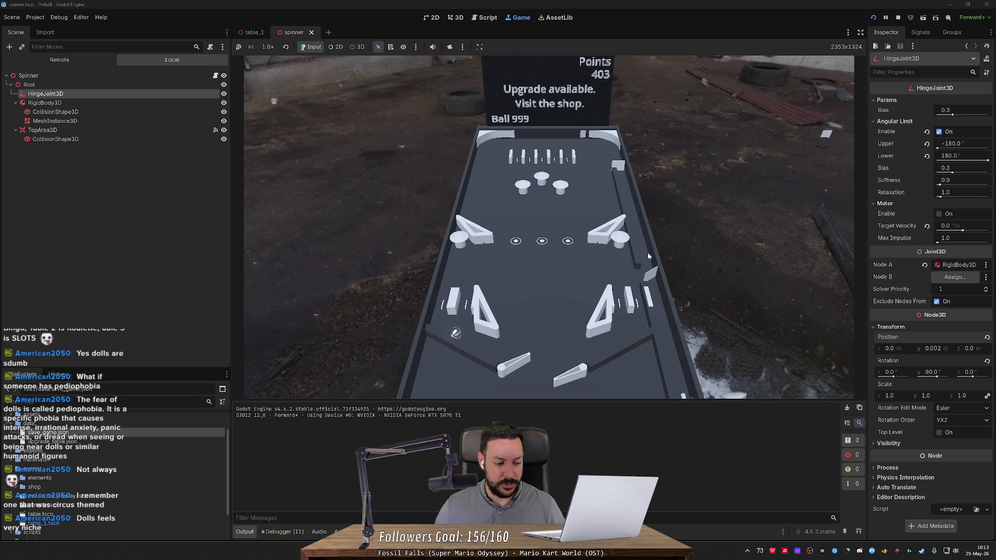
- Relaunch the ball with the left flipper and keep knocking it back up the table
key(Left)
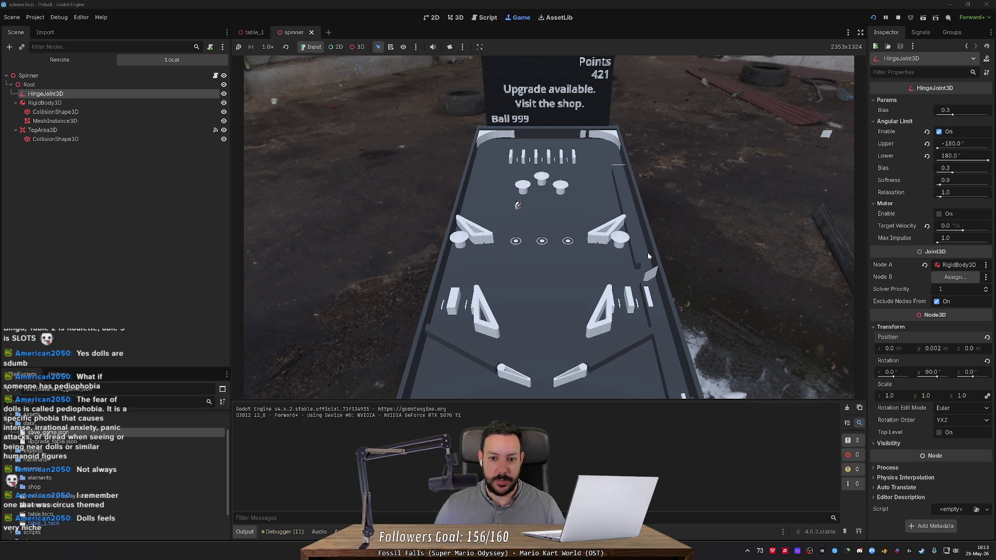
key(Left)
key(Right)
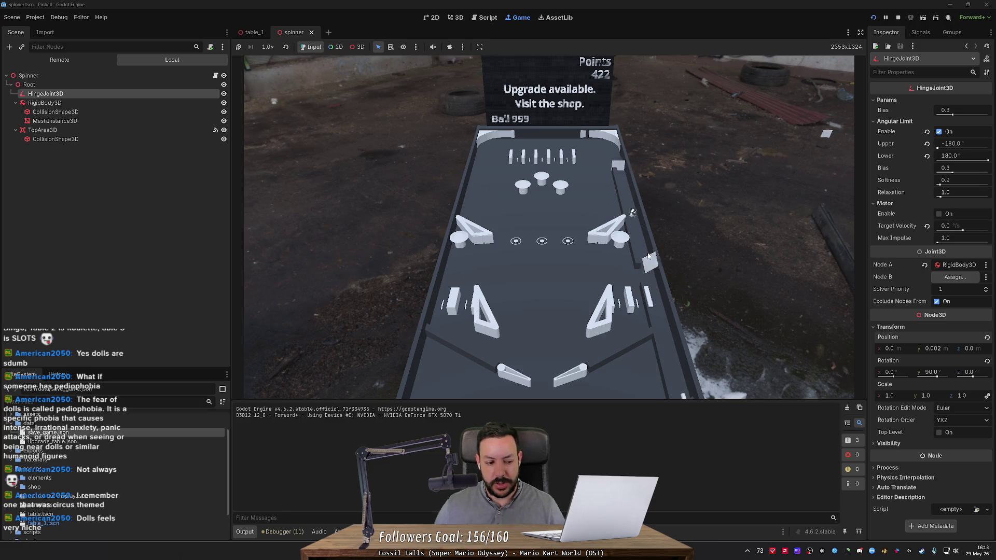
key(Left)
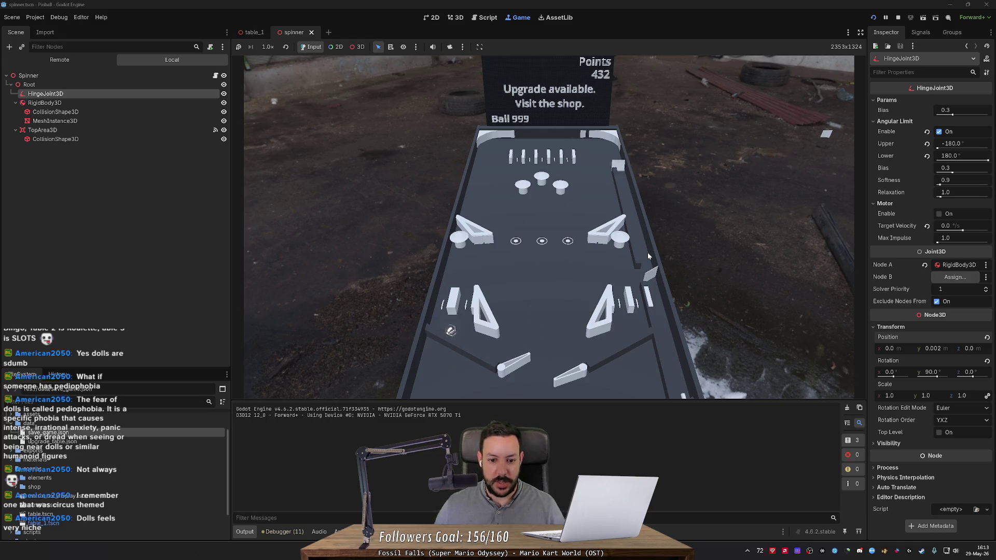
key(Left)
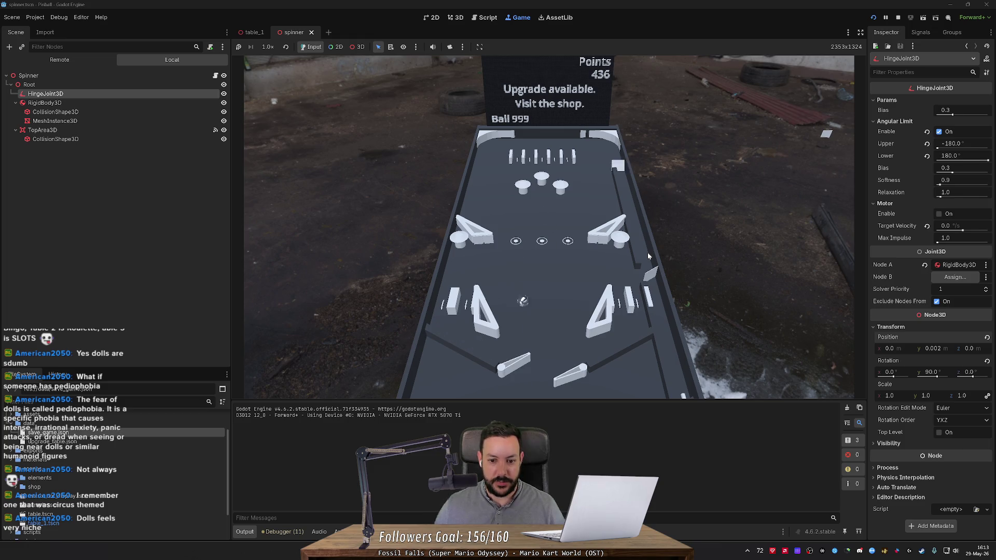
key(Left)
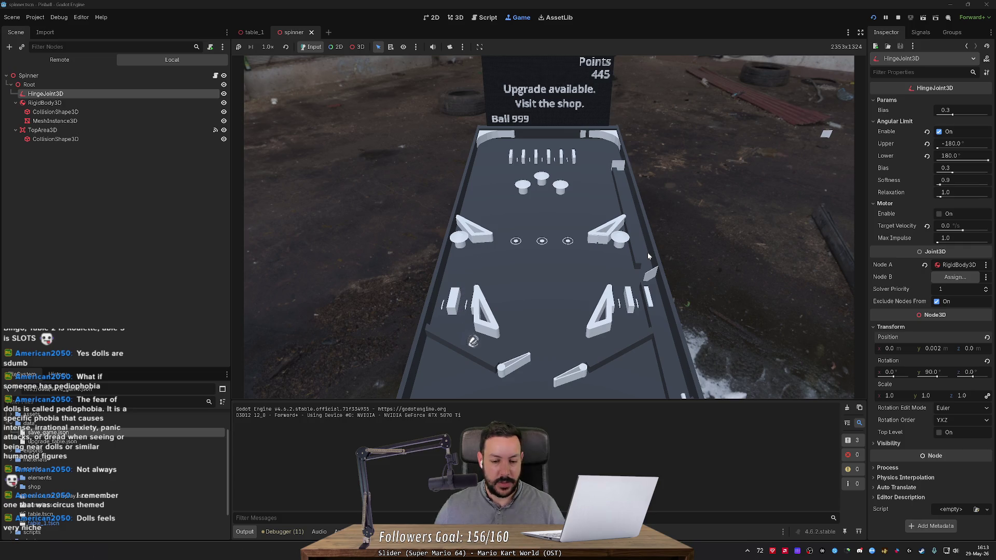
key(Left)
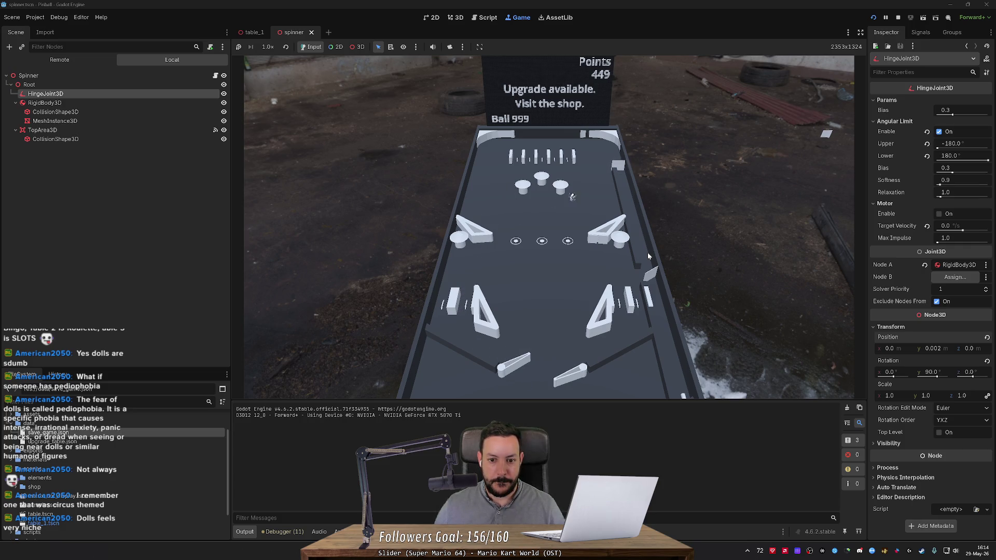
key(Left)
key(Right)
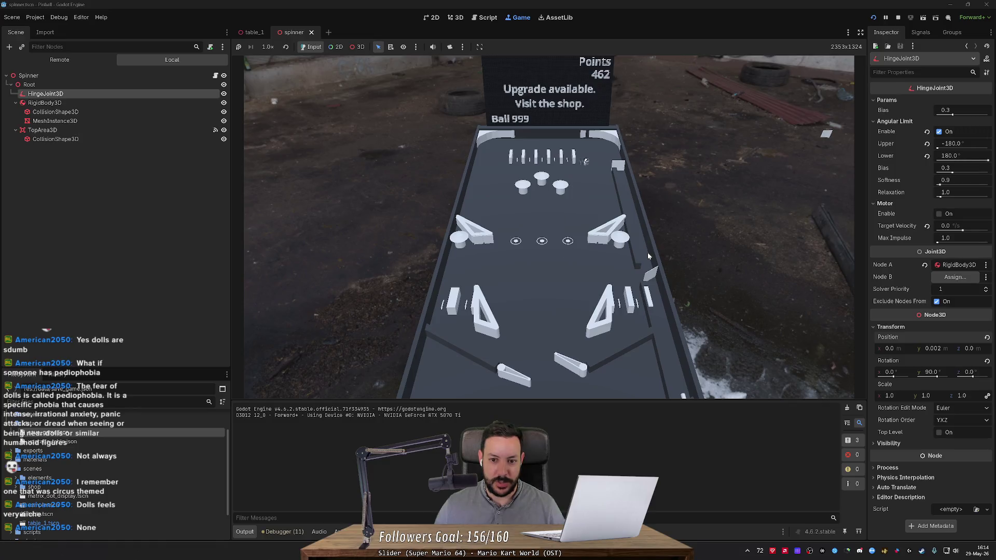
key(Left)
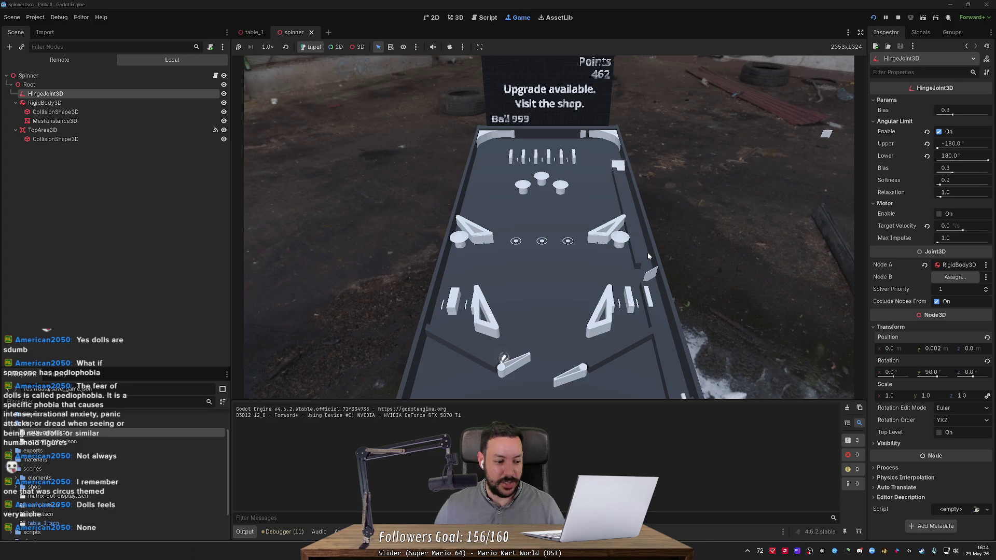
key(Left)
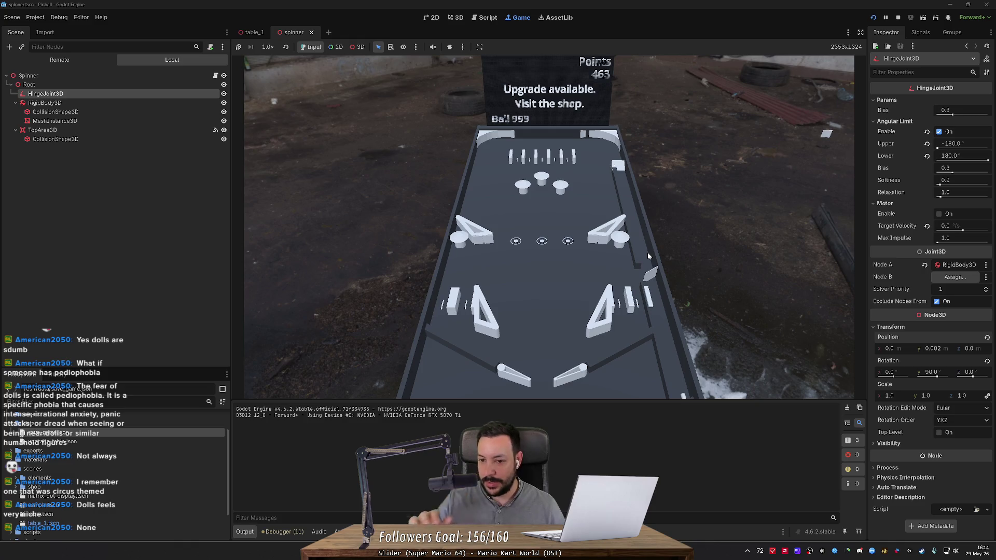
- Drive the ball into the spinner and up to the top bumpers with flipper hits
key(Right)
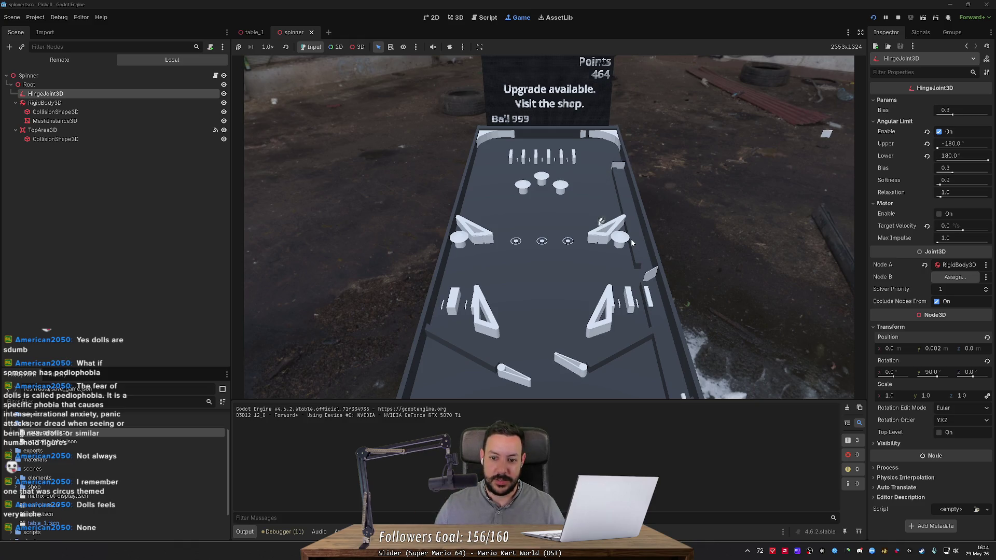
key(Left)
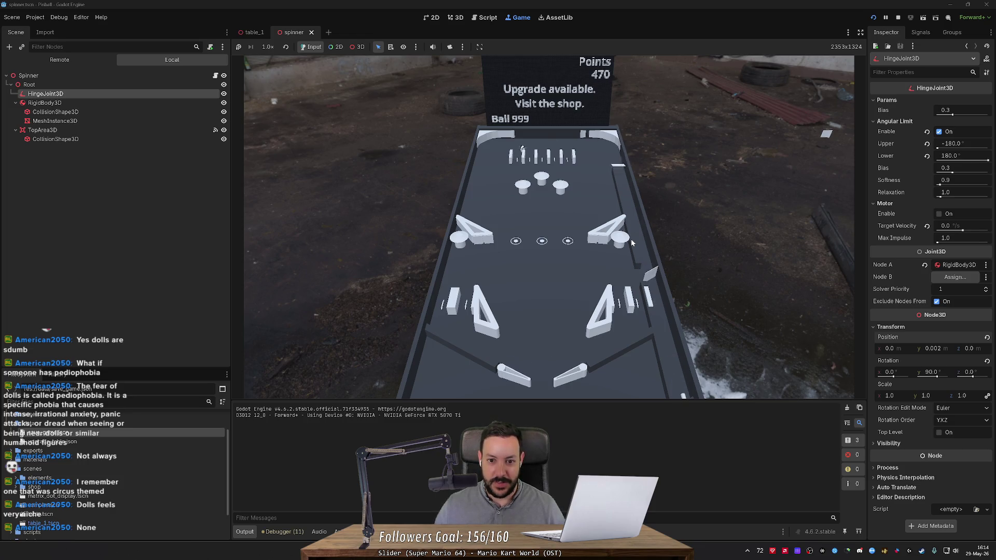
key(Left)
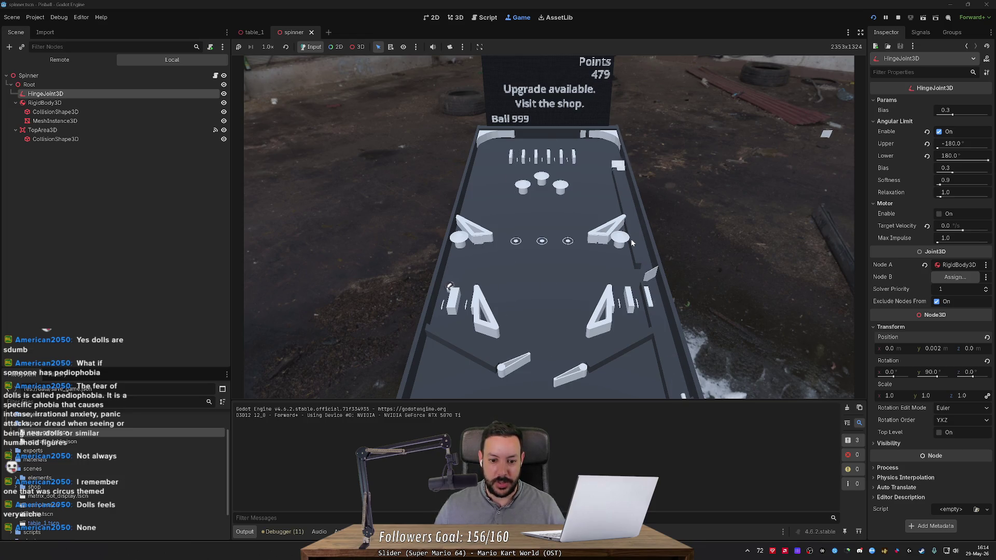
key(Left)
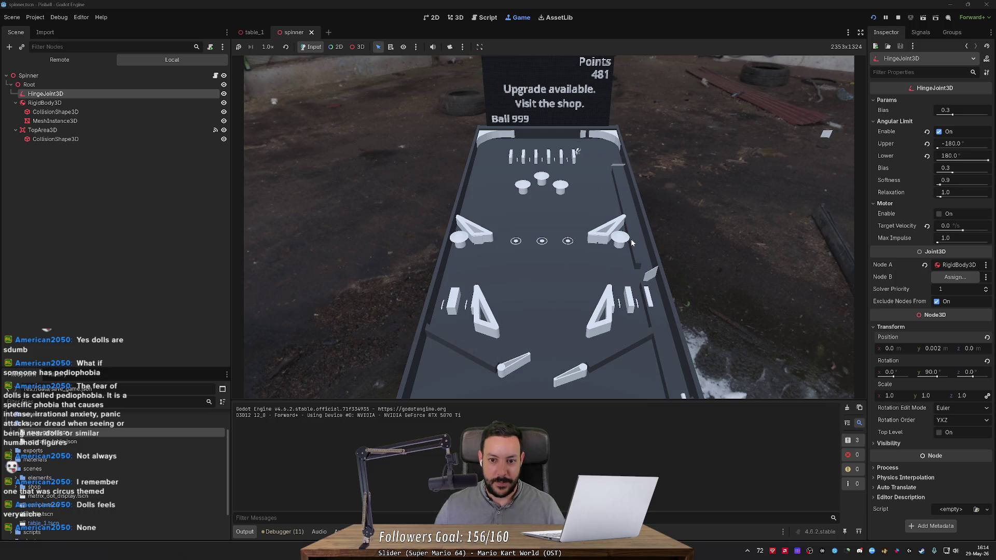
key(Right)
key(Right)
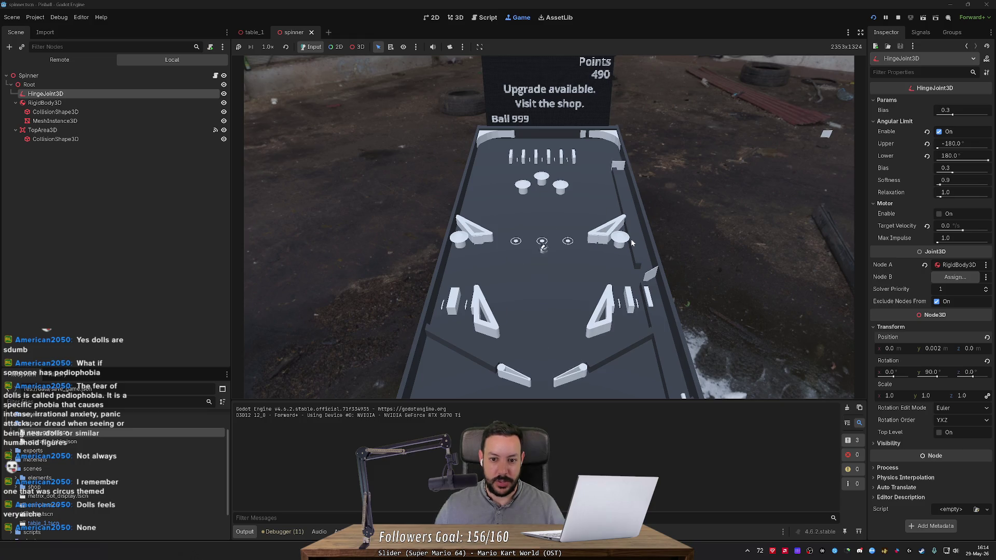
key(Left)
key(Right)
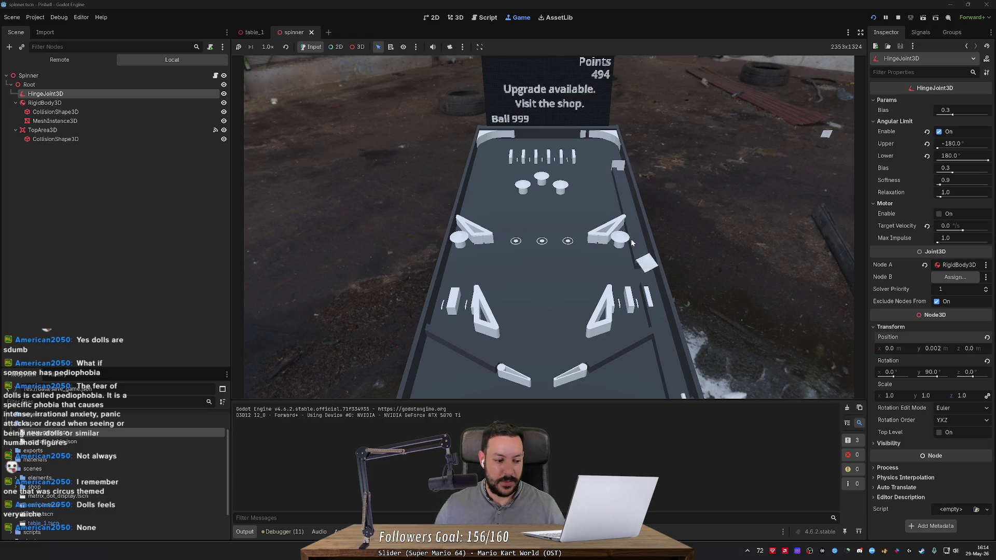
key(Left)
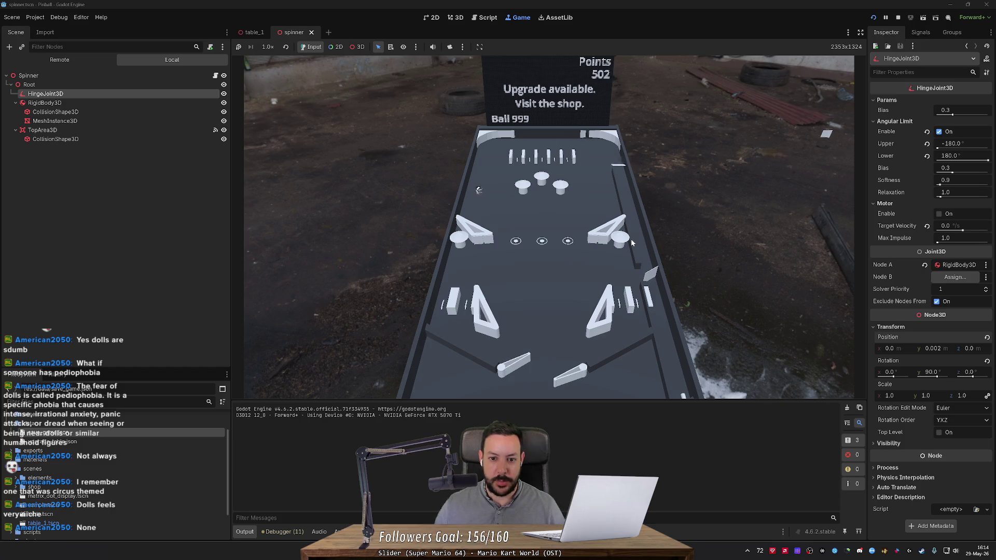
key(Left)
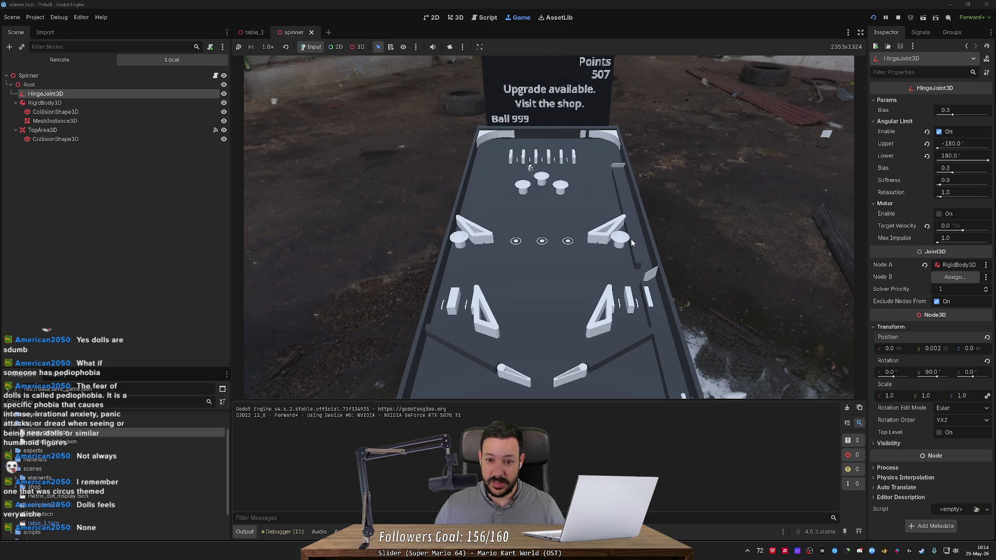
key(Right)
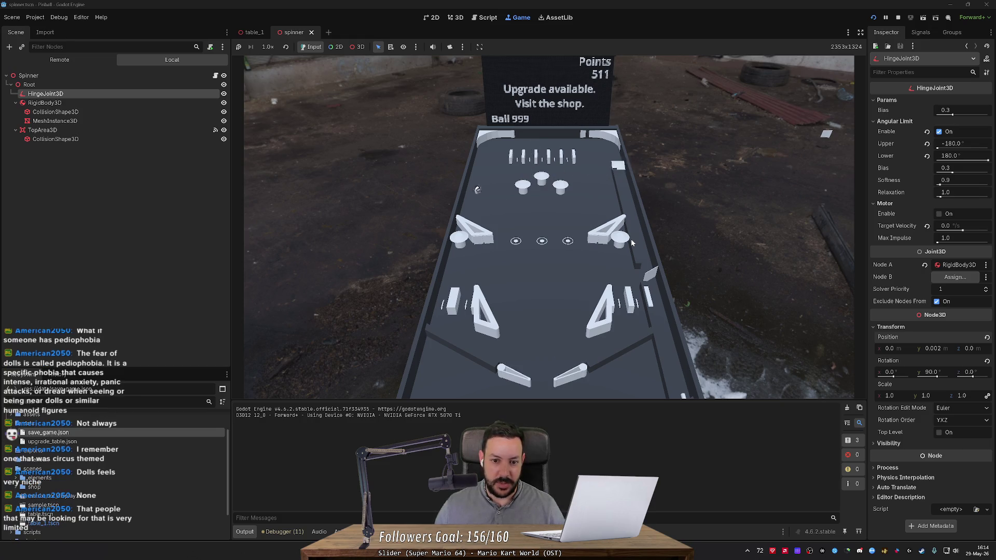
key(Right)
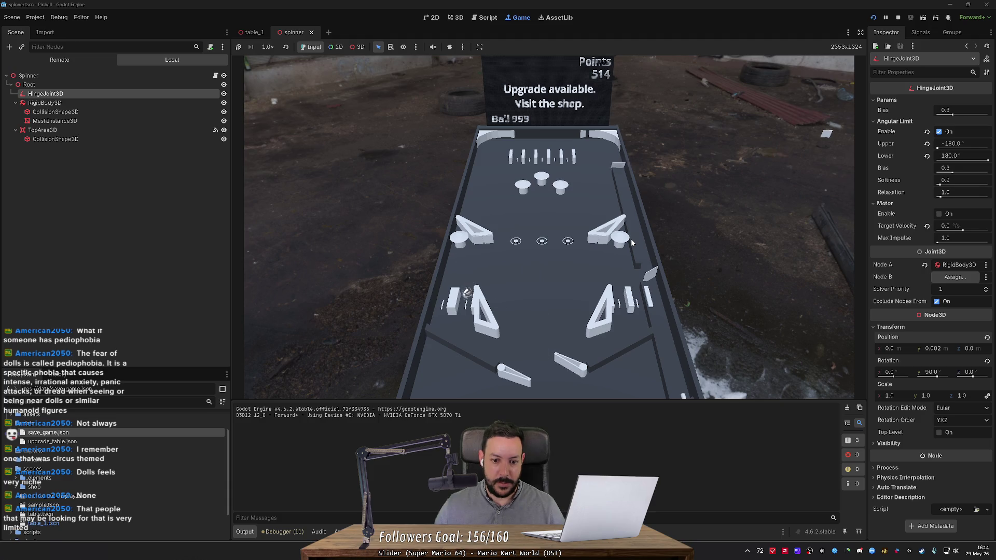
key(Left)
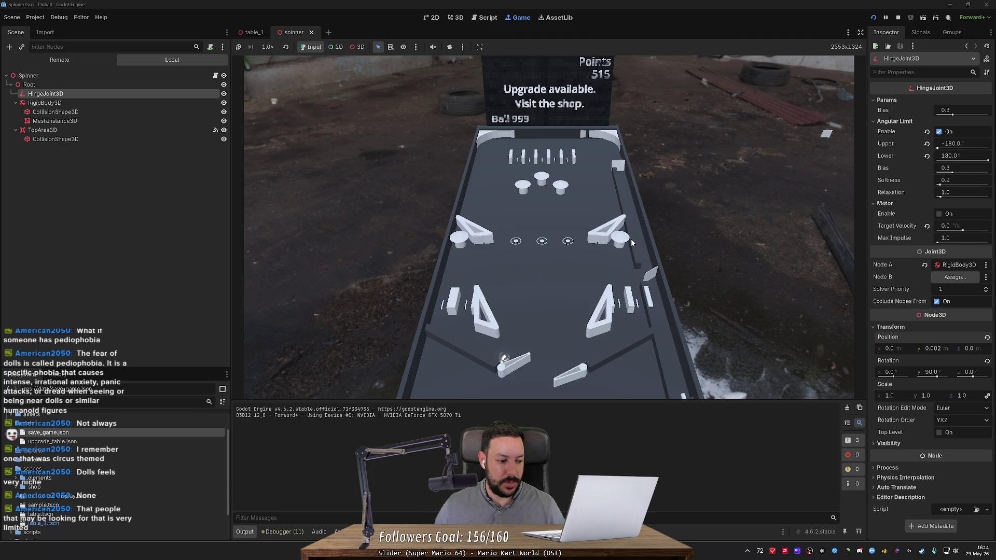
key(Left)
- Keep shooting the ball upward with both flippers until the score reaches 569
key(Right)
key(Left)
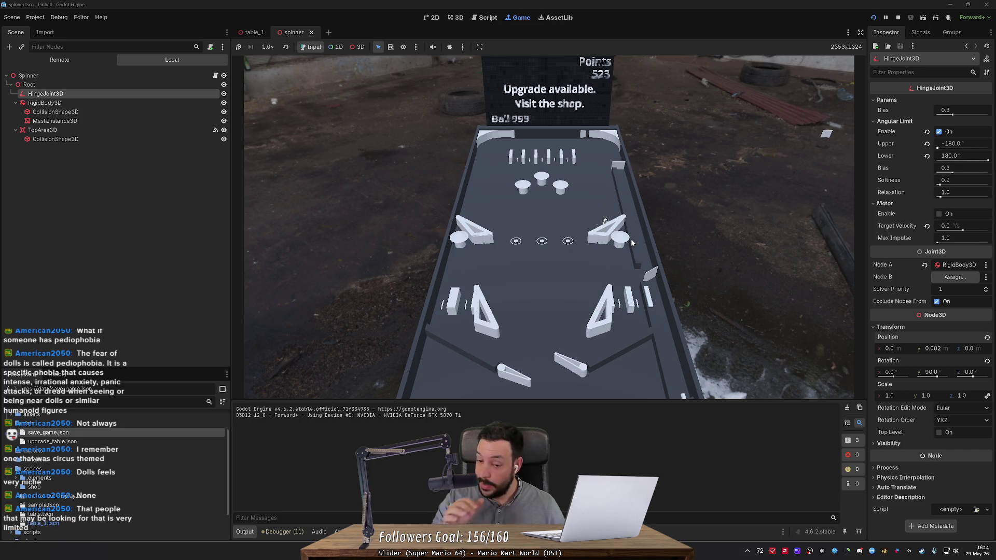
key(Left)
key(Right)
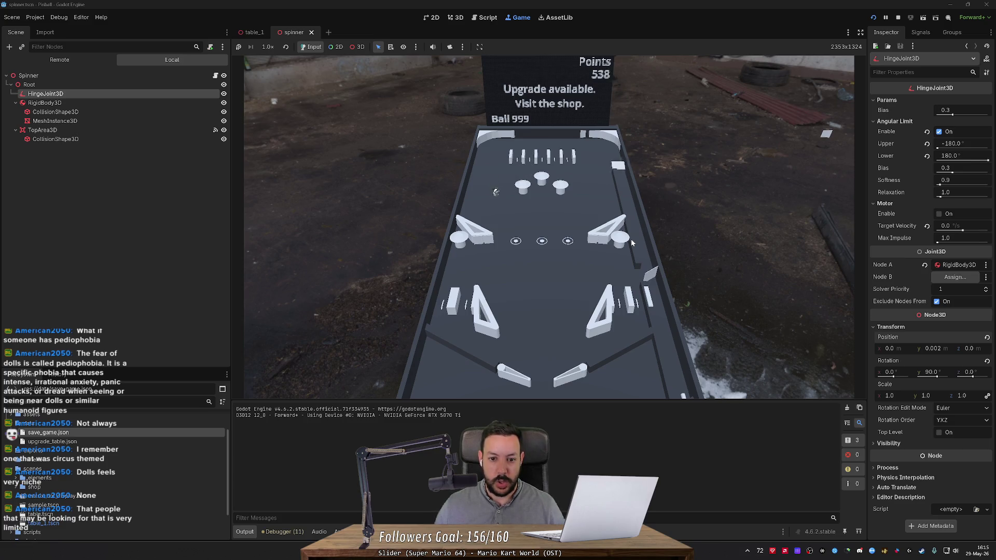
key(Left)
key(Left)
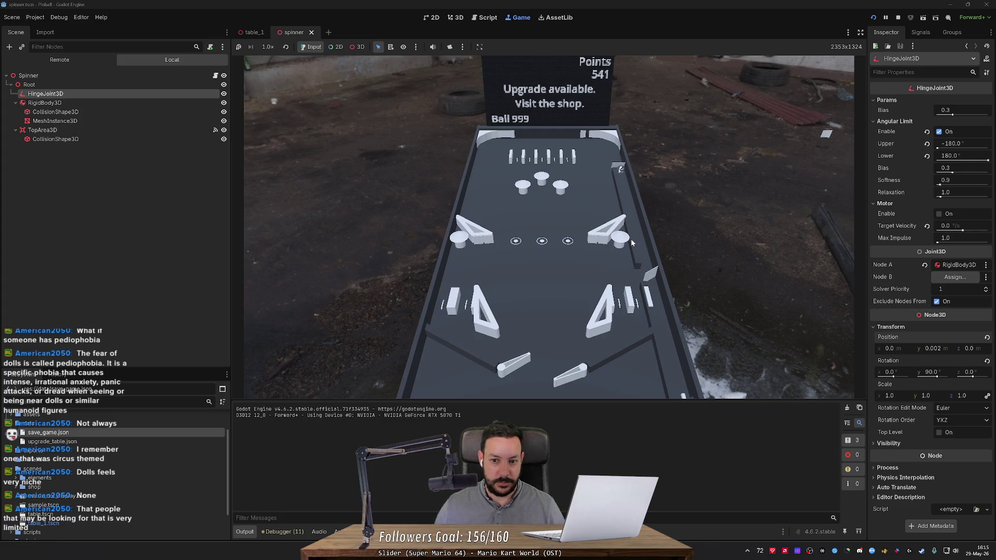
key(Right)
key(Left)
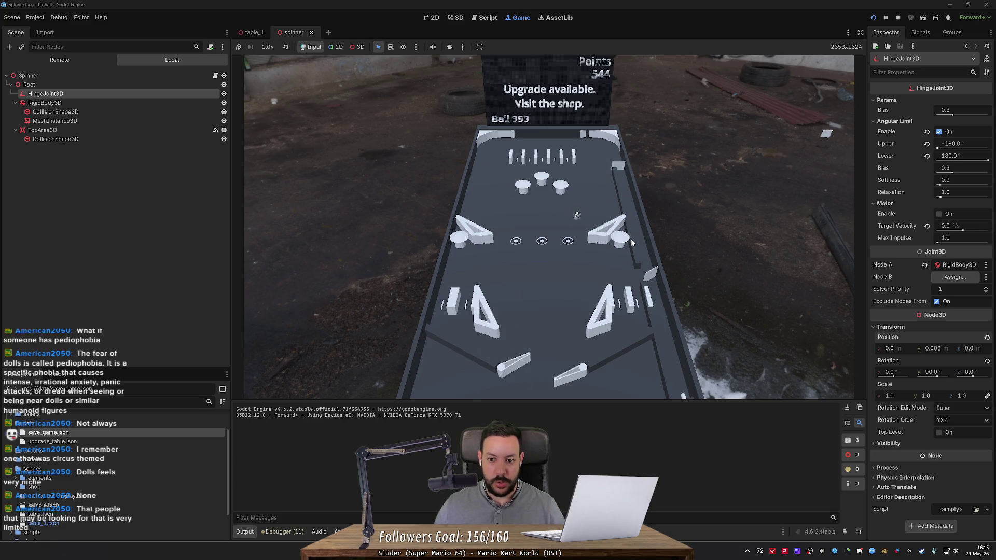
key(Left)
key(Right)
key(Left)
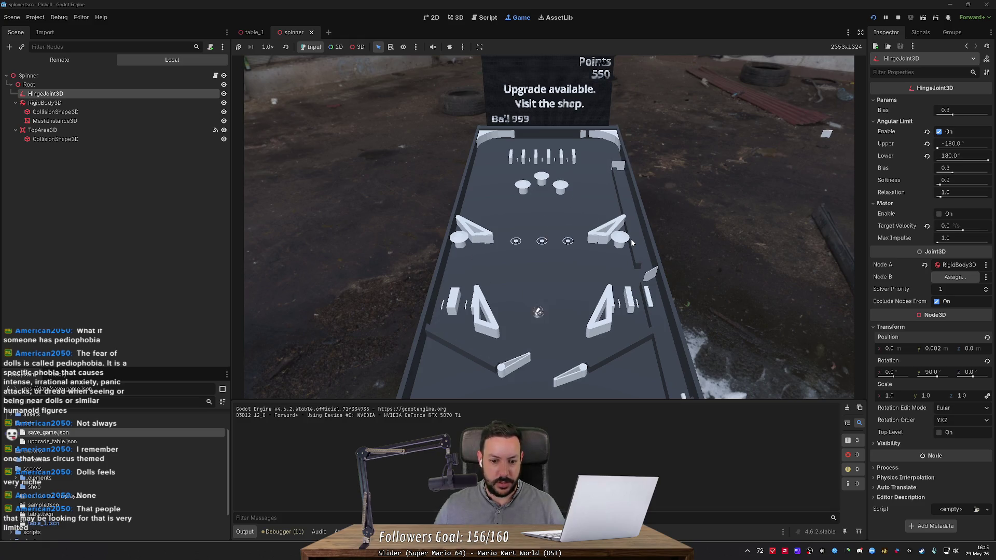
key(Left)
key(Left)
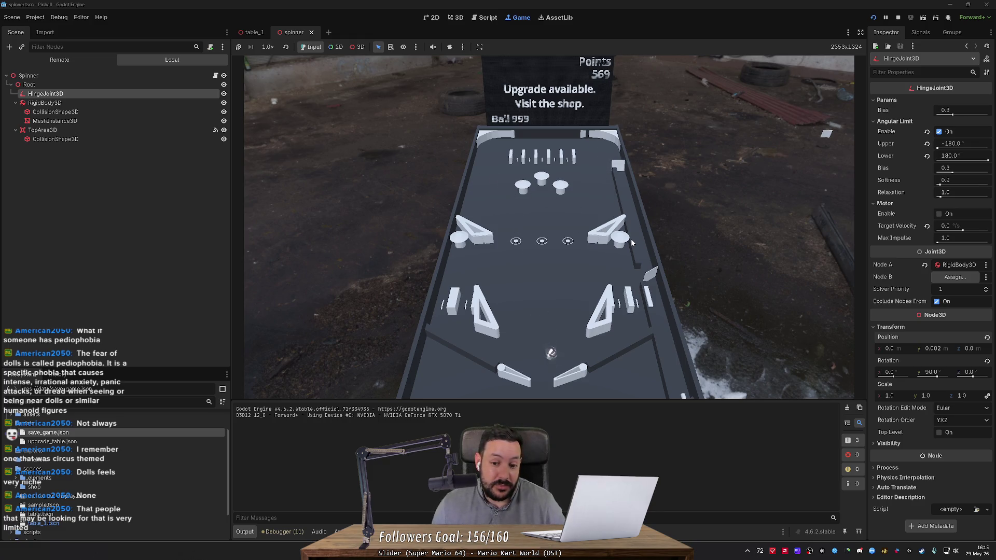
- Keep the ball alive with repeated left and right flipper hits as it descends
key(Right)
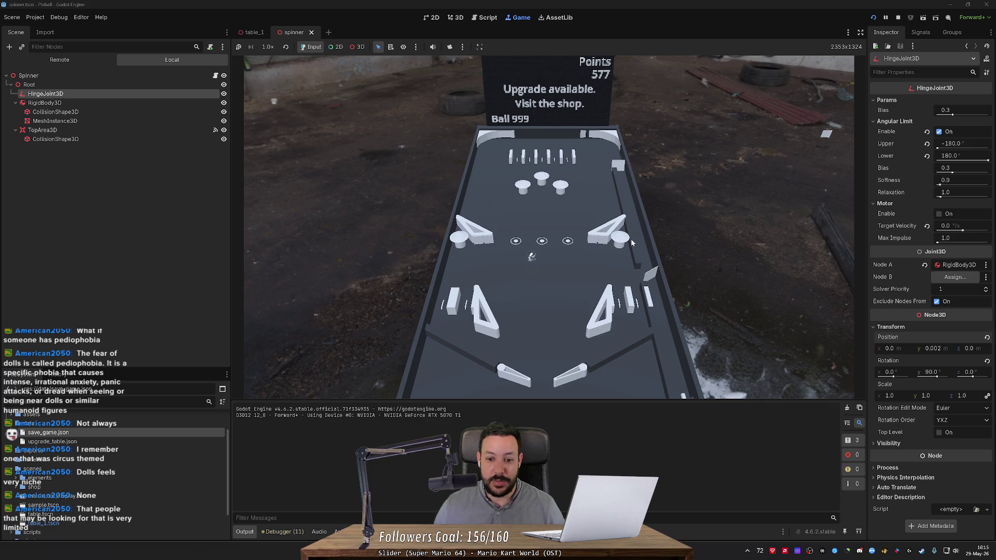
key(Left)
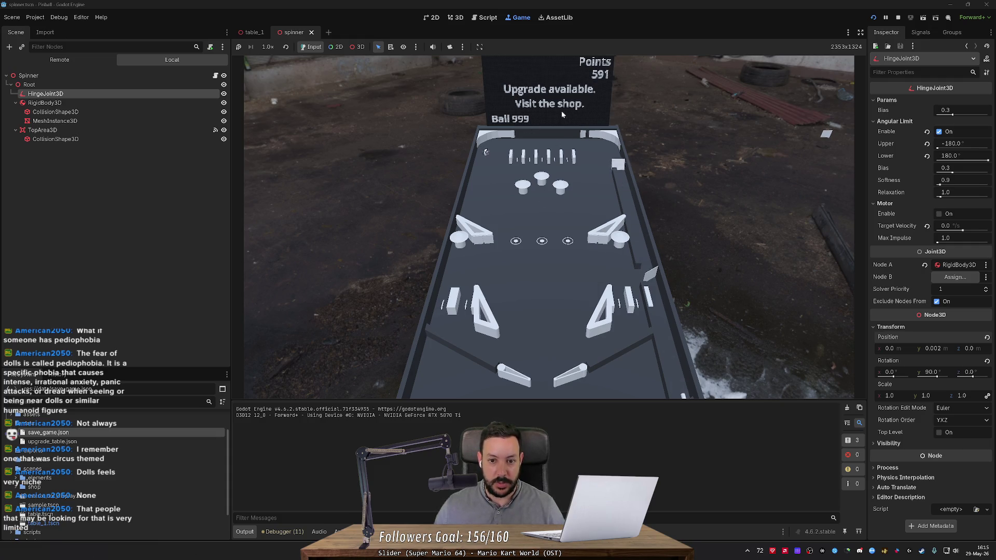
key(Left)
key(Right)
key(Left)
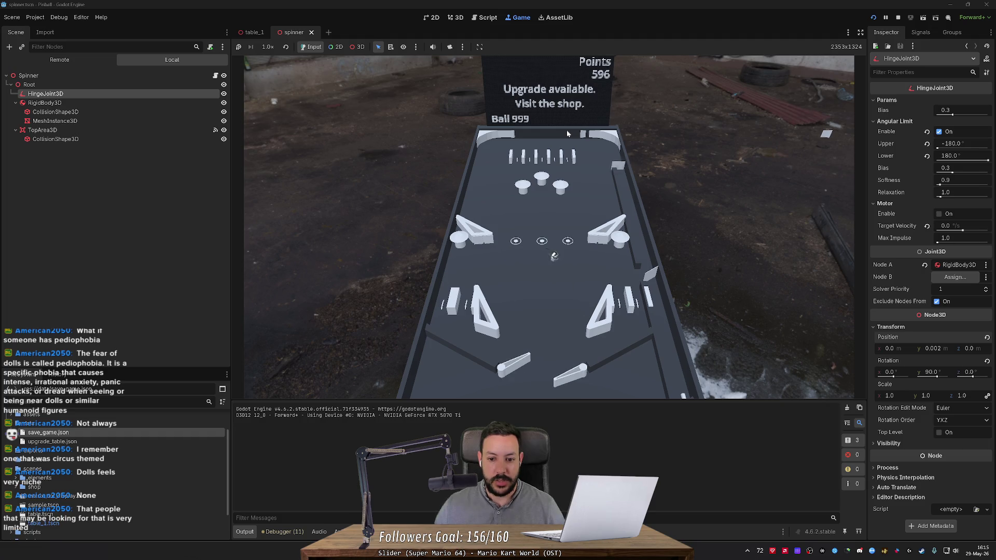
key(Right)
key(Left)
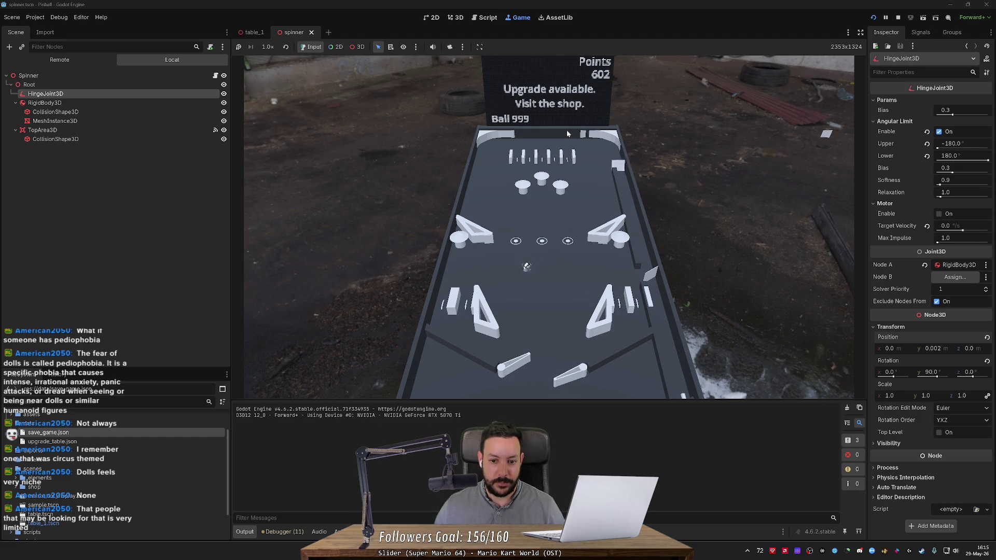
key(Left)
key(Right)
key(Right)
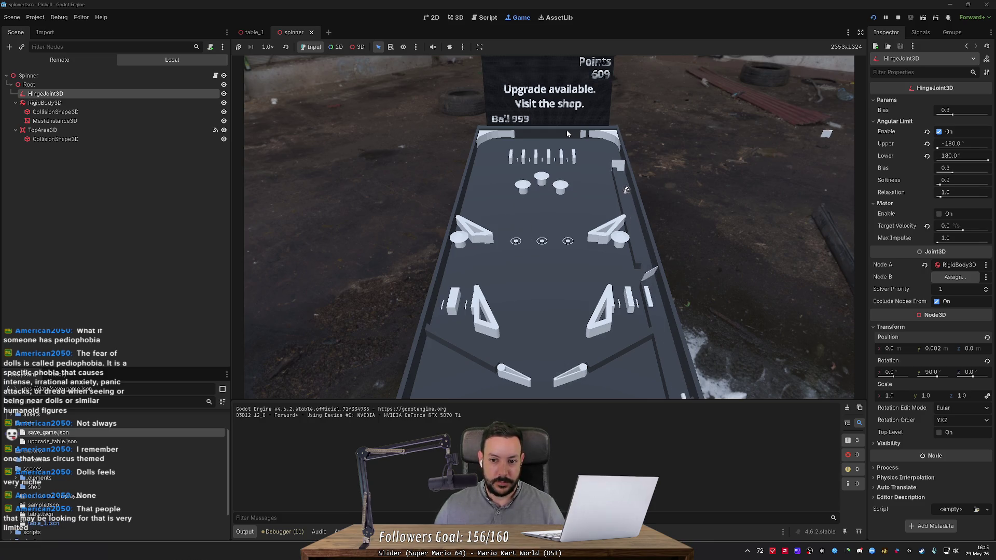
key(Right)
key(Left)
key(Left)
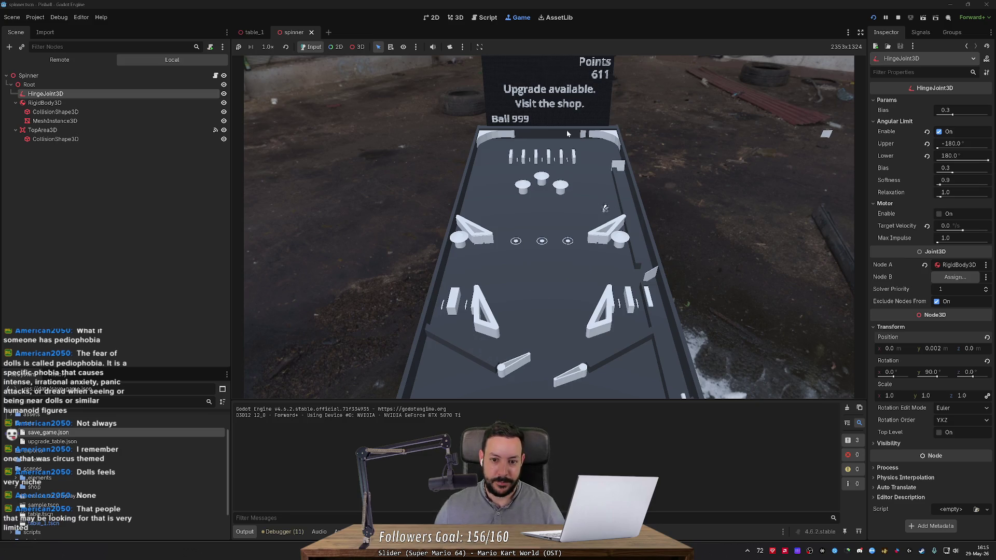
key(Right)
key(Left)
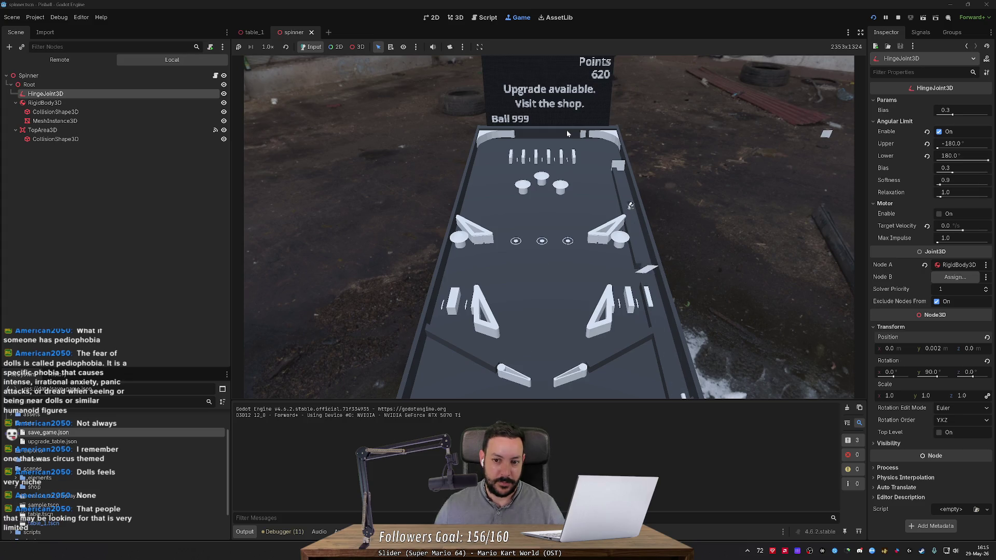
key(Right)
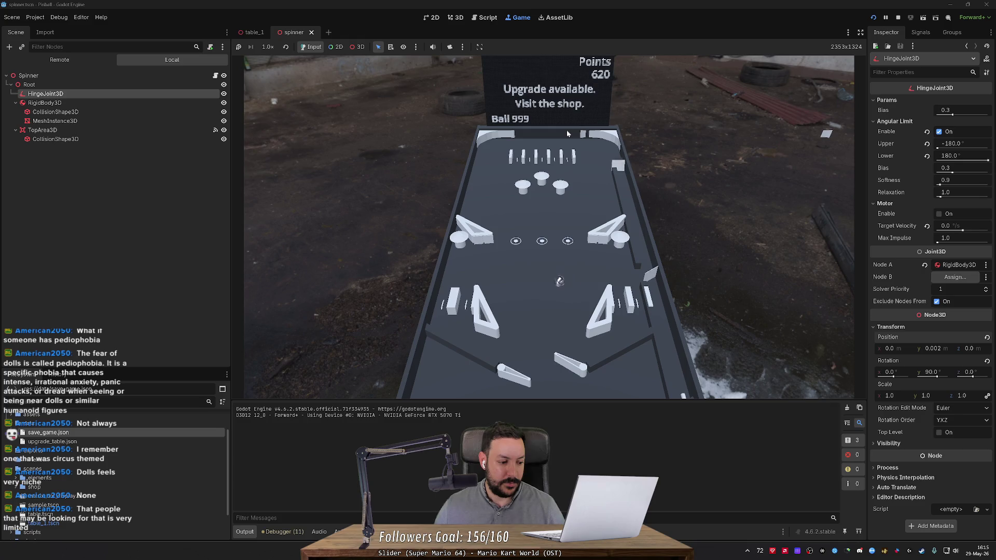
key(Left)
key(Right)
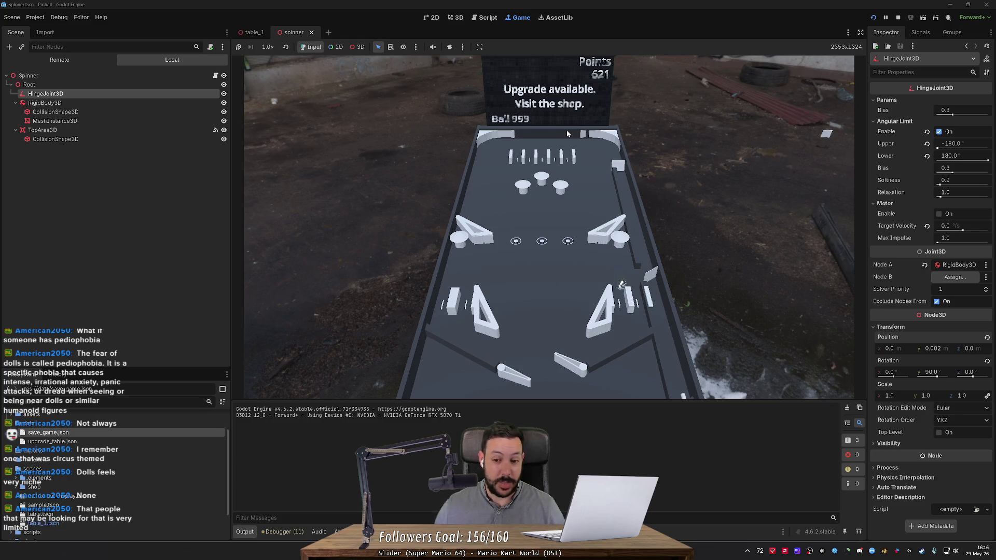
- Play on until the score reaches 673, then switch to the Dictionary docs in Firefox
key(Right)
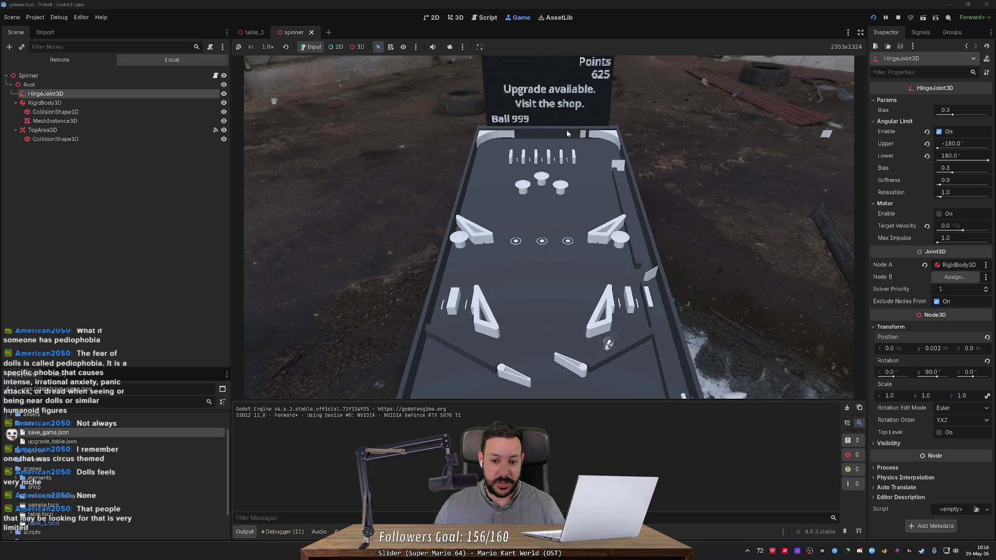
key(Right)
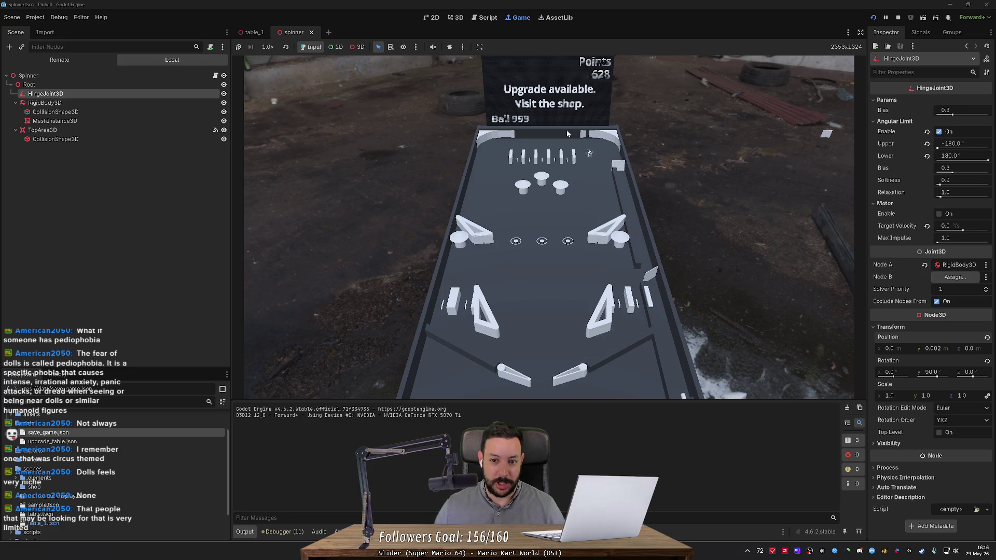
key(Right)
key(Left)
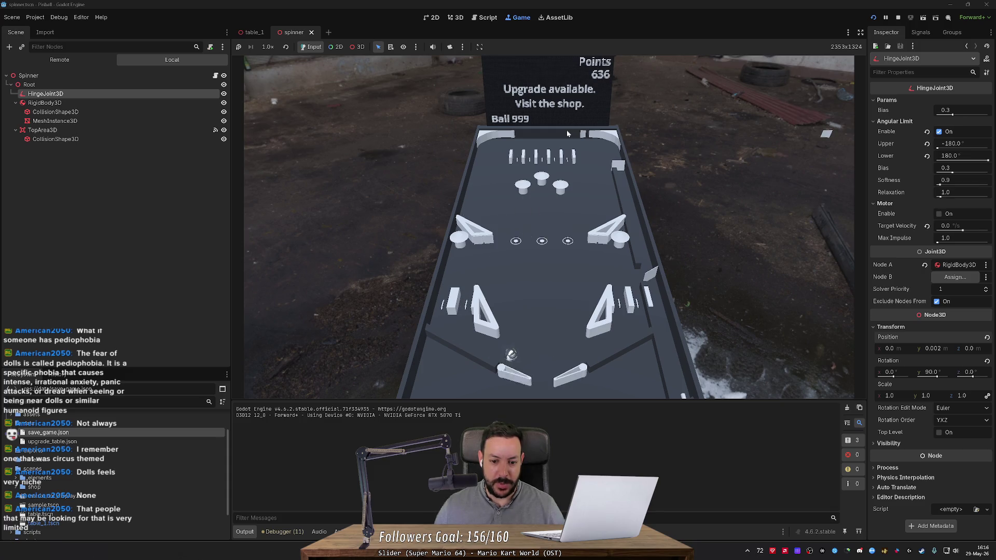
key(Left)
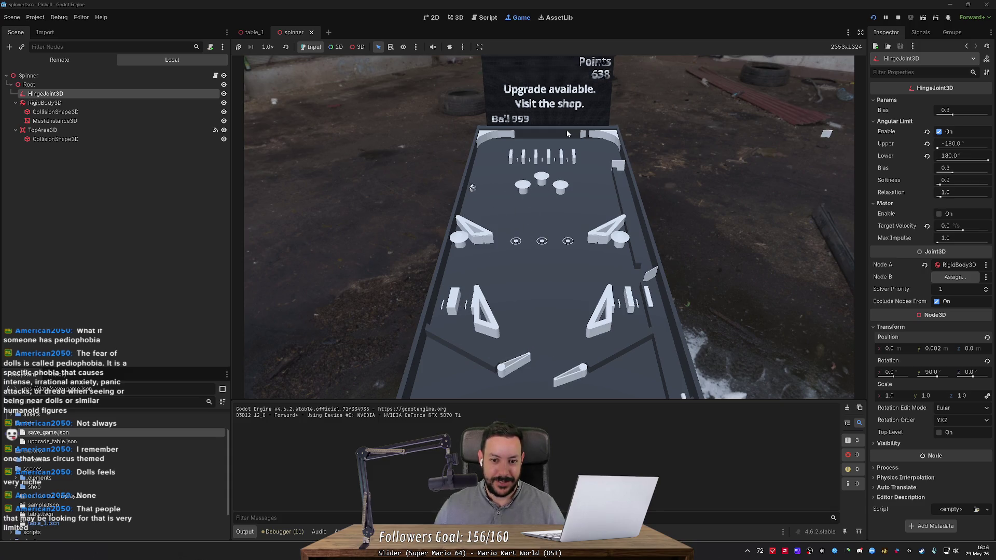
key(Left)
key(Right)
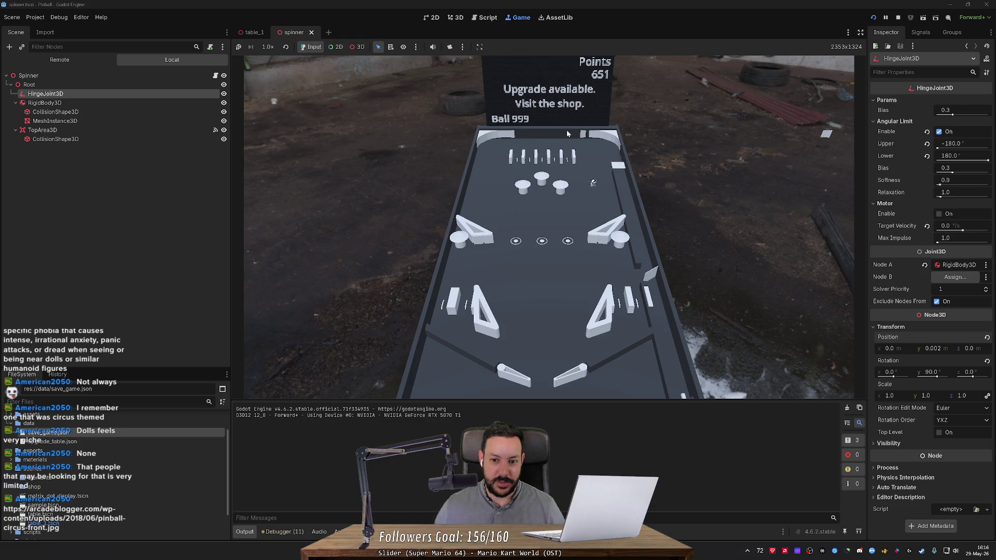
key(Left)
key(Left)
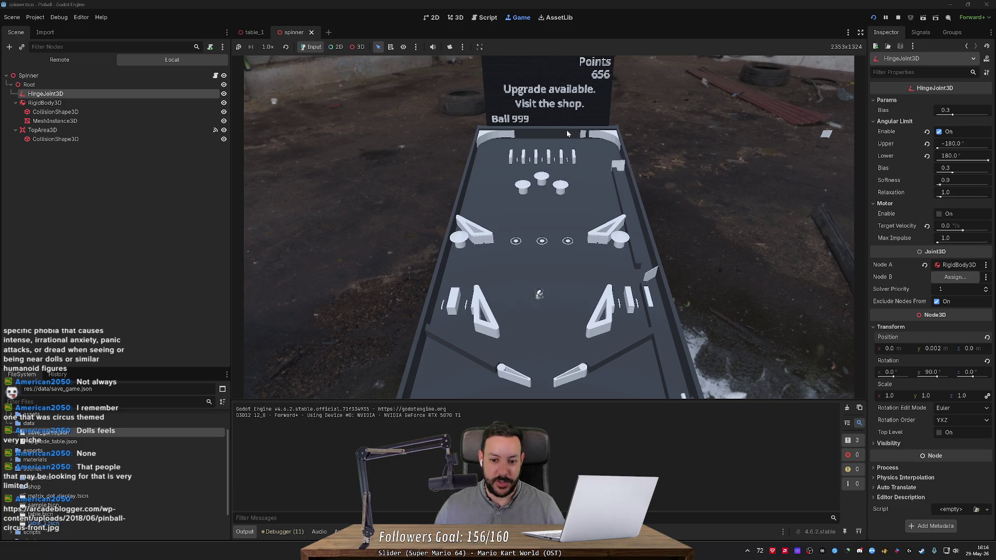
key(Right)
key(Left)
key(Left)
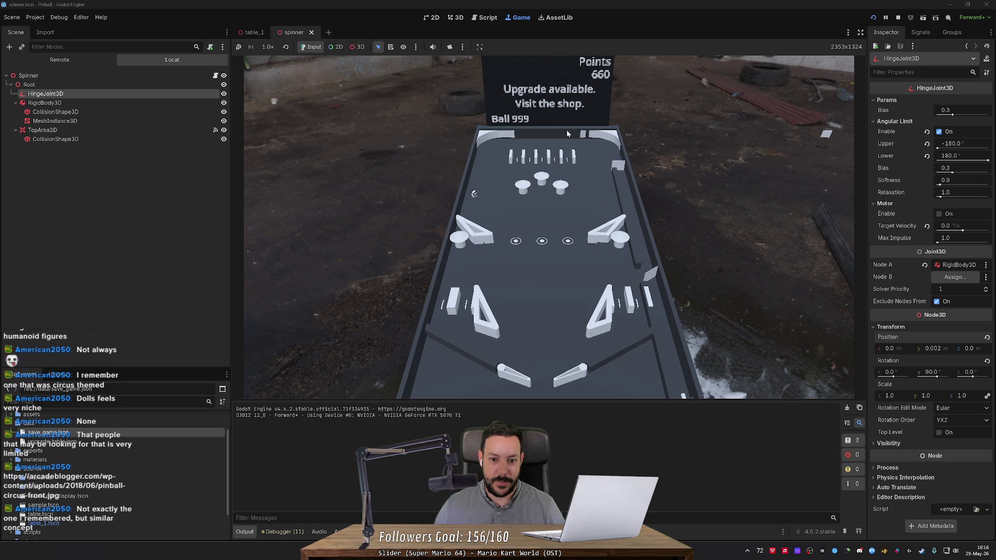
key(Right)
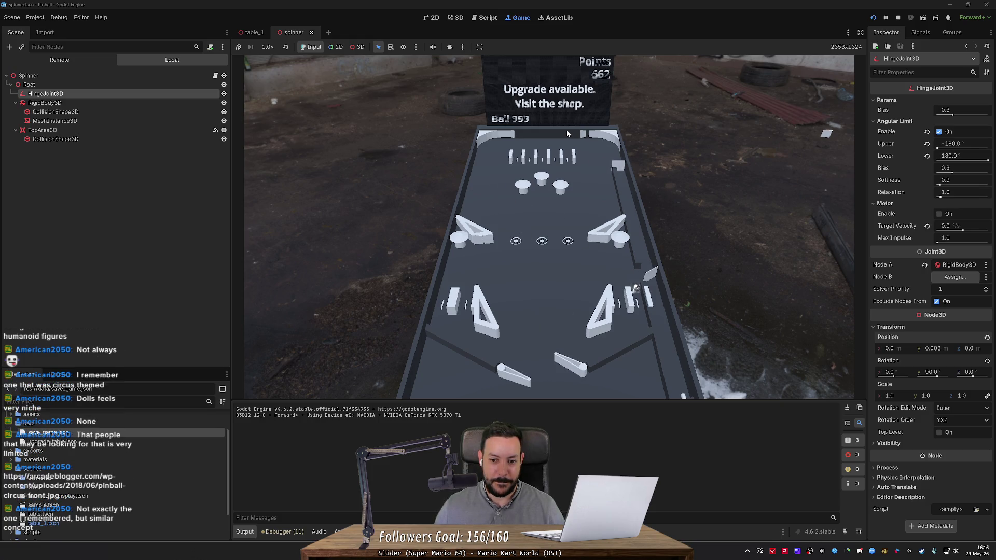
key(Right)
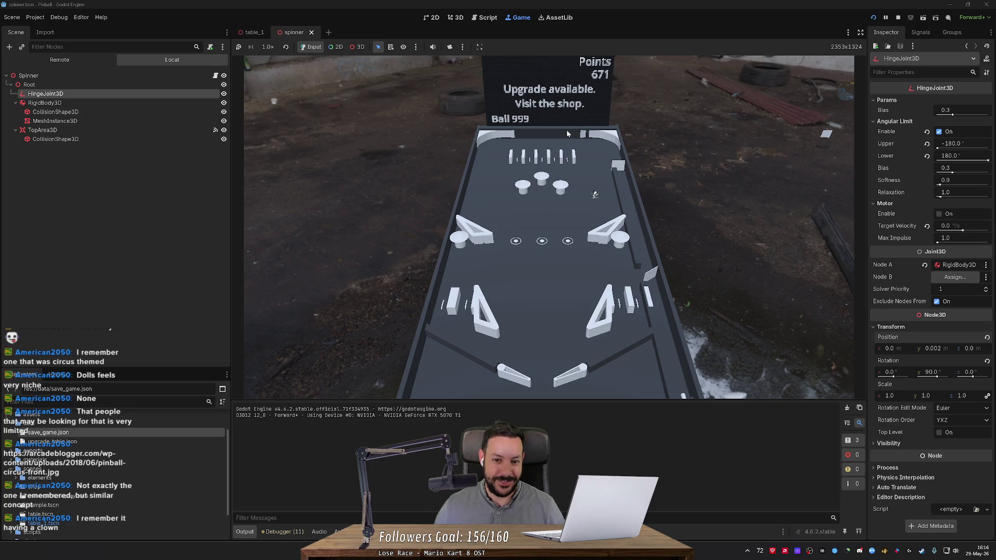
key(Left)
key(Right)
key(Left)
key(Right)
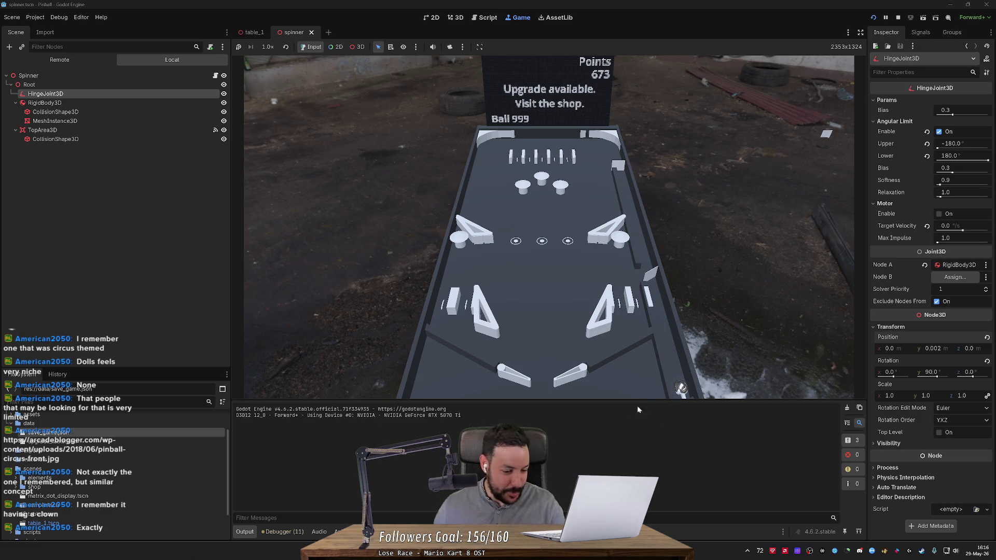
key(alt+Tab)
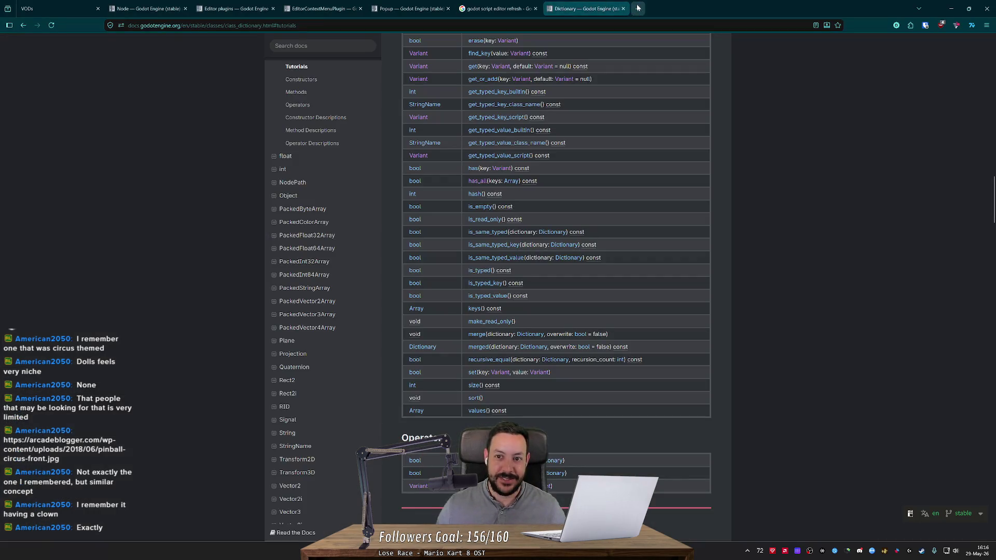
- Load the arcadeblogger pinball-circus-front.jpg image URL in a new Firefox tab
click(638, 9)
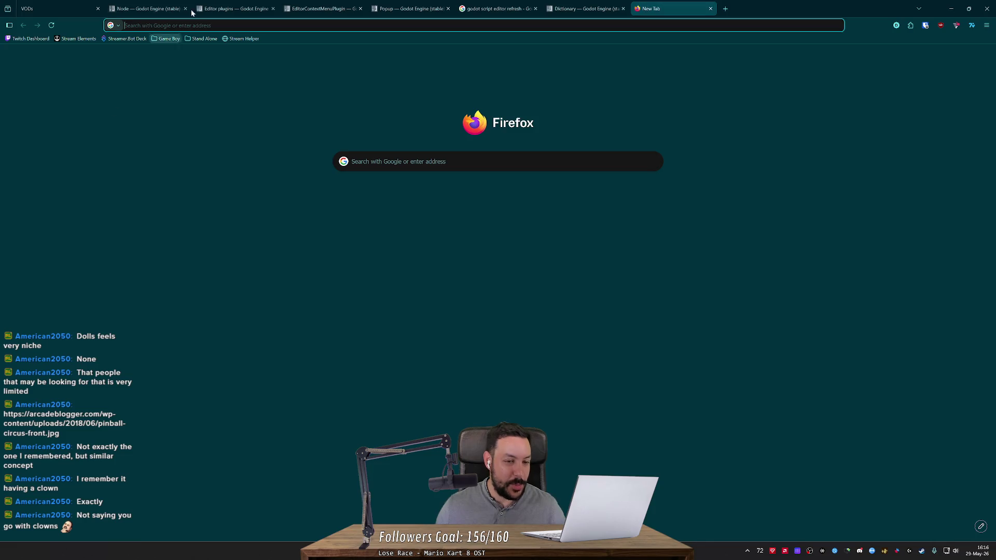
key(ctrl+v)
key(BackSpace)
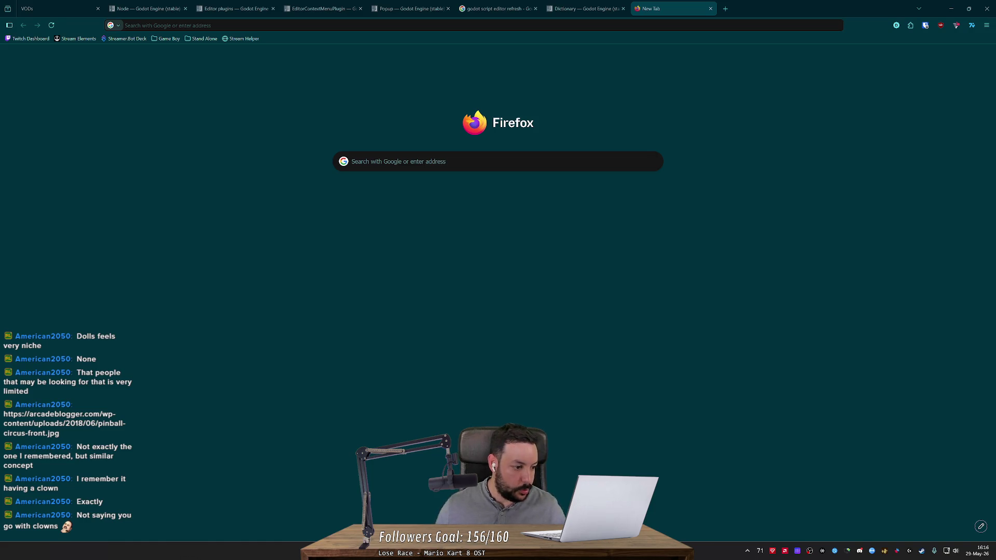
key(ctrl+l)
text(https://arcadeblogger.com/wp-content/uploads/2018/06/pinball-circus-front.jpg)
key(Return)
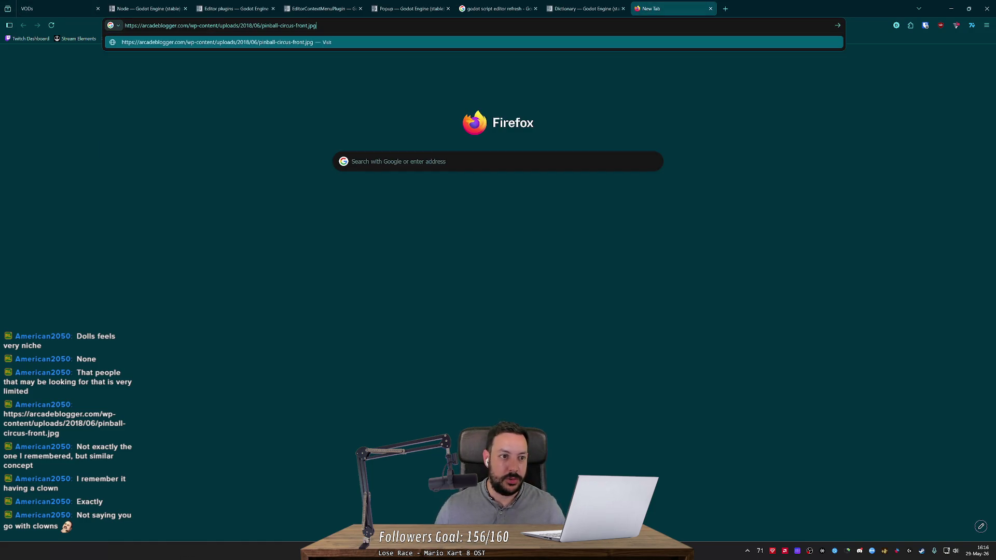
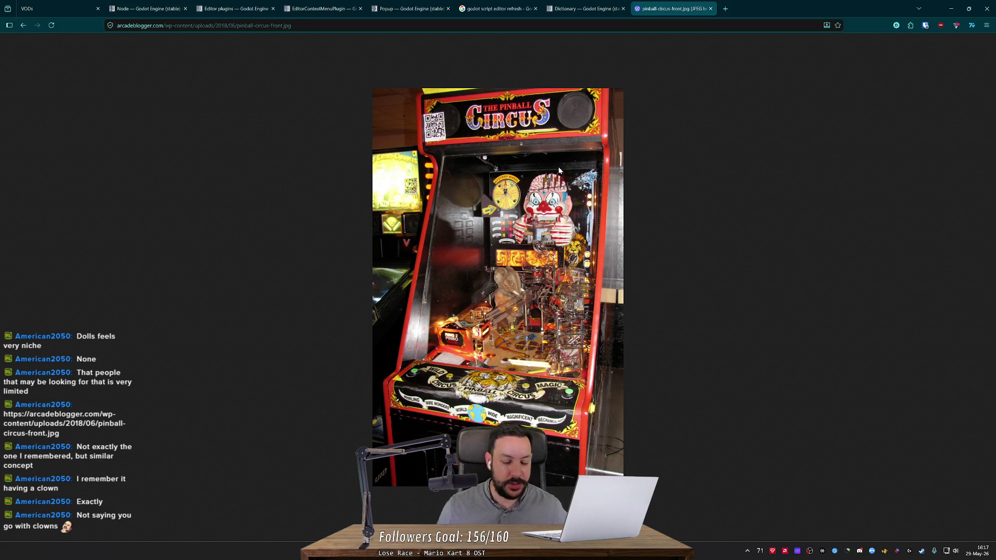
- Minimize the browser showing the pinball reference photo to bring back the running Godot game
click(951, 8)
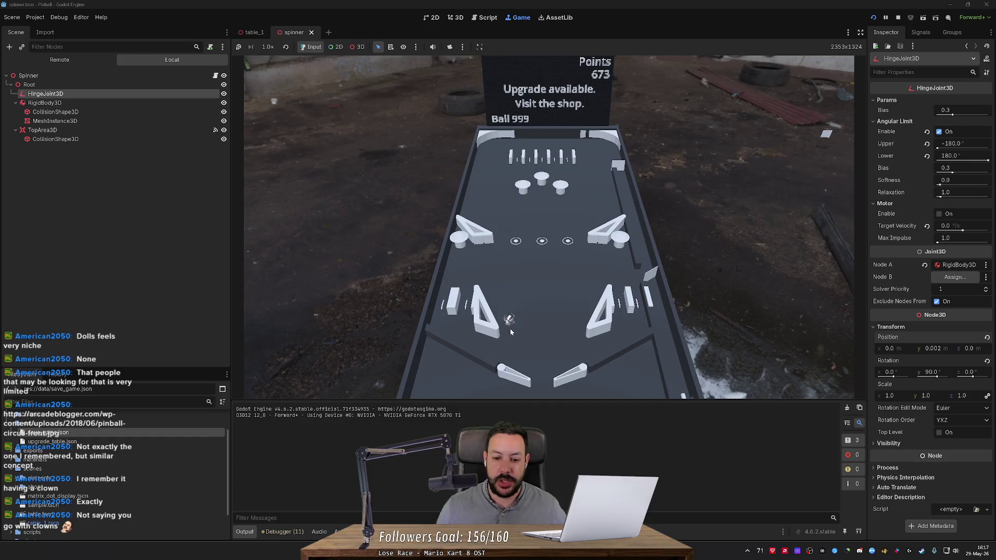
- Flick the left and right Shift flippers to send the ball back up the table
key(Left)
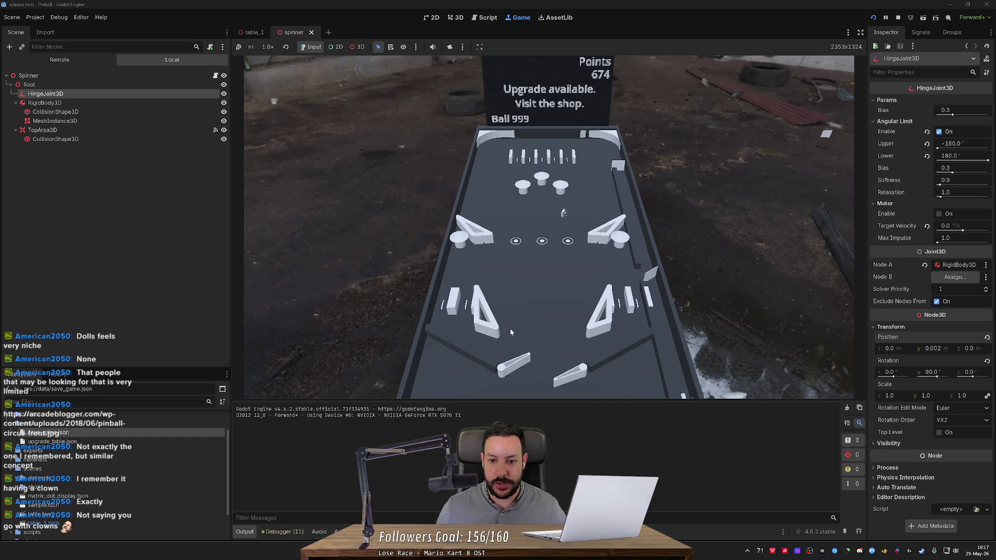
key(Right)
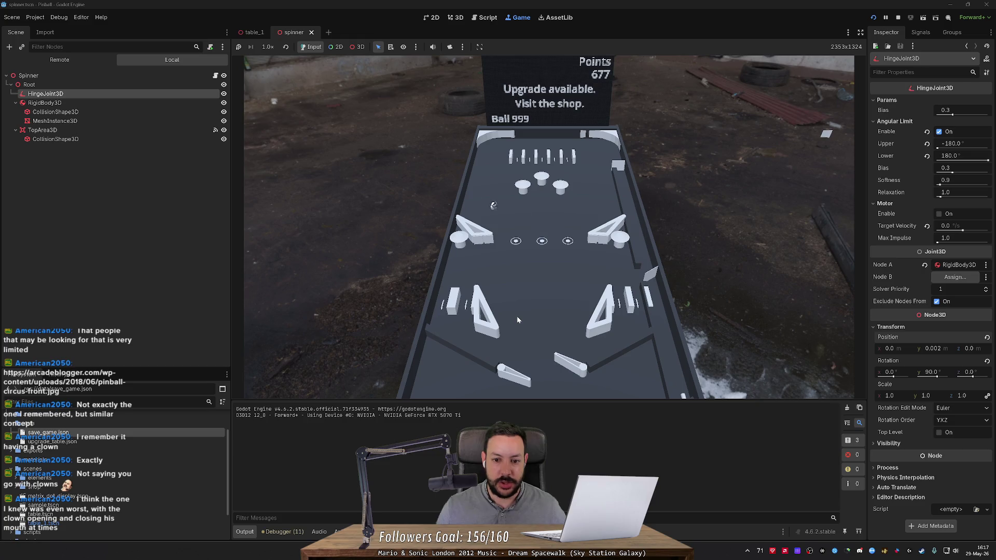
key(Left)
key(Left)
key(Right)
key(Right)
key(Right)
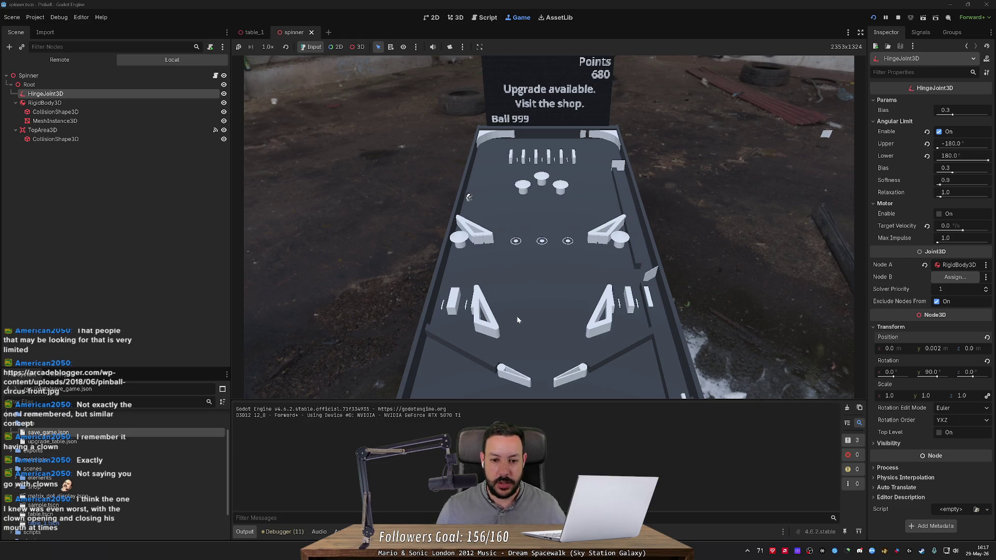
key(Left)
key(Left)
key(Right)
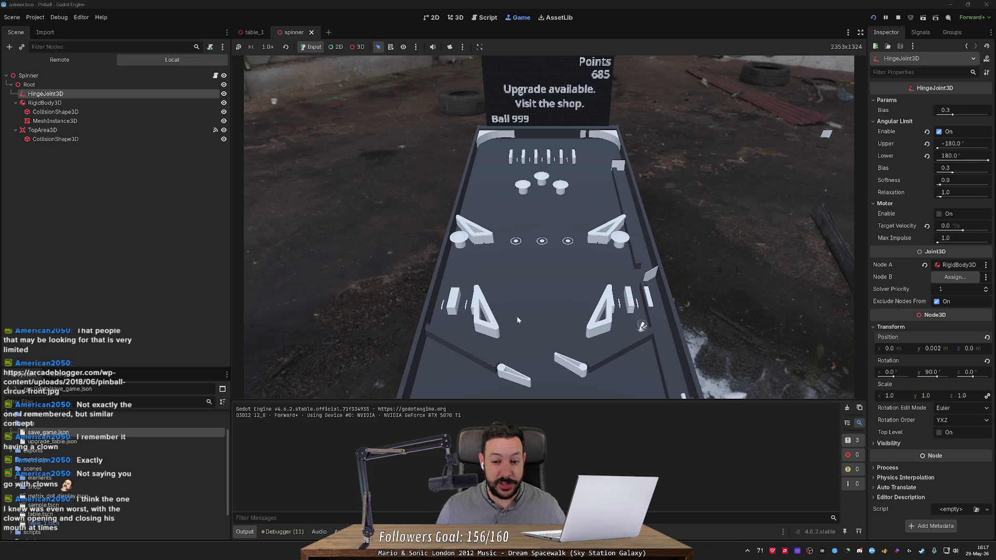
key(Right)
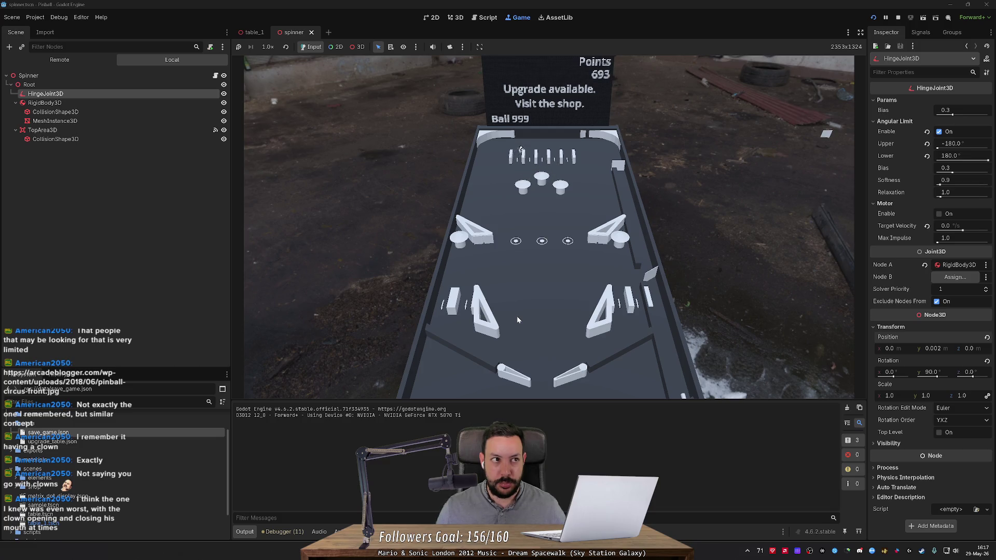
key(Left)
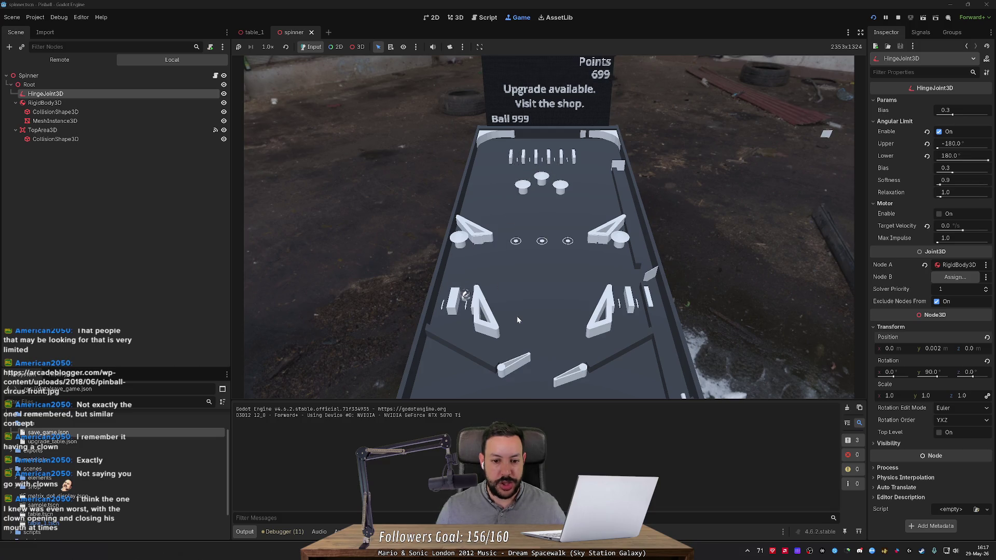
key(Left)
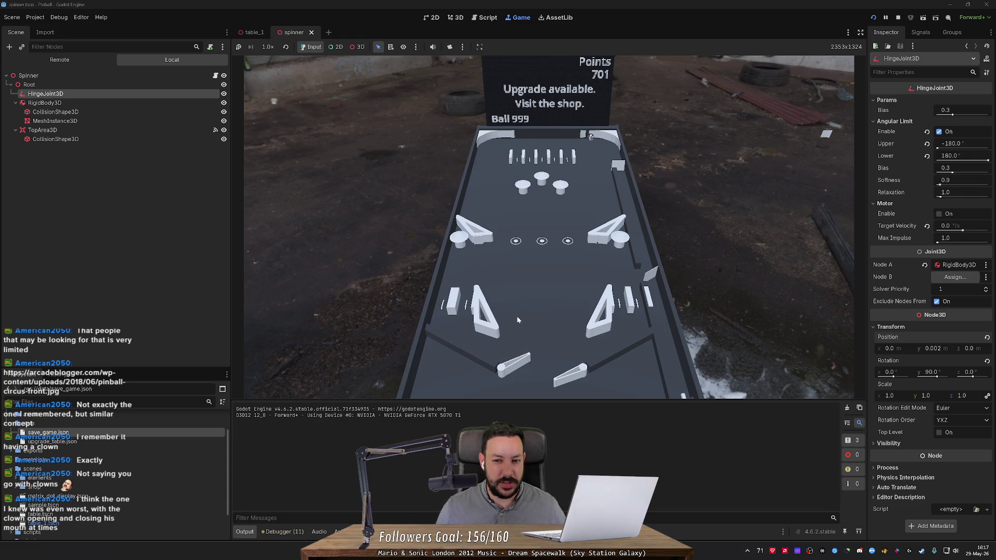
key(Right)
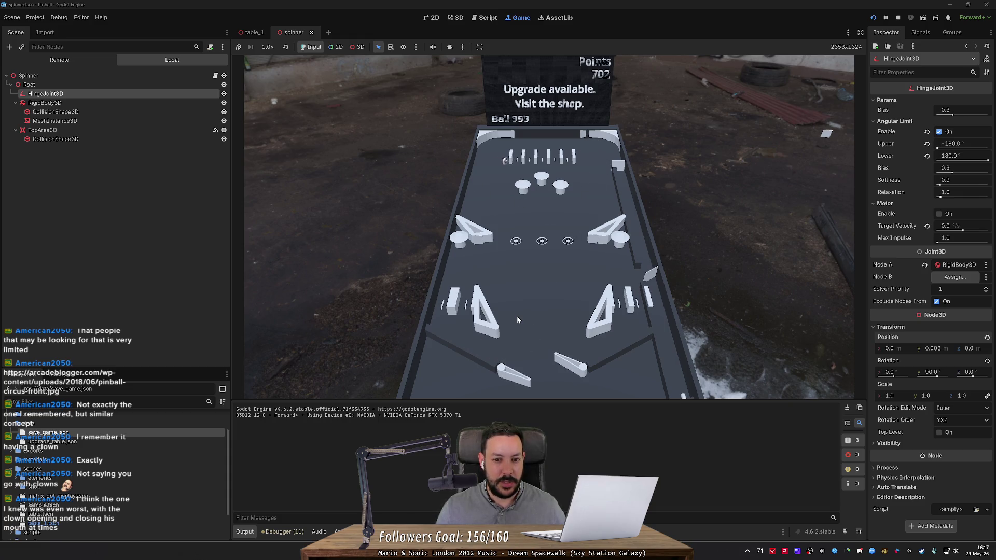
- Keep working both flippers on the bouncing ball as the score climbs past 731
key(Left)
key(Right)
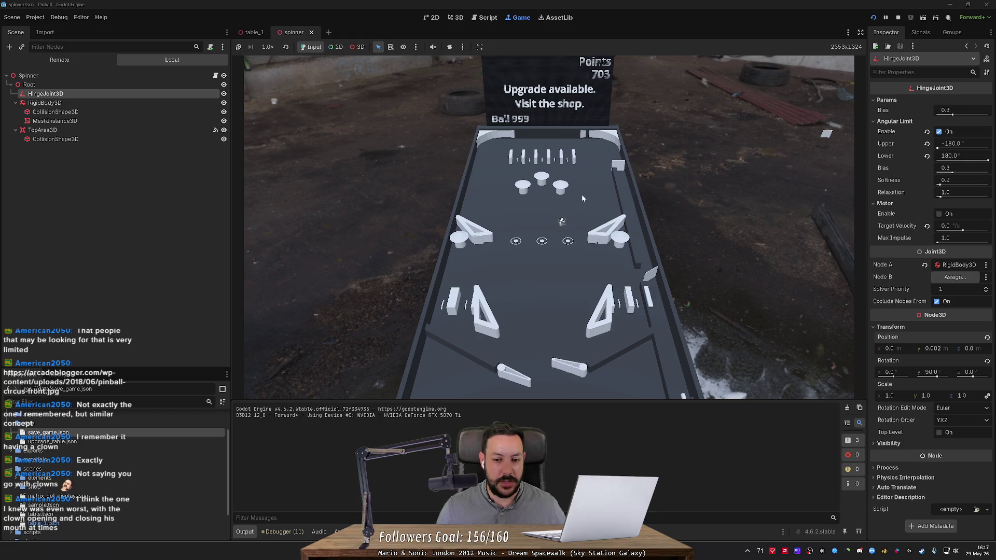
key(Left)
key(Right)
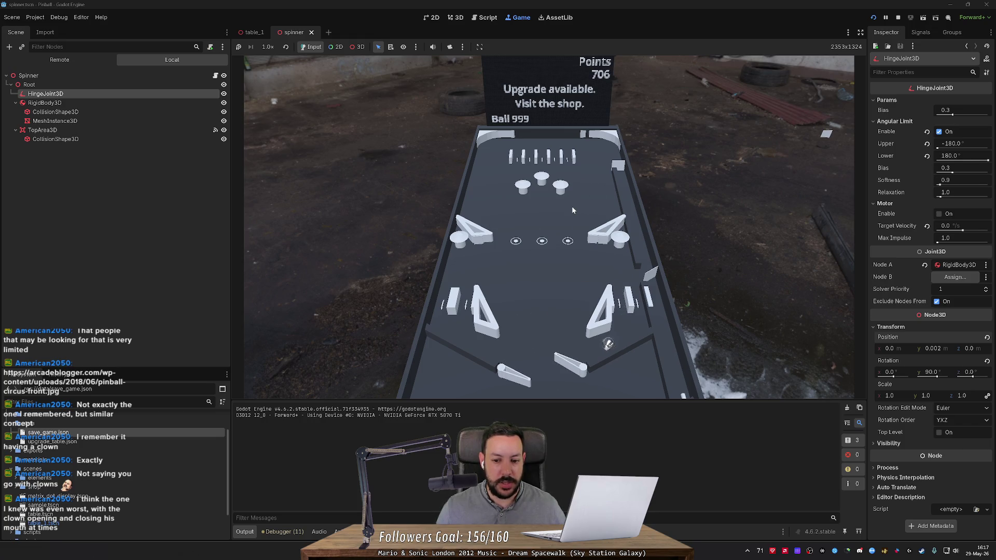
key(Right)
key(Left)
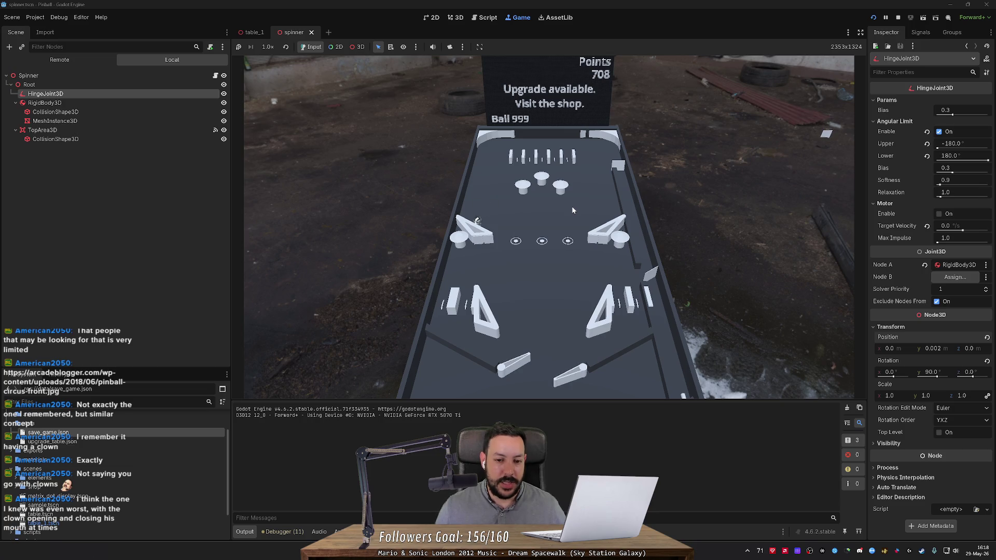
key(Left)
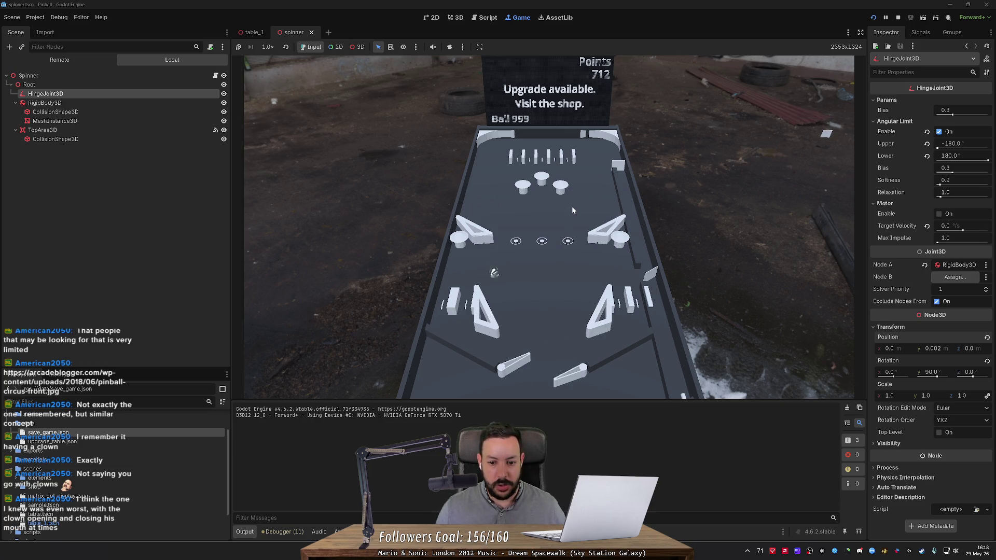
key(Right)
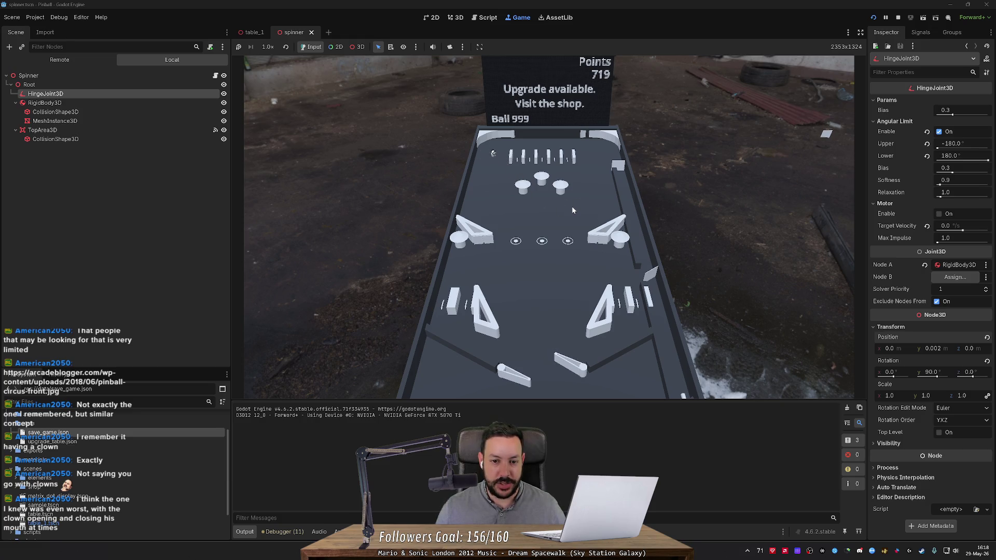
key(Left)
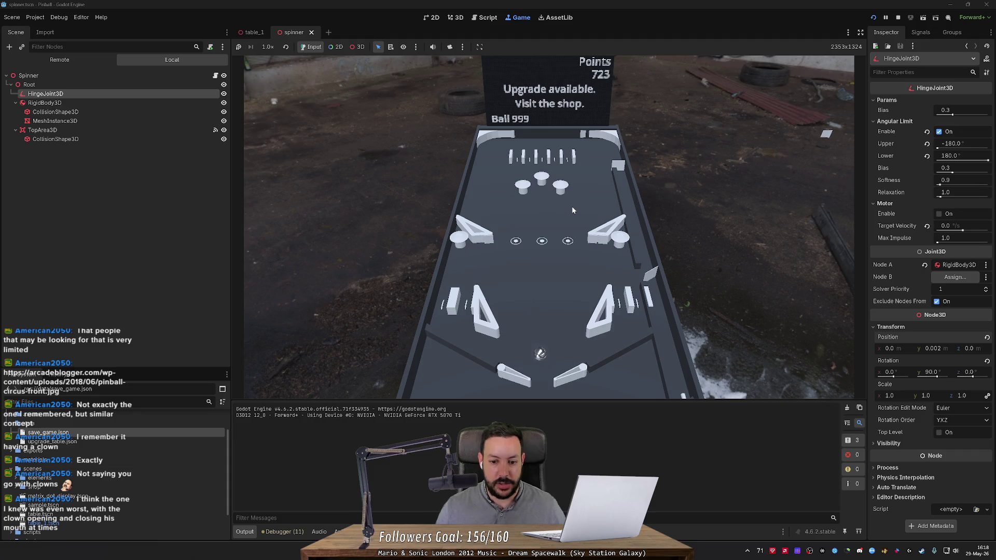
key(Right)
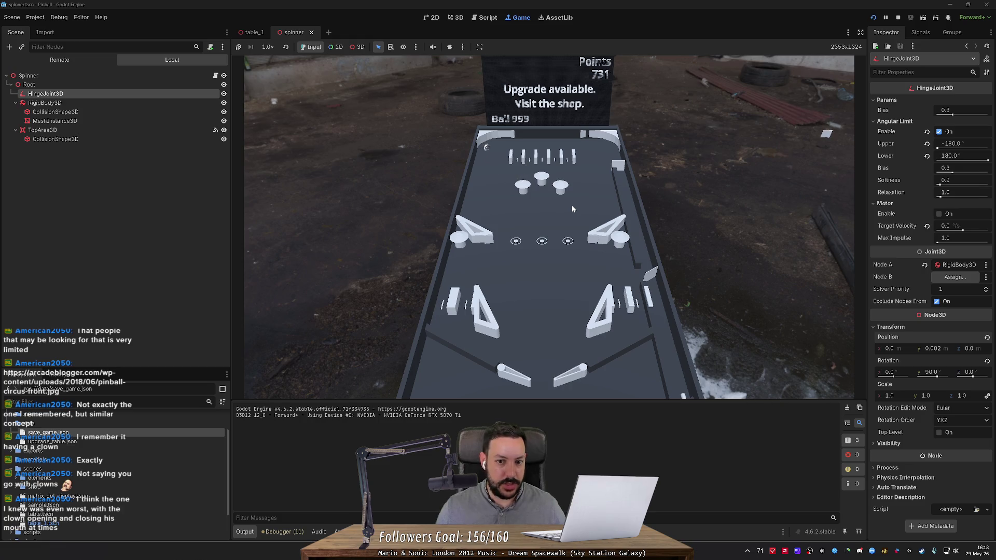
key(Left)
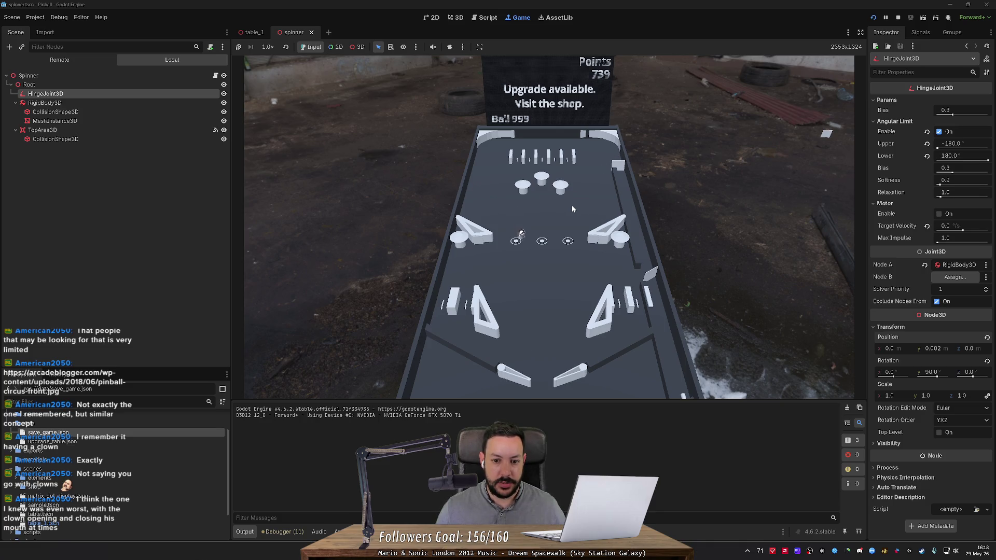
- Alternate left and right flipper shots to return the ball, pushing the score to 781
key(Right)
key(Left)
key(Right)
key(Right)
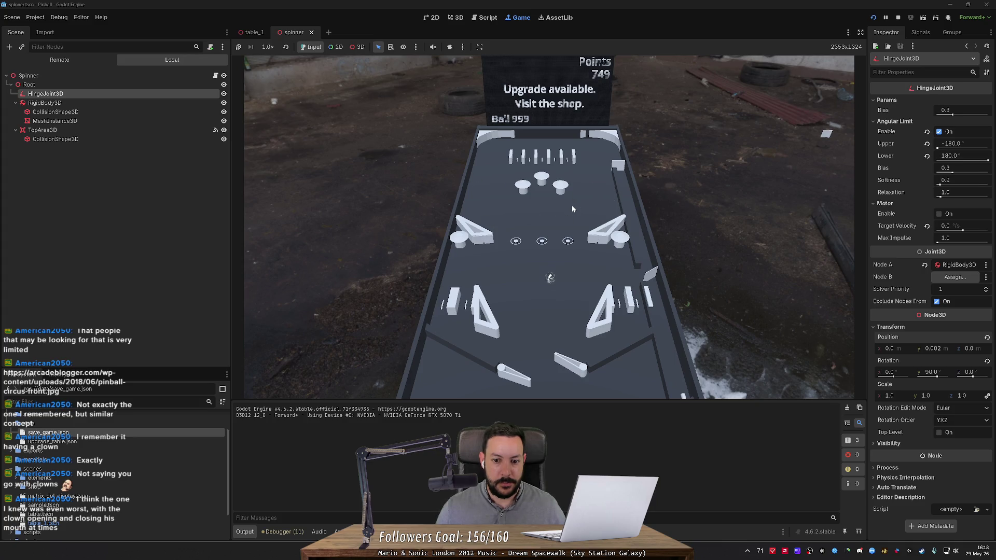
key(Left)
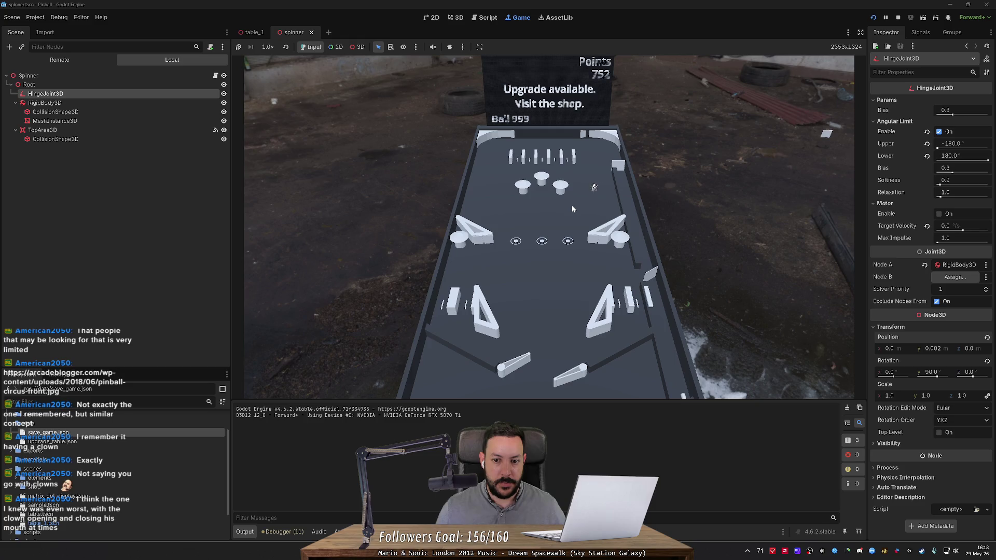
key(Left)
key(Right)
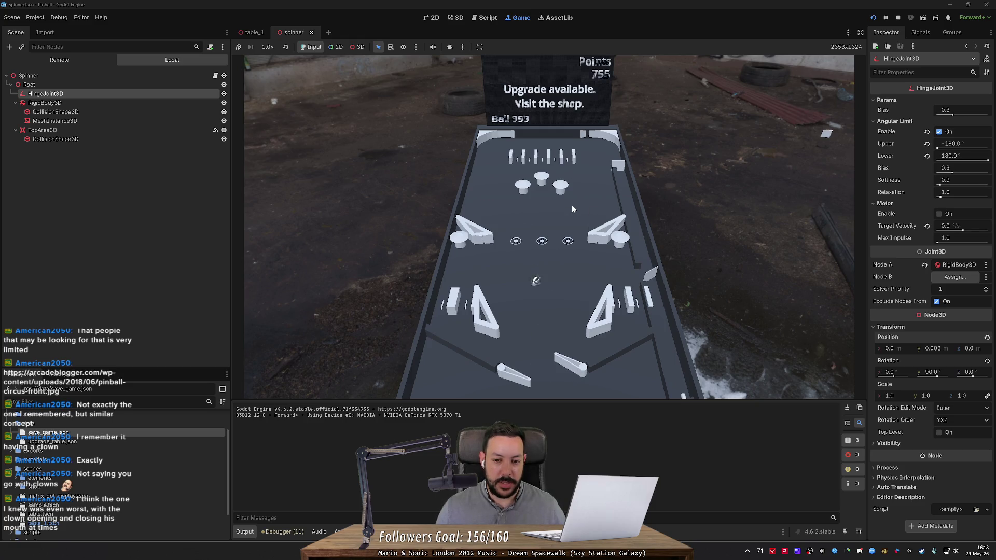
key(Right)
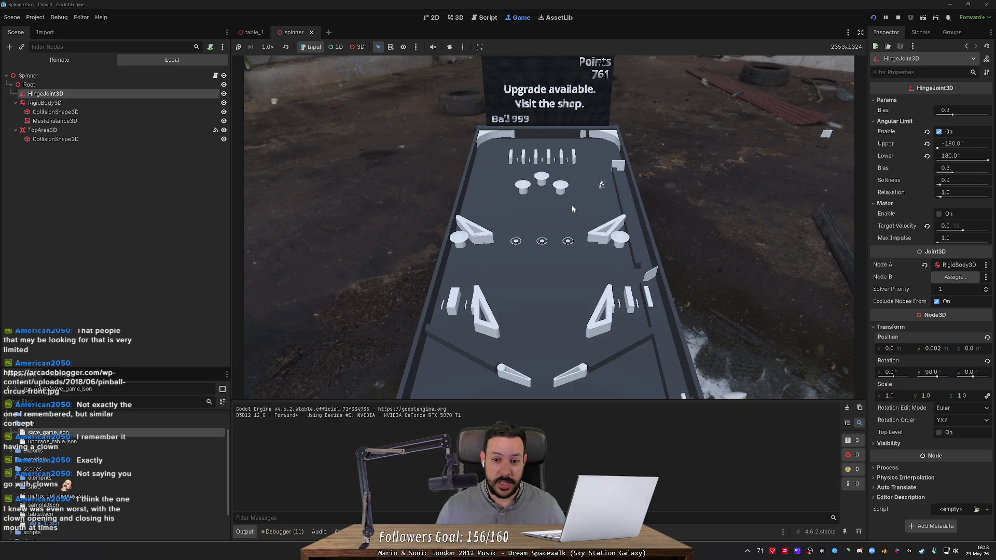
key(Left)
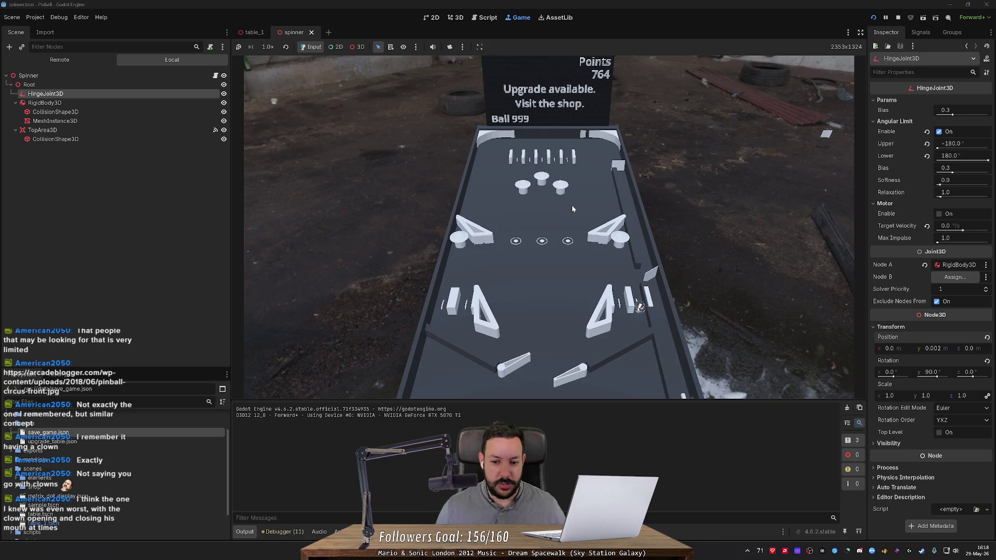
key(Right)
key(Left)
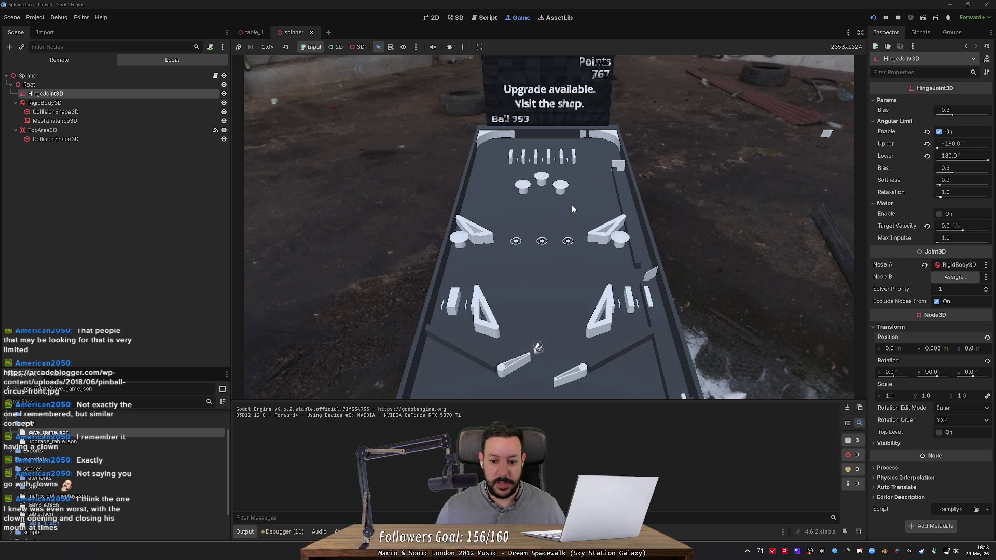
key(Right)
key(Left)
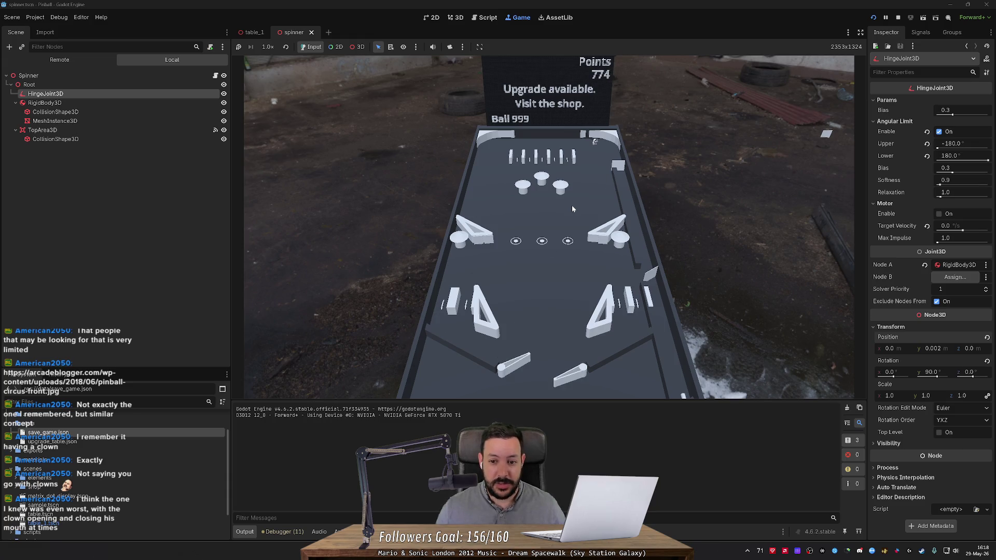
key(Right)
key(Left)
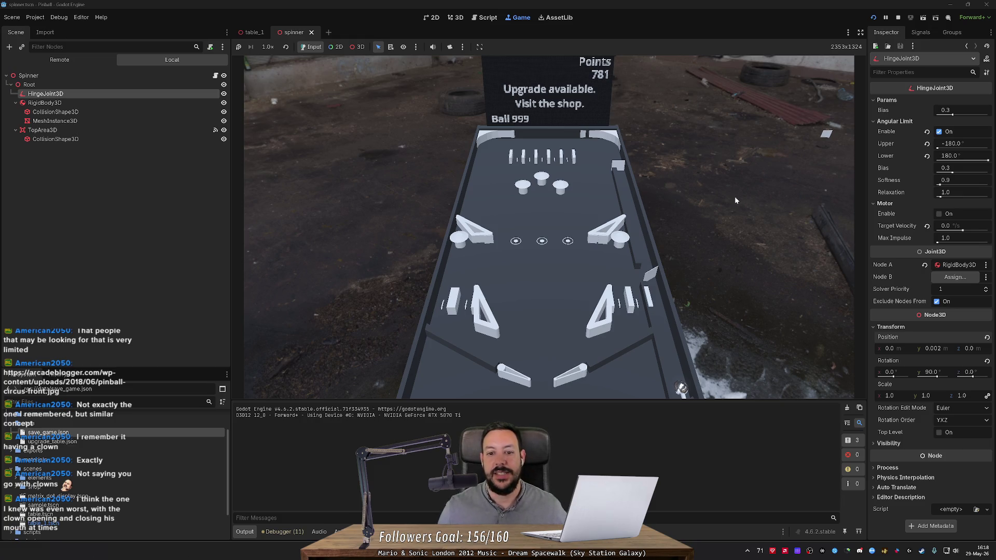
- Launch a new ball with Space and knock it back up with the flippers
key(space)
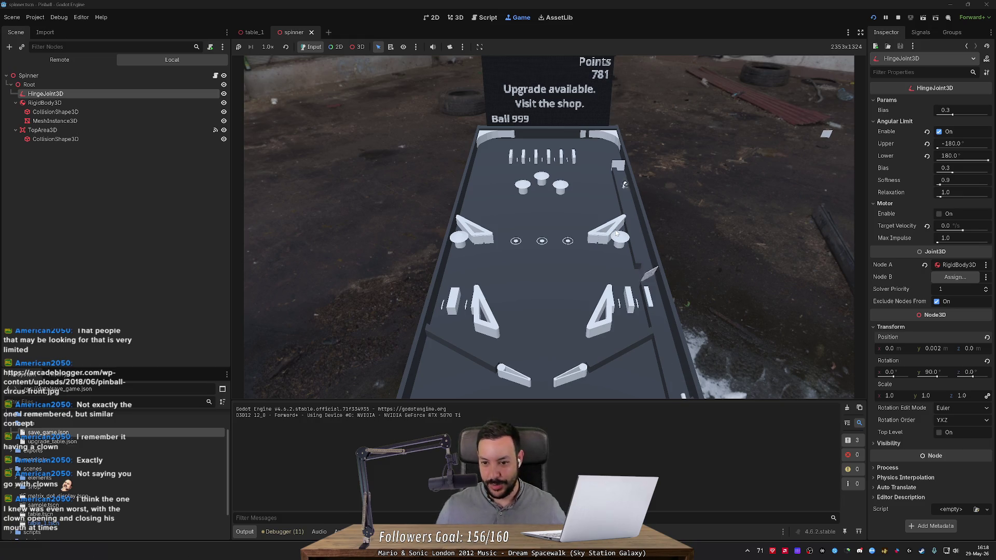
key(Left)
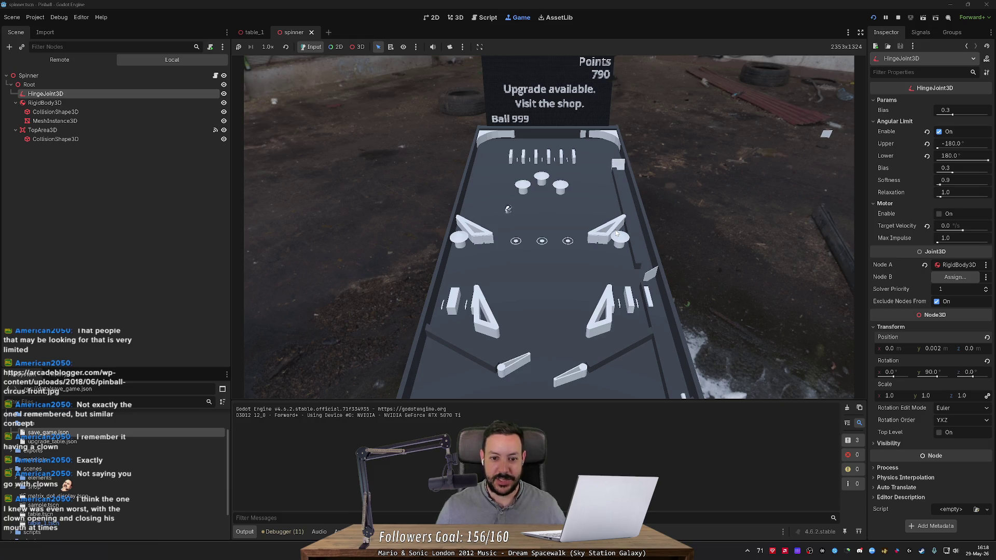
key(Left)
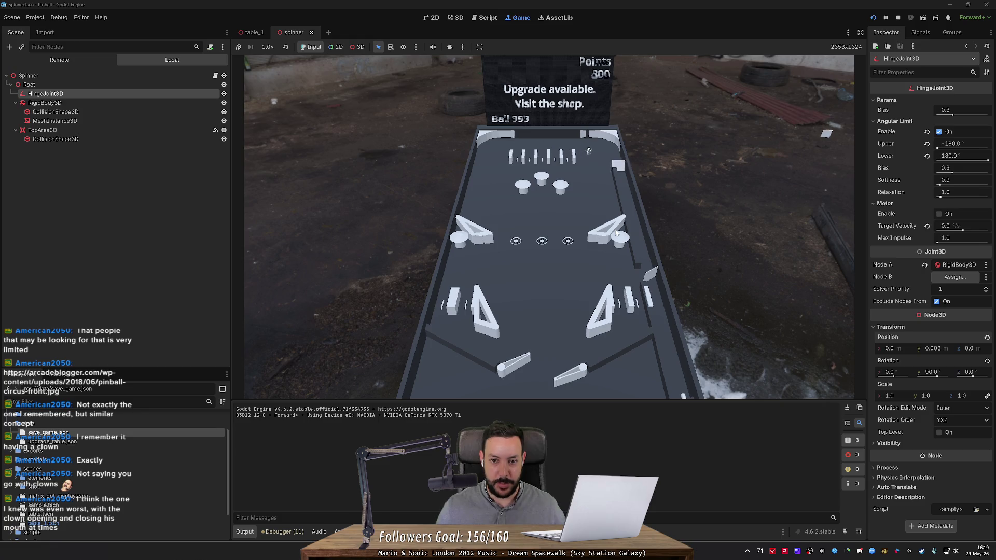
key(Right)
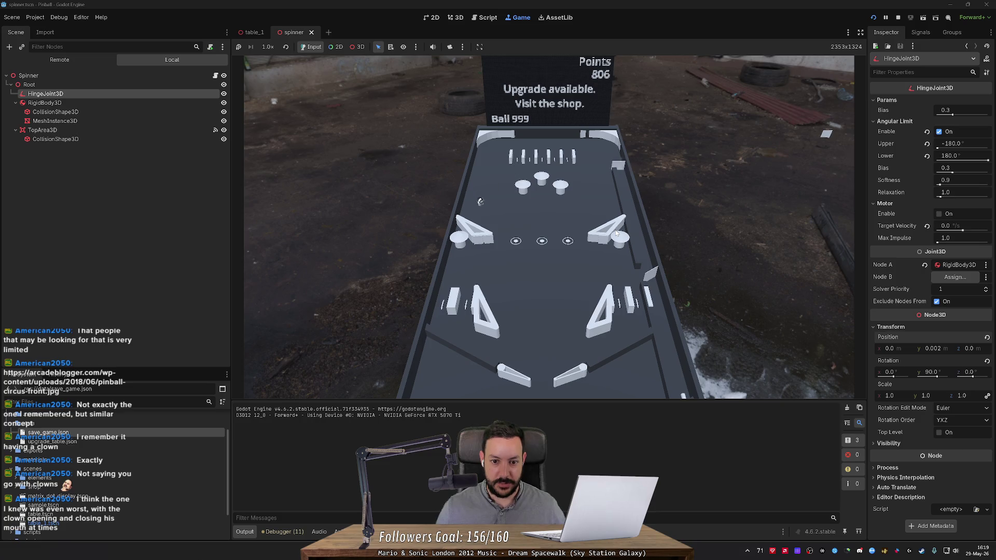
key(Left)
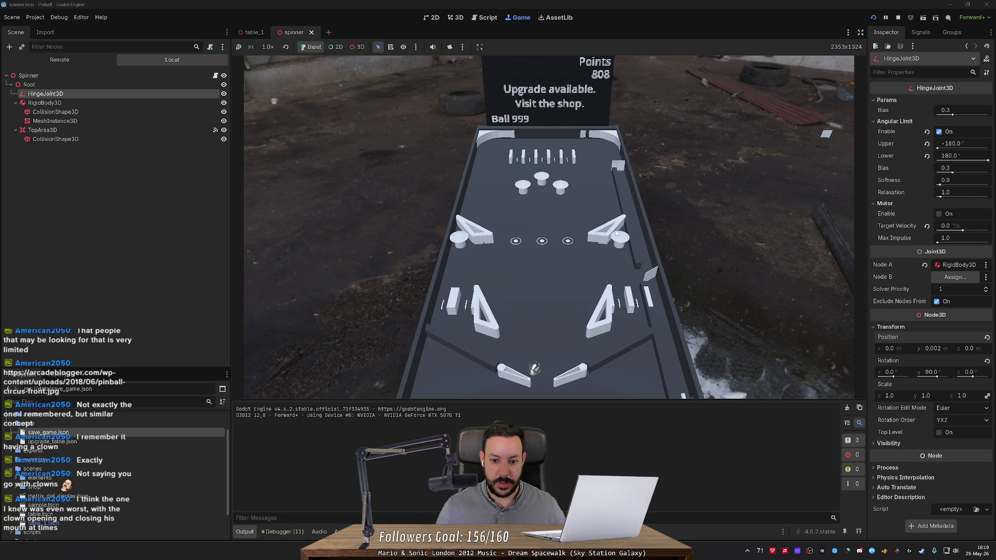
- Keep flipping until the score reaches 862, then stop the running game
key(Right)
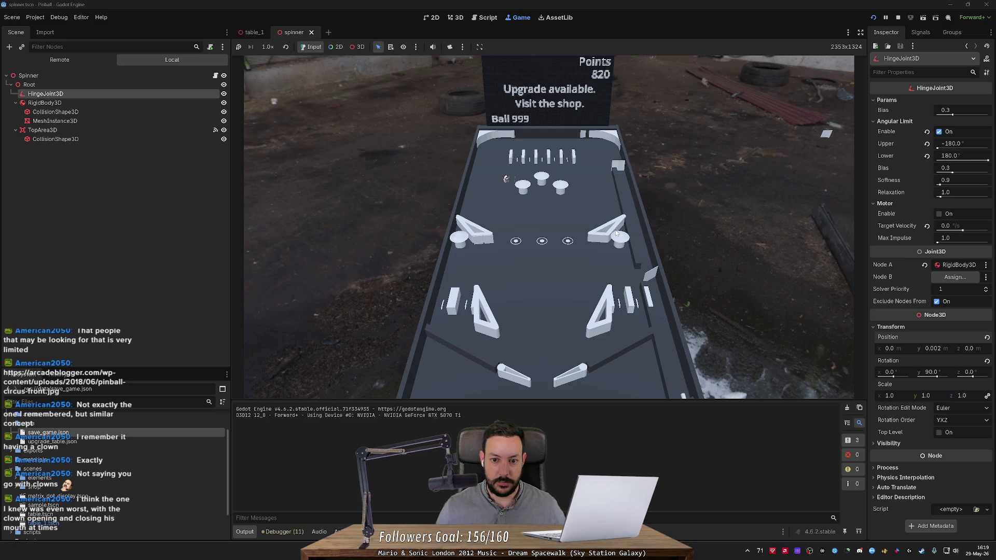
key(Left)
key(Right)
key(Left)
key(Right)
key(Right)
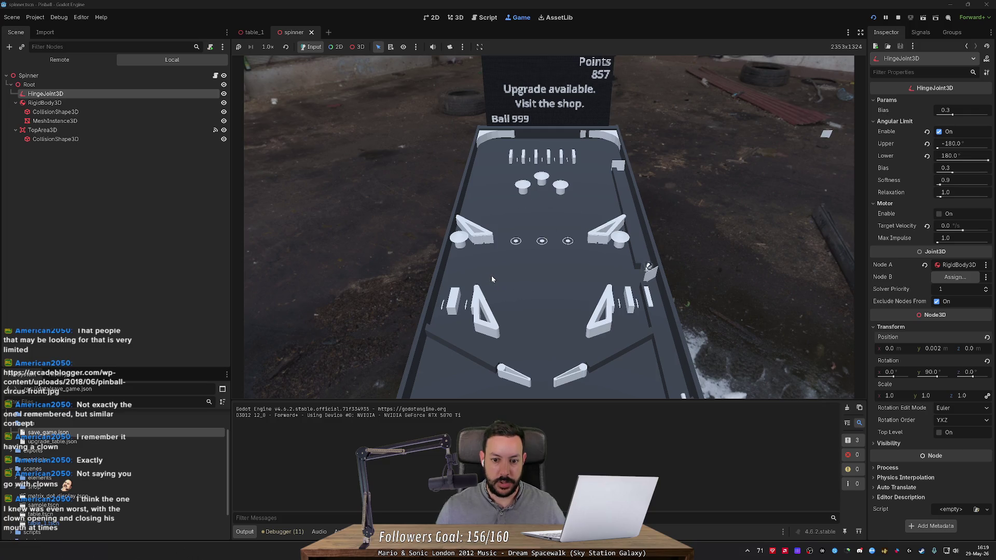
click(900, 16)
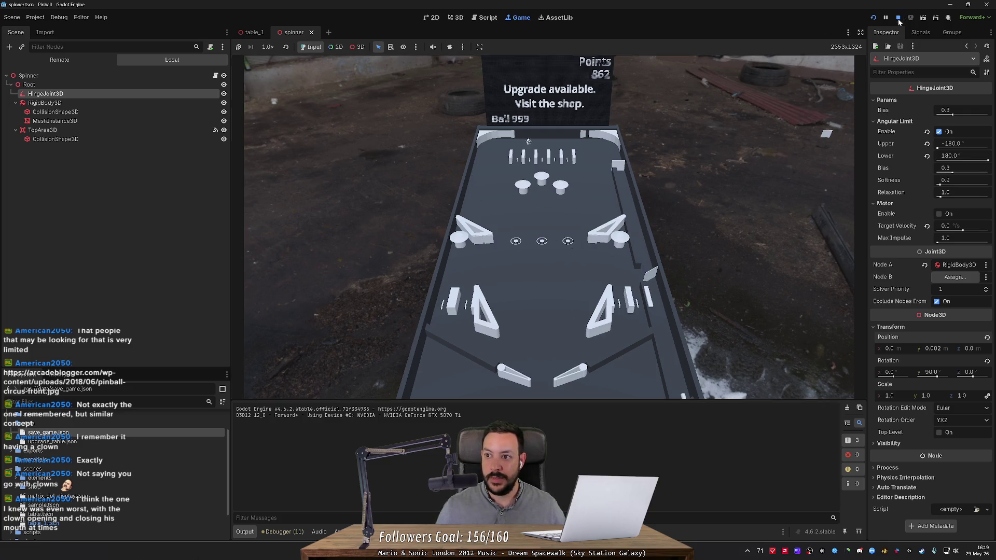
- Switch to the table_1 scene, close the spinner scene, and pull back to view the table
click(255, 32)
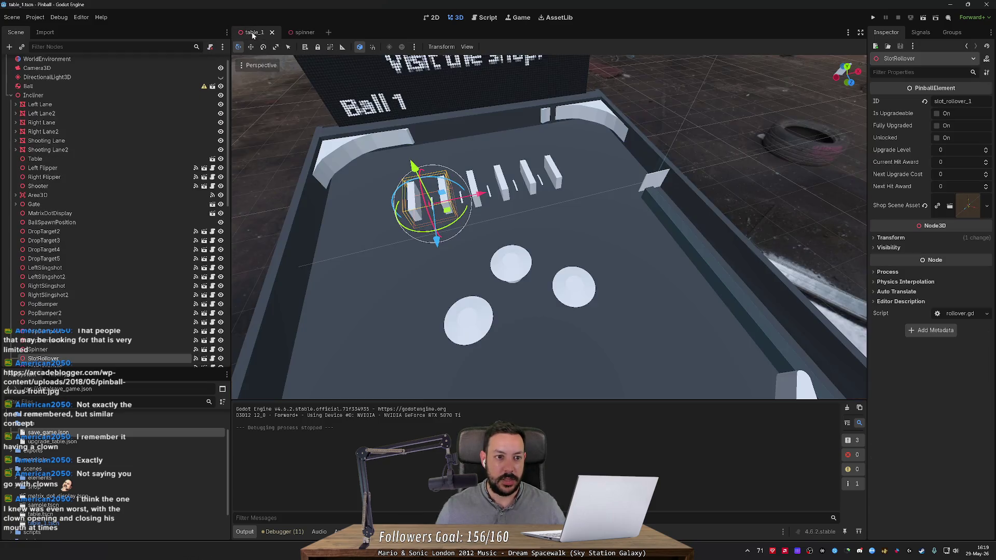
middle_click(298, 32)
key(w)
scroll(548, 227, up, 10)
key(s)
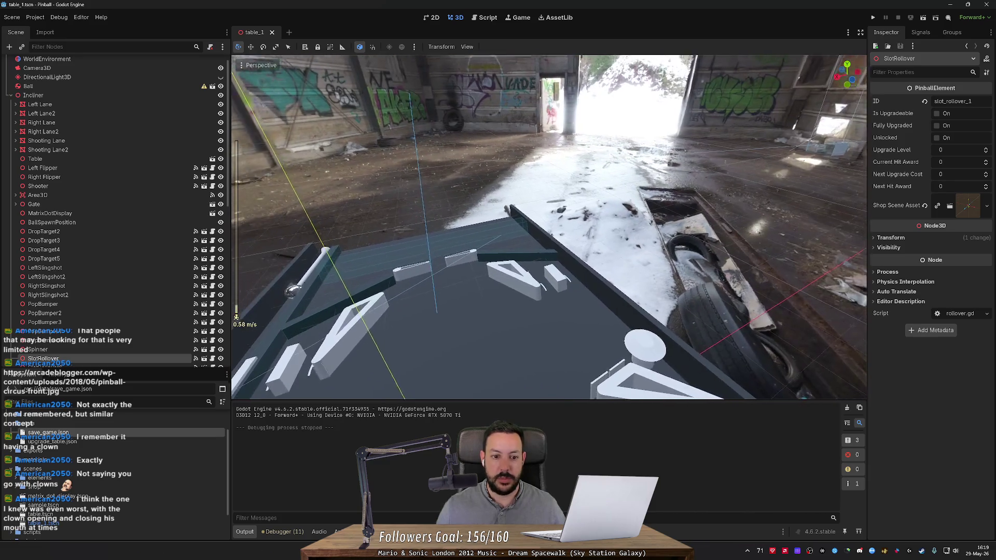
scroll(548, 227, up, 6)
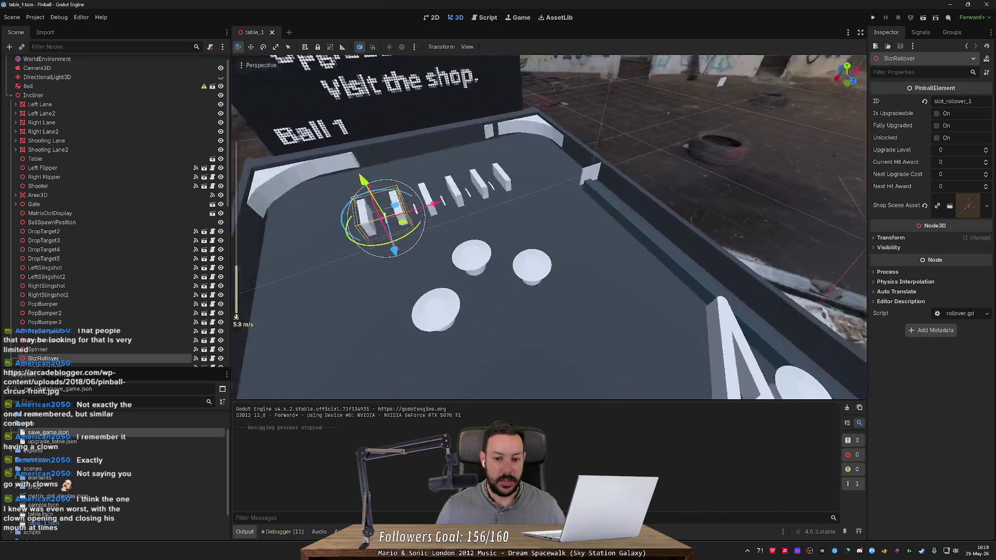
scroll(549, 227, up, 10)
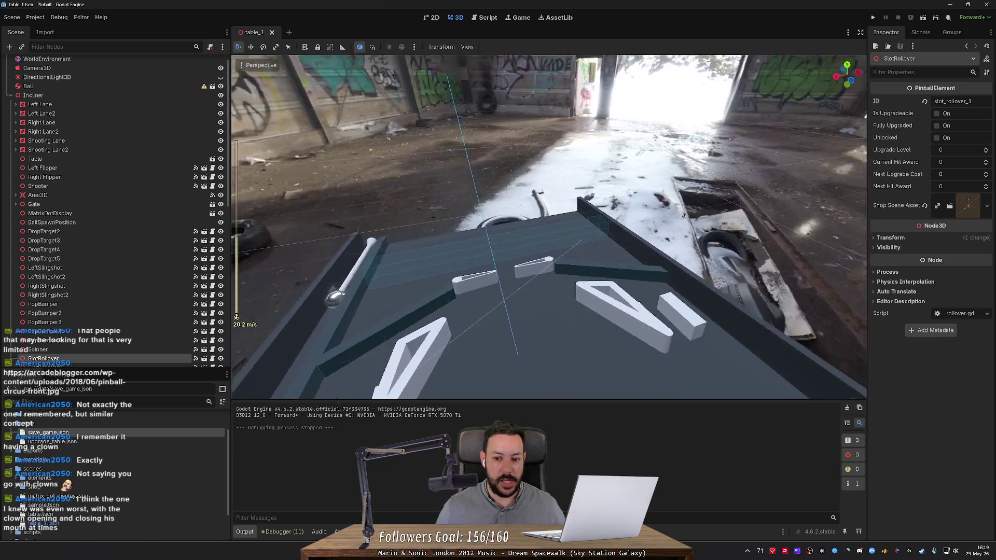
key(s)
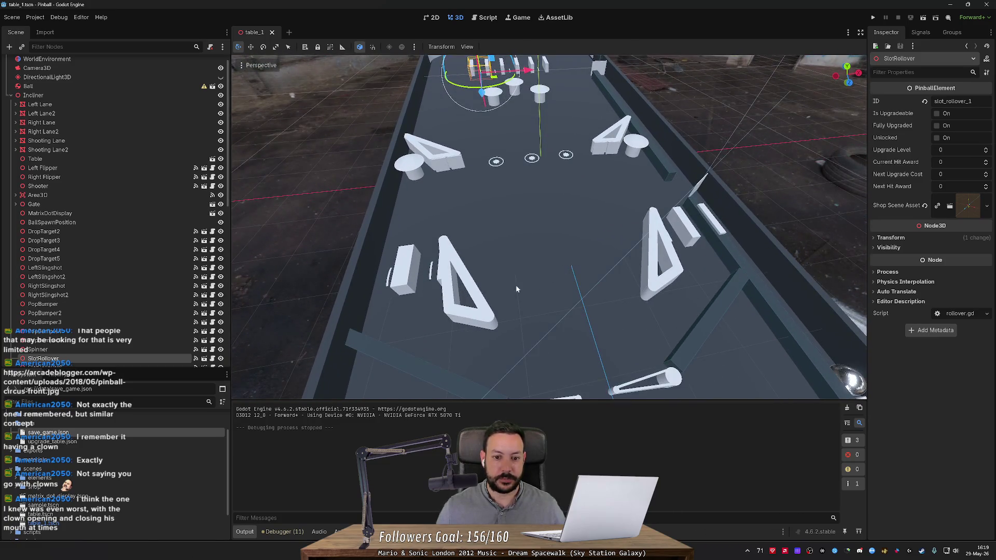
- Set Velocity Mps to 10.0 on both the left and right lower slingshots
click(478, 292)
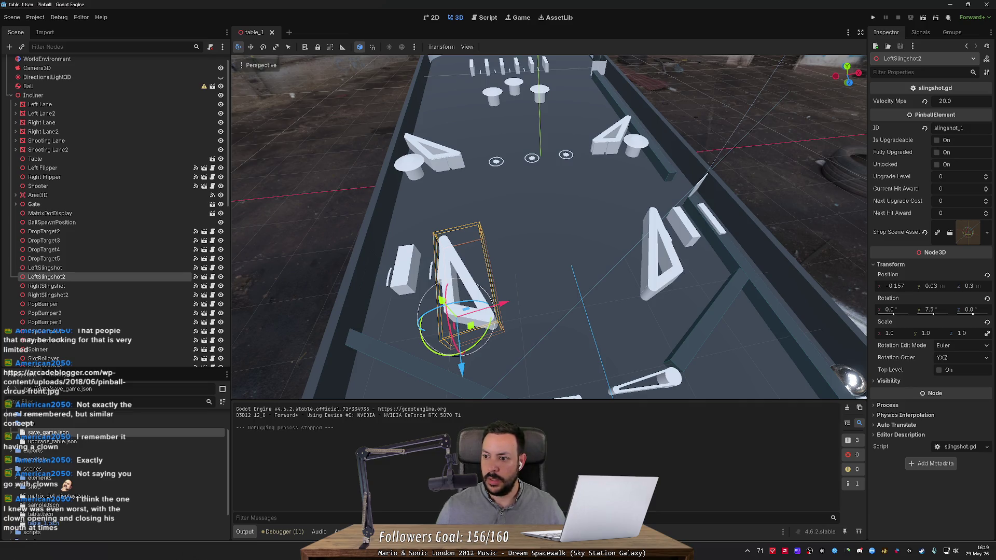
click(957, 101)
text(10)
key(Return)
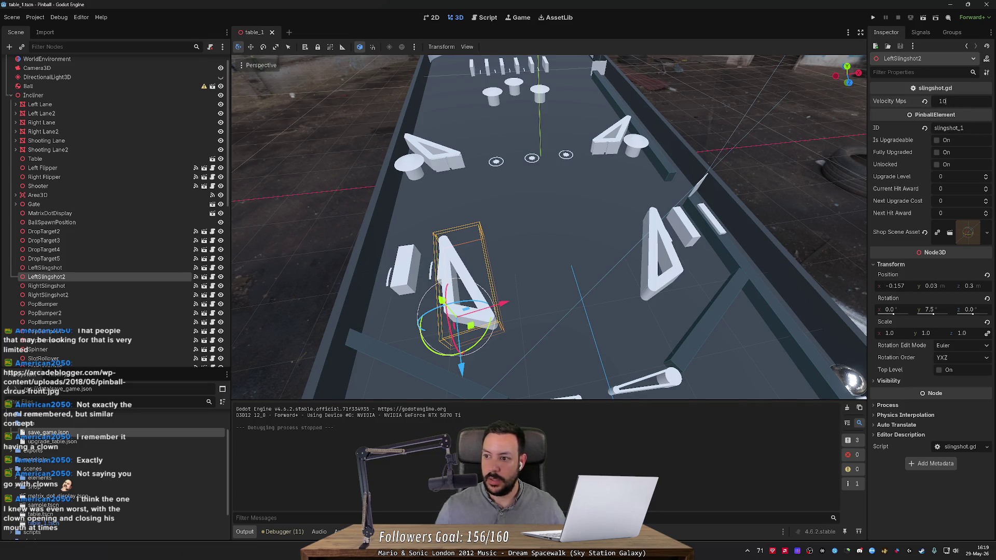
click(685, 259)
click(957, 101)
text(10)
key(Return)
- Save table_1, then orbit to face the table and select the gate's hinge joint
key(ctrl+s)
scroll(328, 61, down, 3)
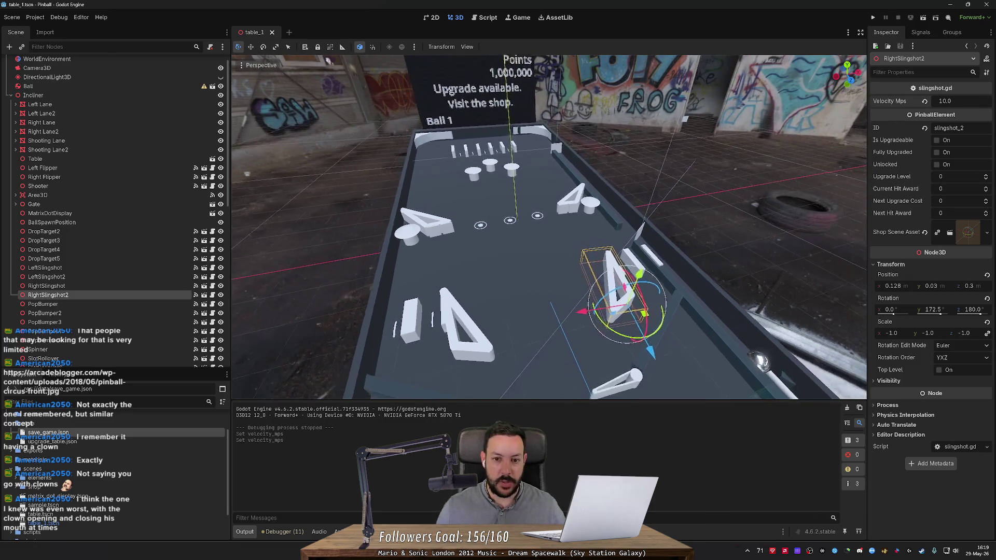
drag(597, 233, 694, 231)
click(694, 231)
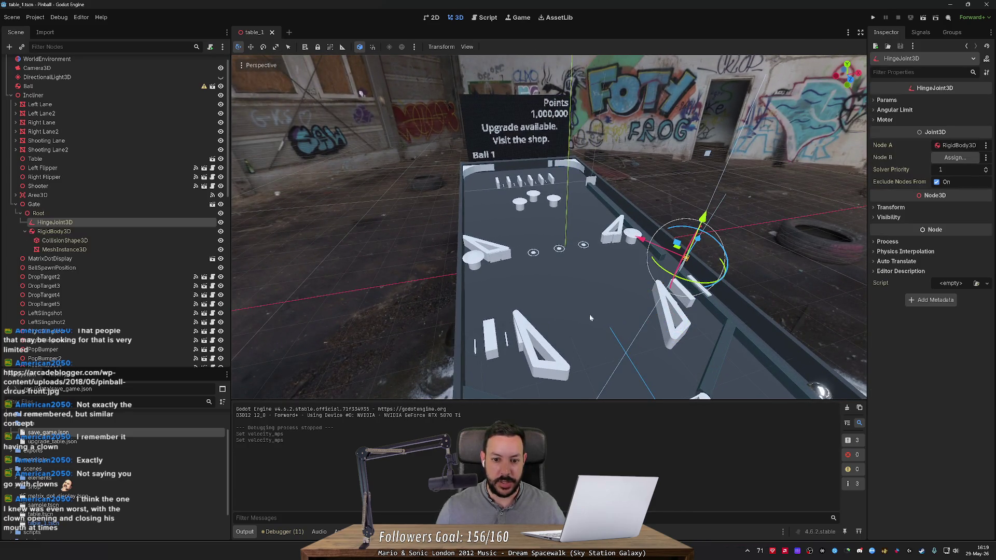
scroll(522, 267, up, 3)
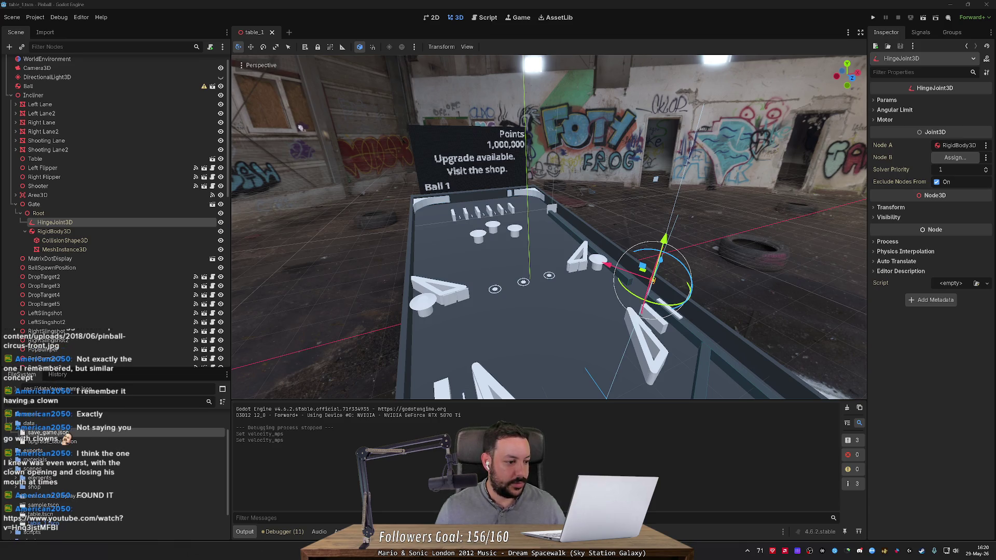
key(alt+Tab)
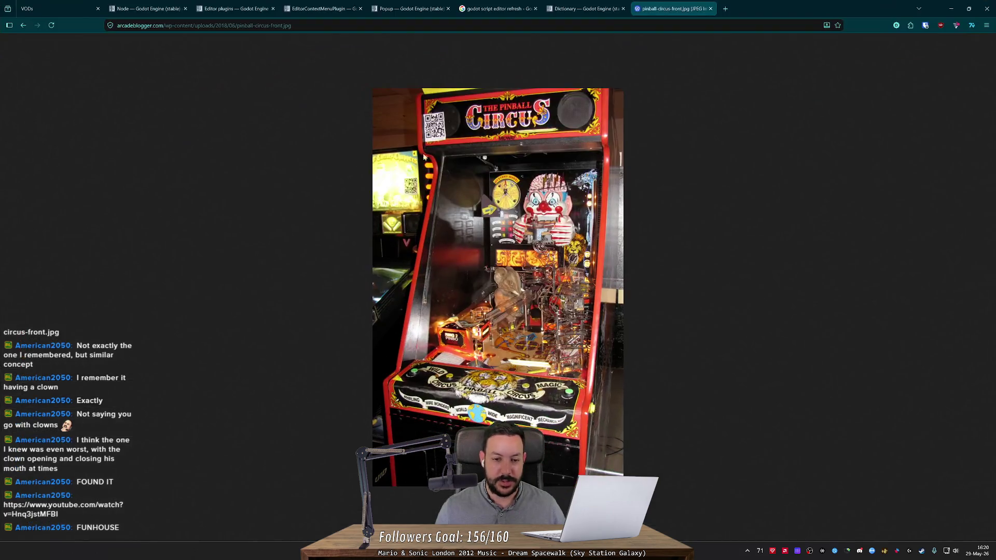
- Load the shared Funhouse pinball YouTube video from its pasted address
key(ctrl+l)
text(https://www.youtube.com/watch?v=Hnq3jstMFBI)
key(Return)
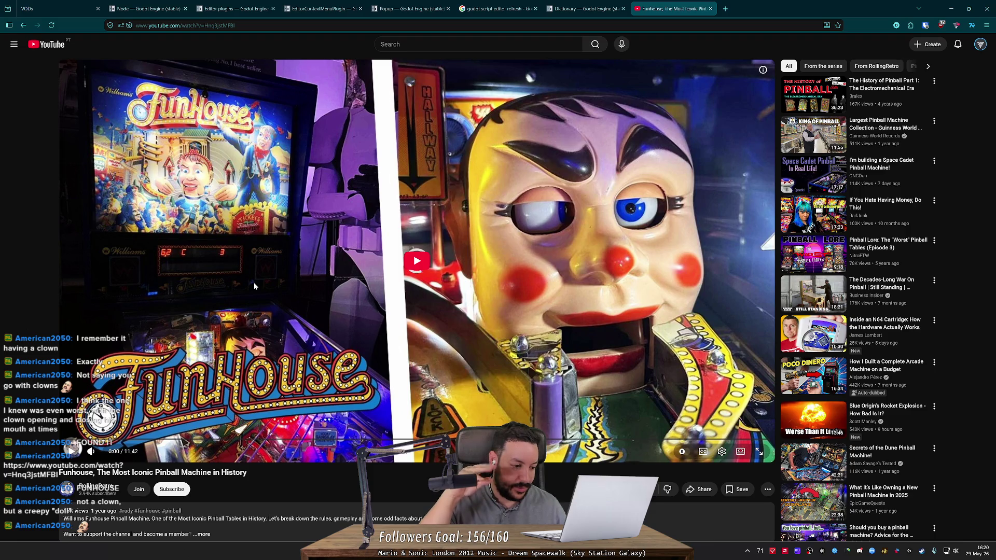
- Play the Funhouse video muted and skip ahead to the clown head part around 4:27
click(254, 286)
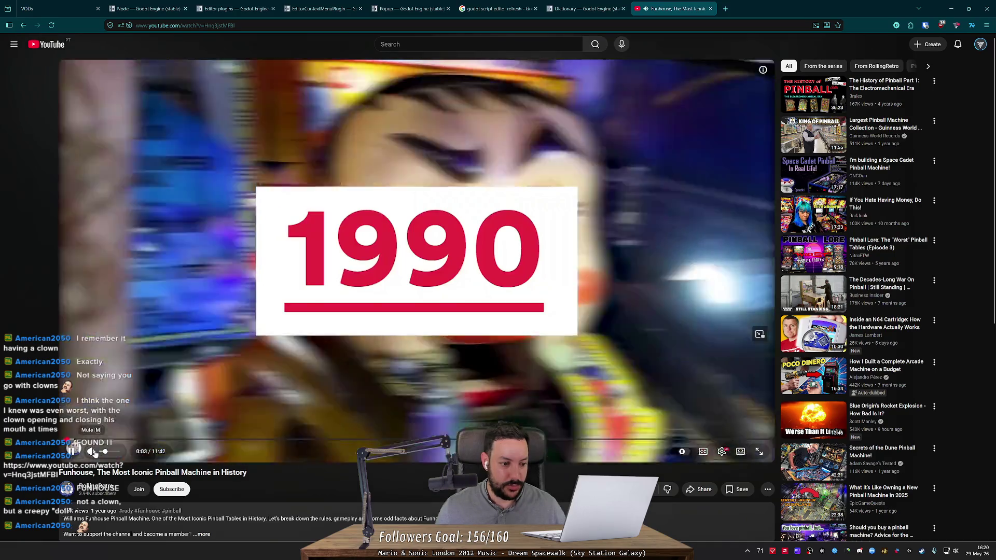
click(92, 452)
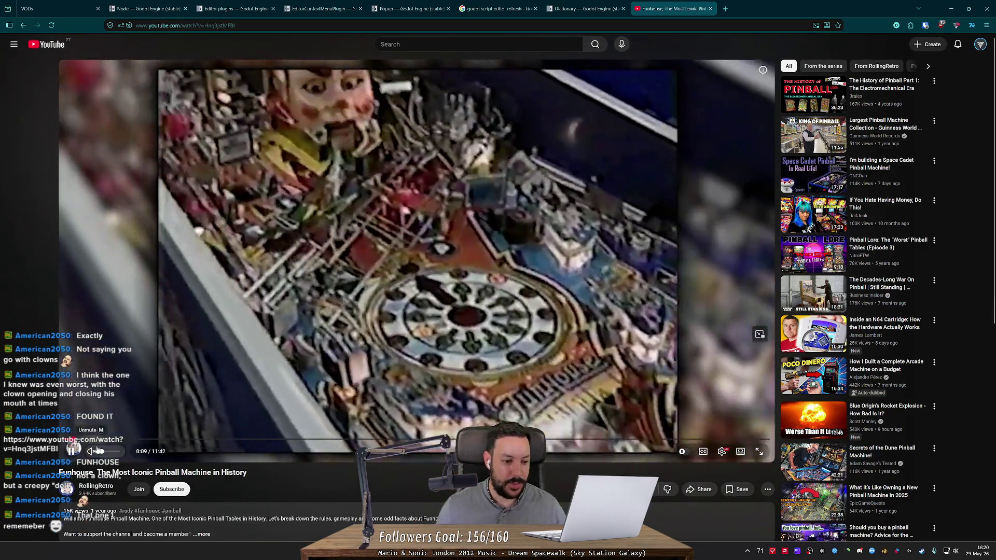
click(105, 439)
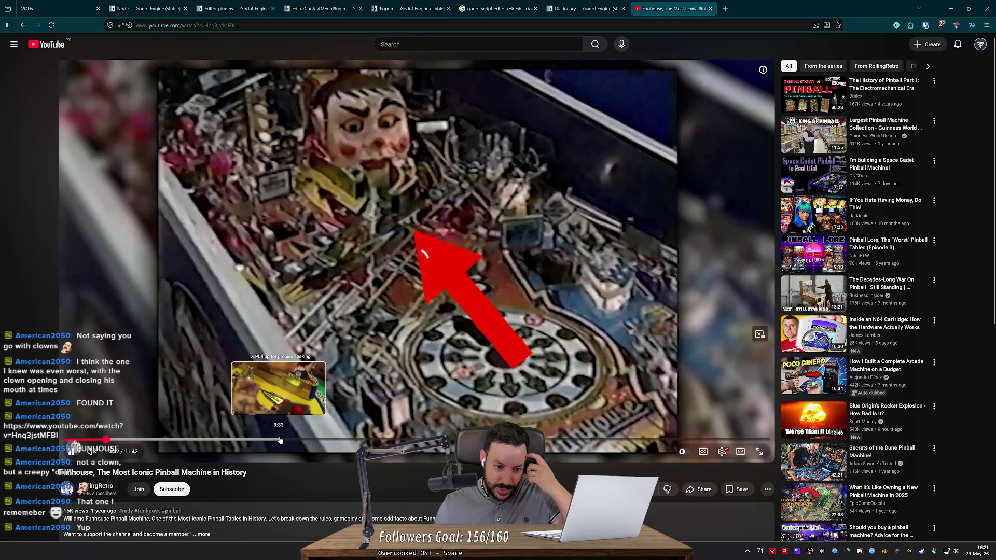
click(332, 440)
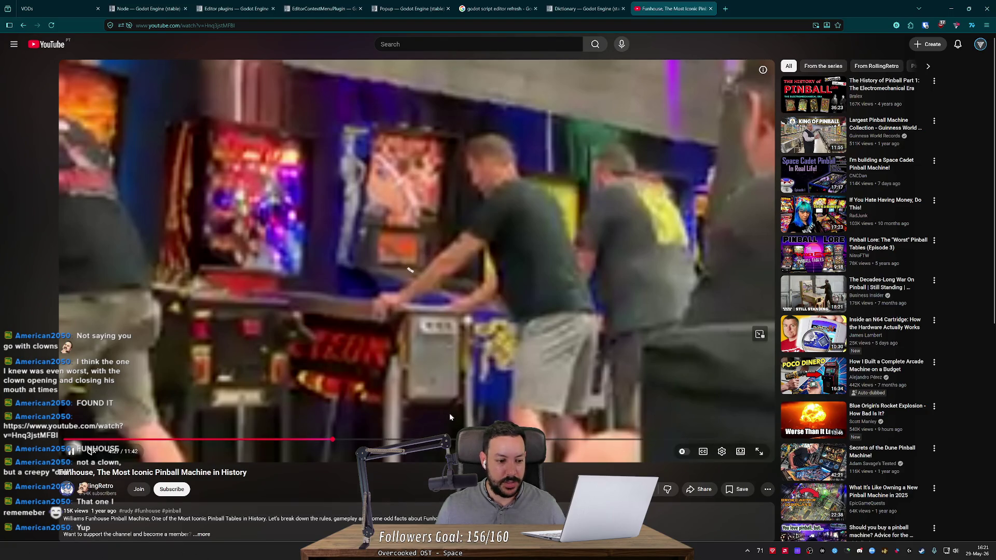
- Jump ahead to around 8:05, then close the YouTube tab
scroll(451, 411, down, 2)
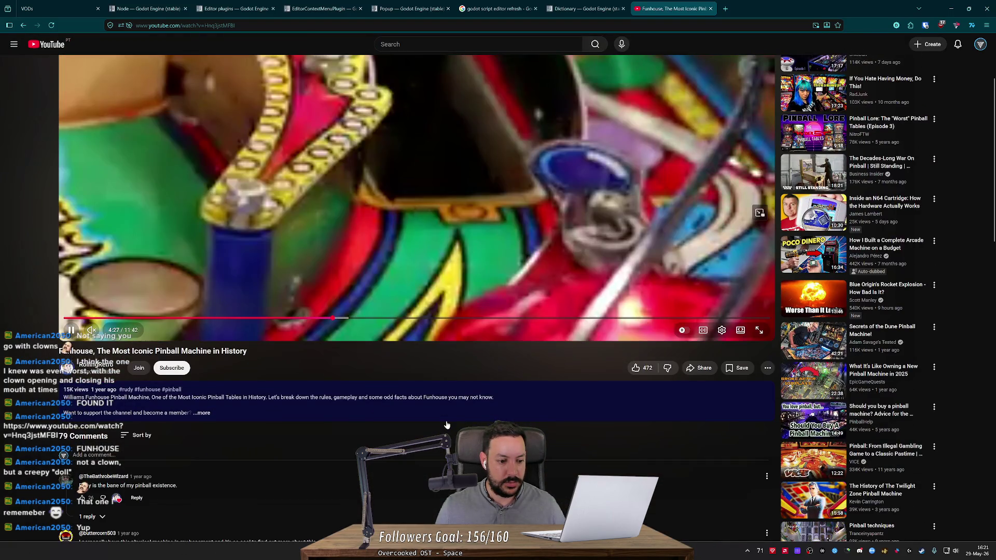
scroll(450, 413, up, 2)
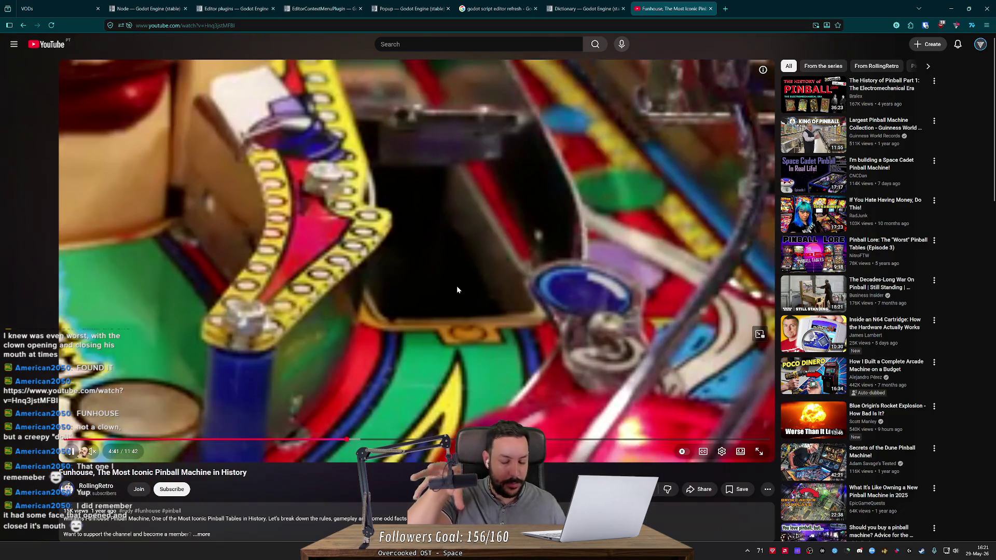
click(551, 441)
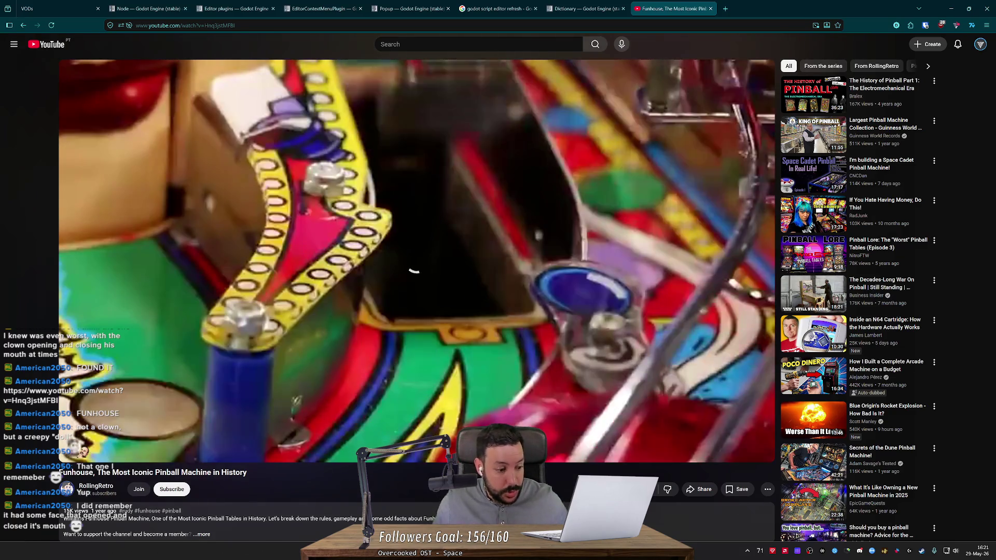
click(710, 9)
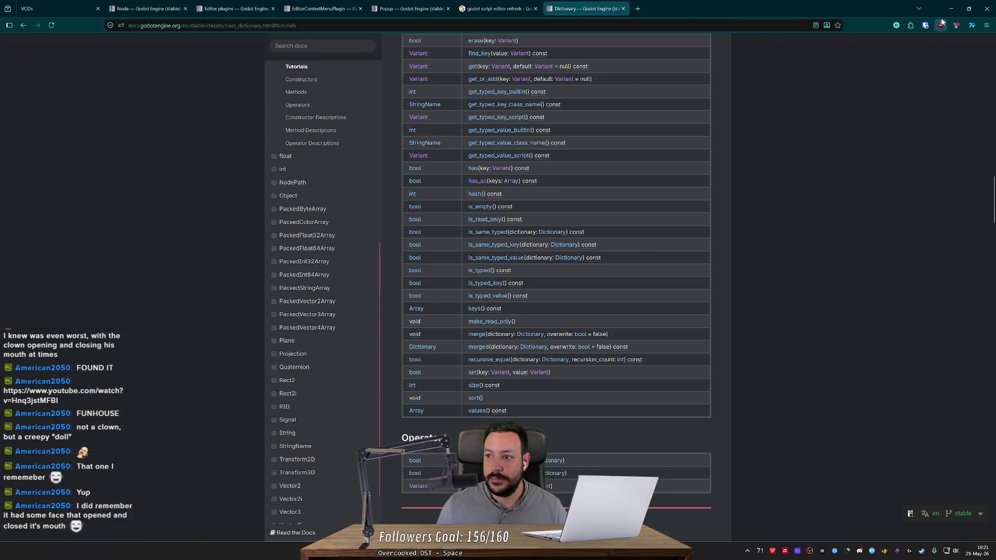
click(948, 13)
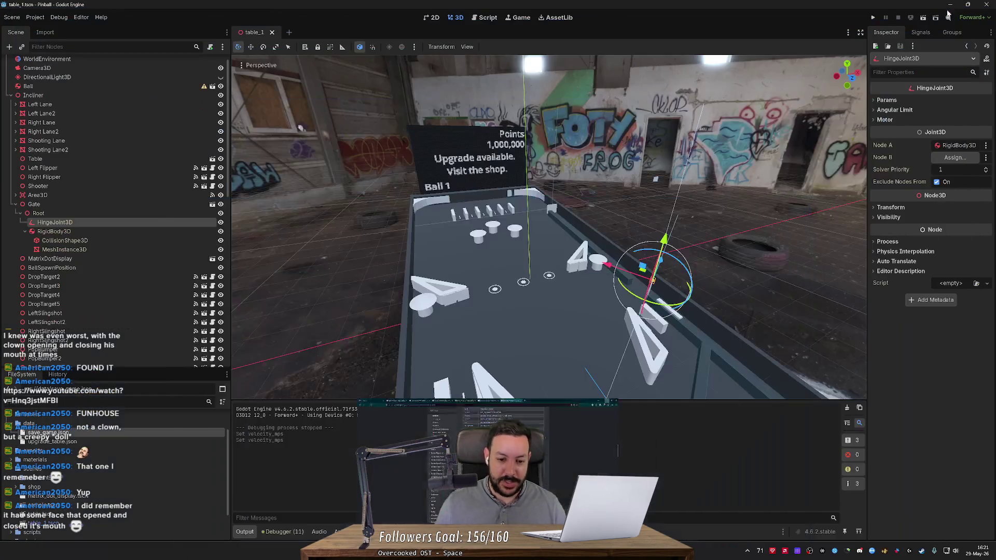
key(s)
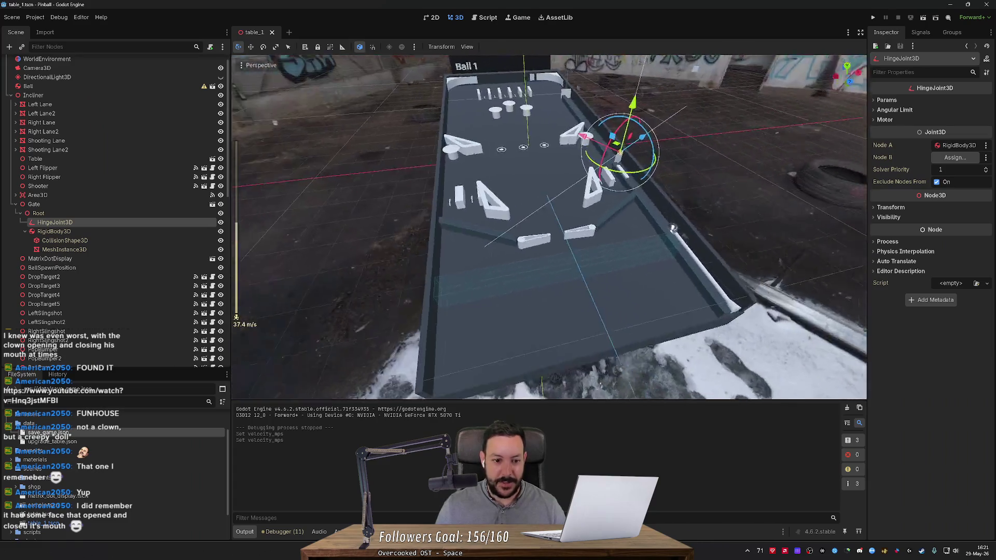
key(s)
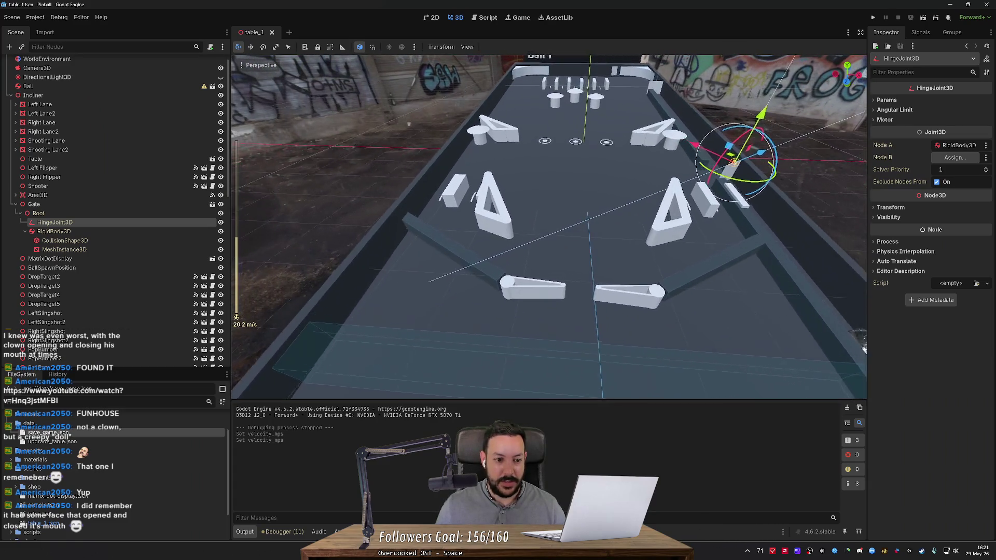
key(d)
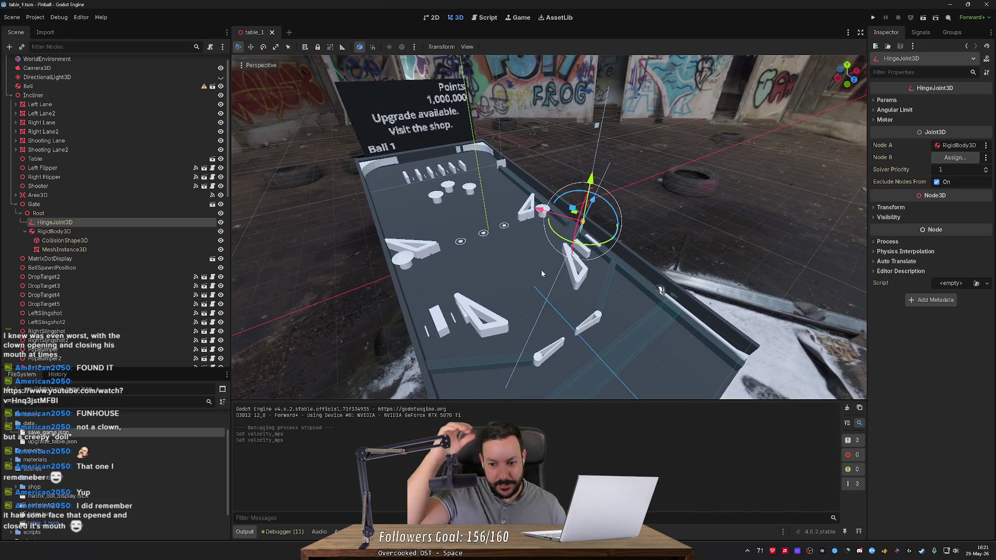
key(a)
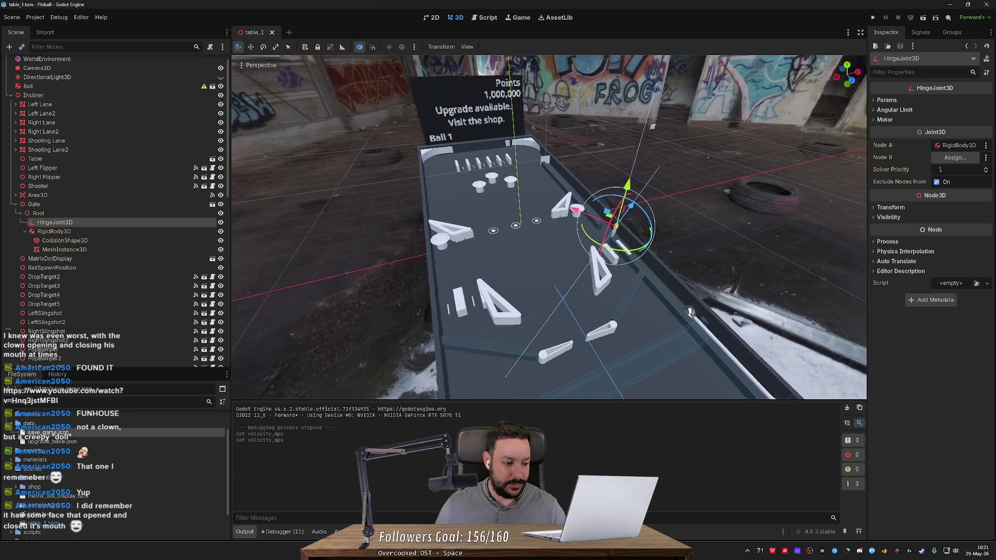
key(d)
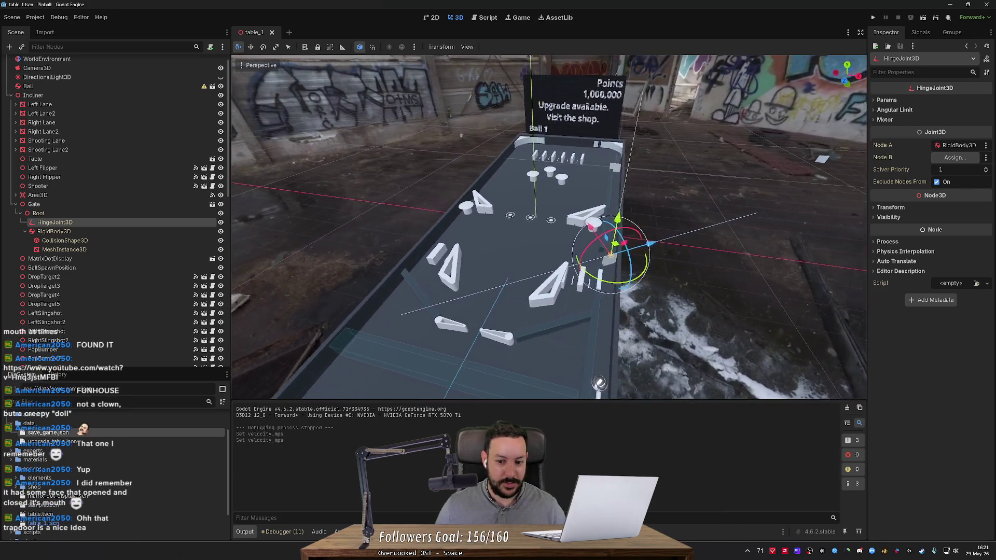
key(a)
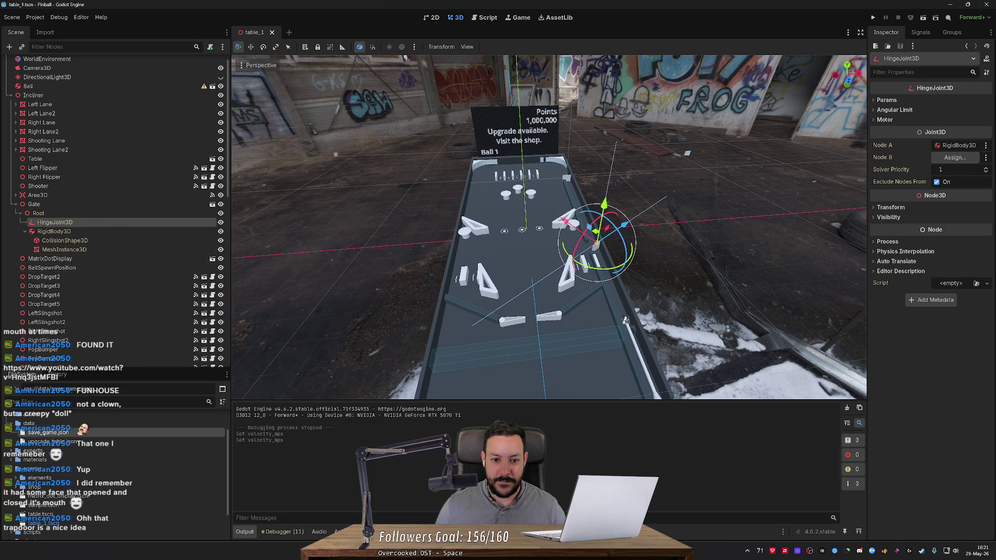
key(d)
key(w)
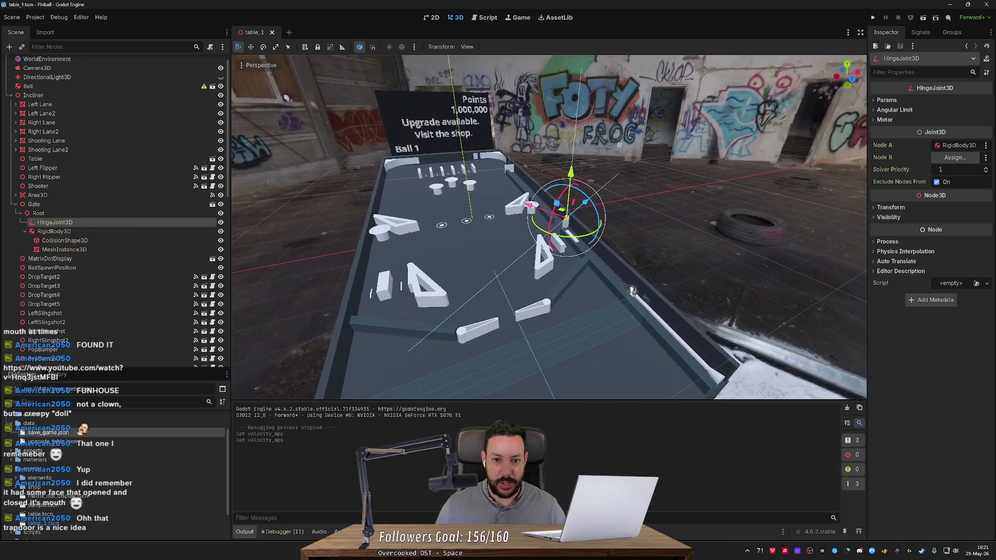
key(a)
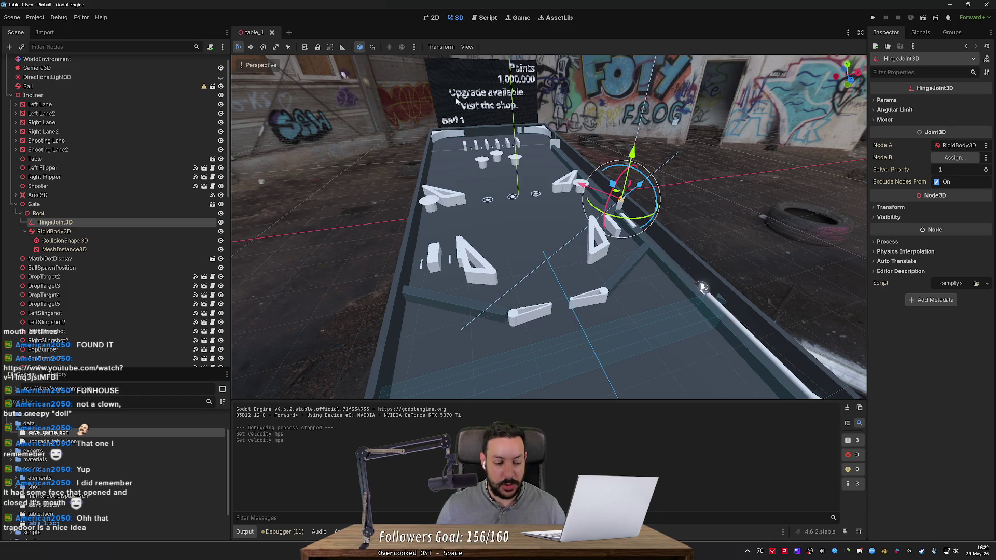
key(w)
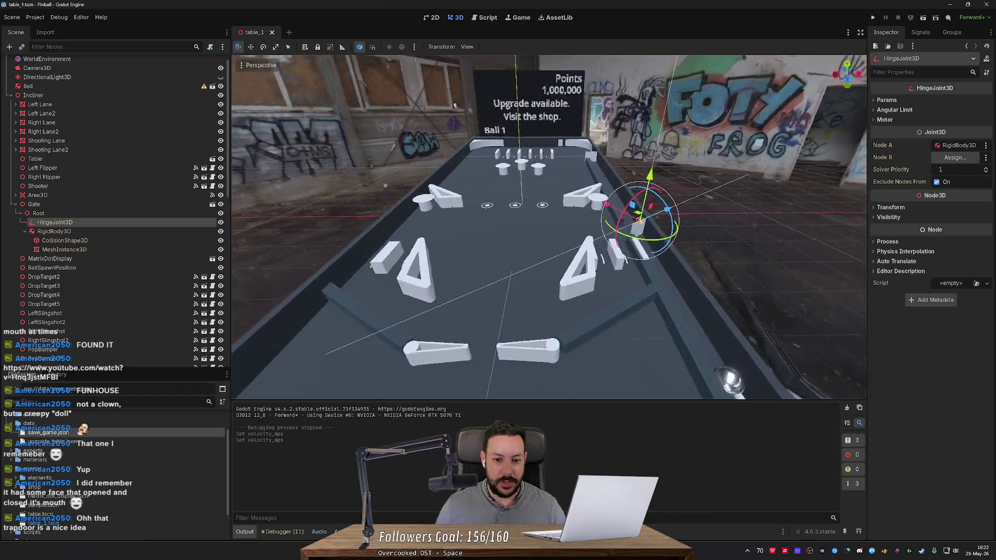
key(s)
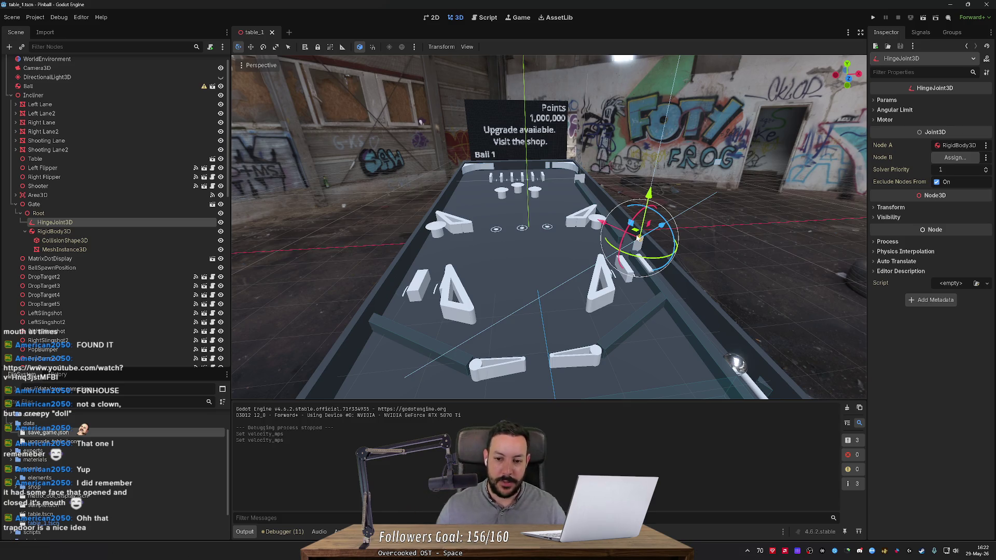
- Fly the editor camera forward over the table, level with the drop targets
scroll(638, 237, up, 5)
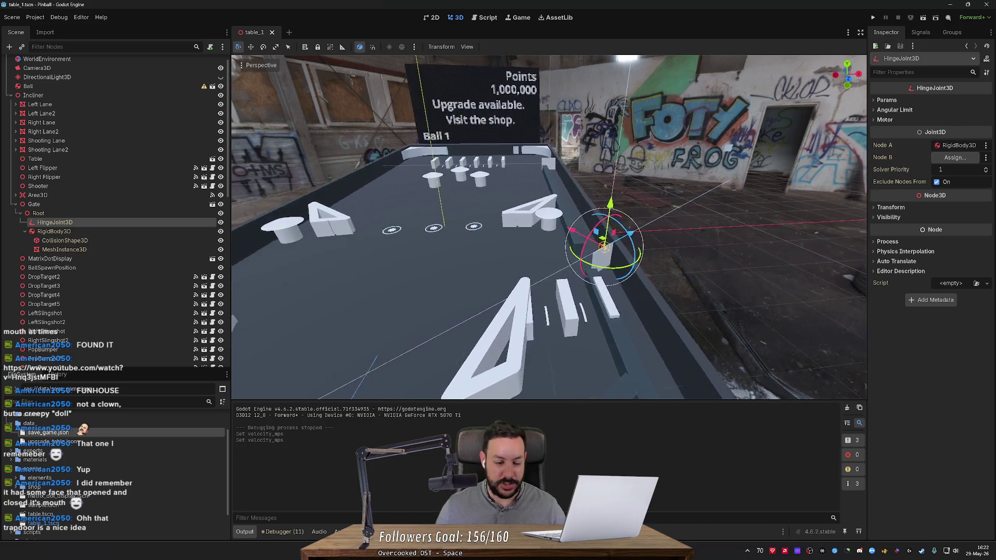
scroll(549, 227, up, 4)
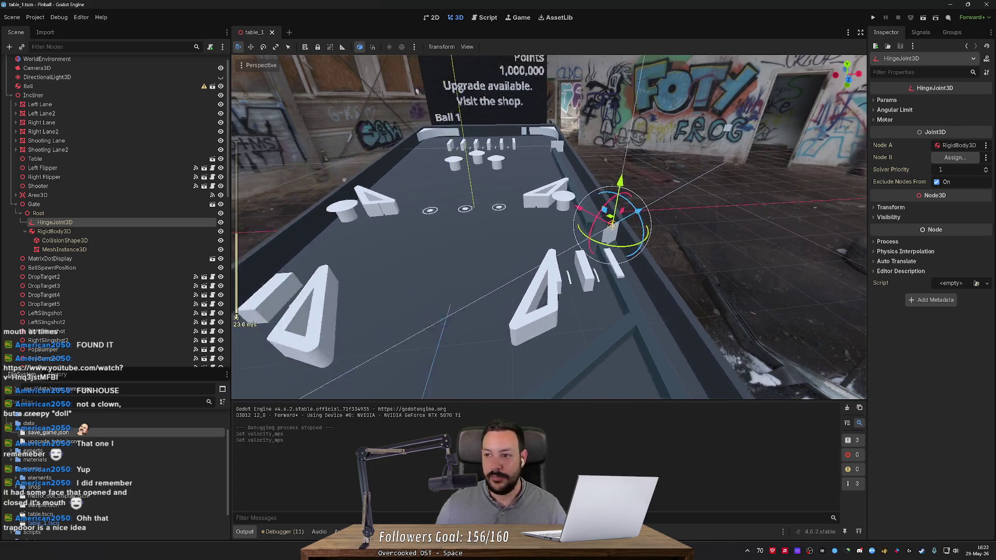
scroll(672, 225, down, 5)
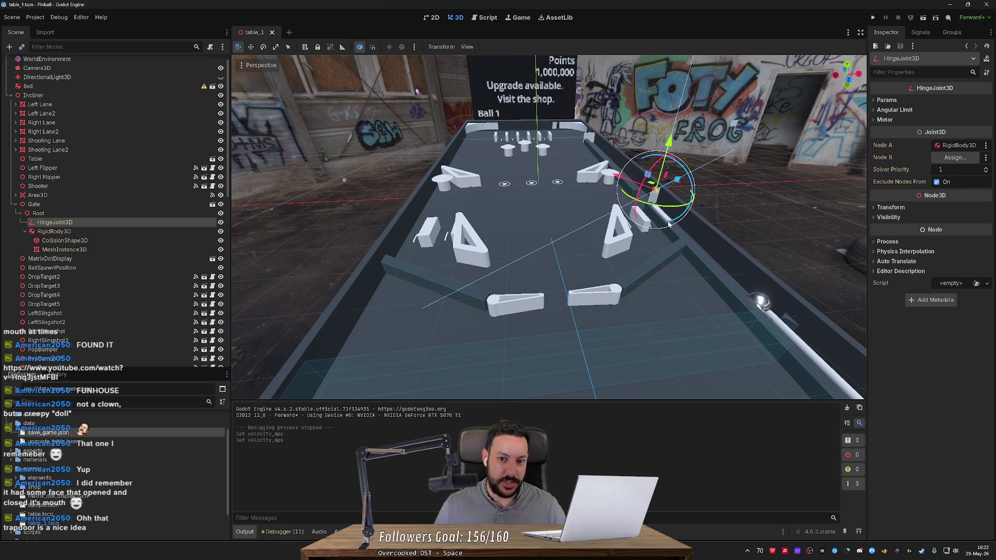
key(w)
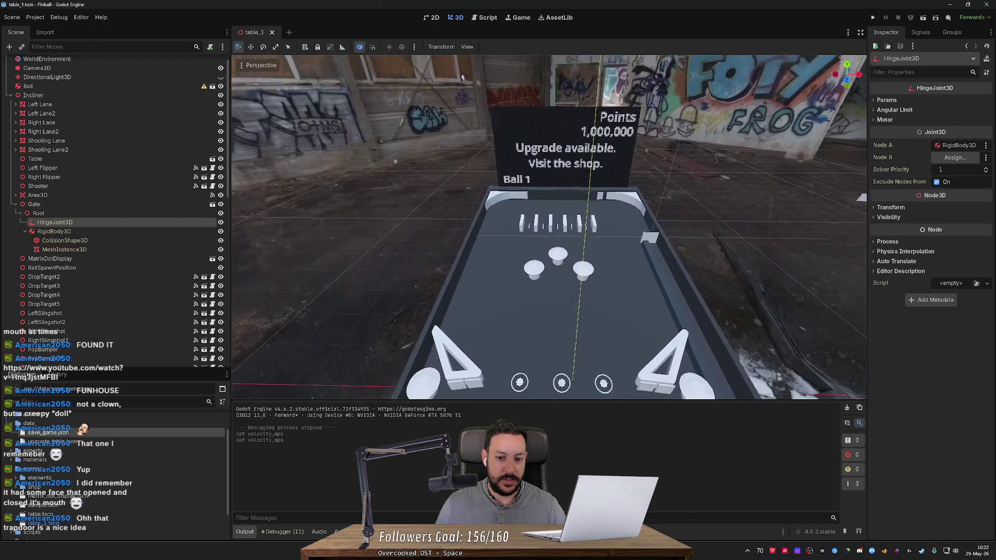
key(w)
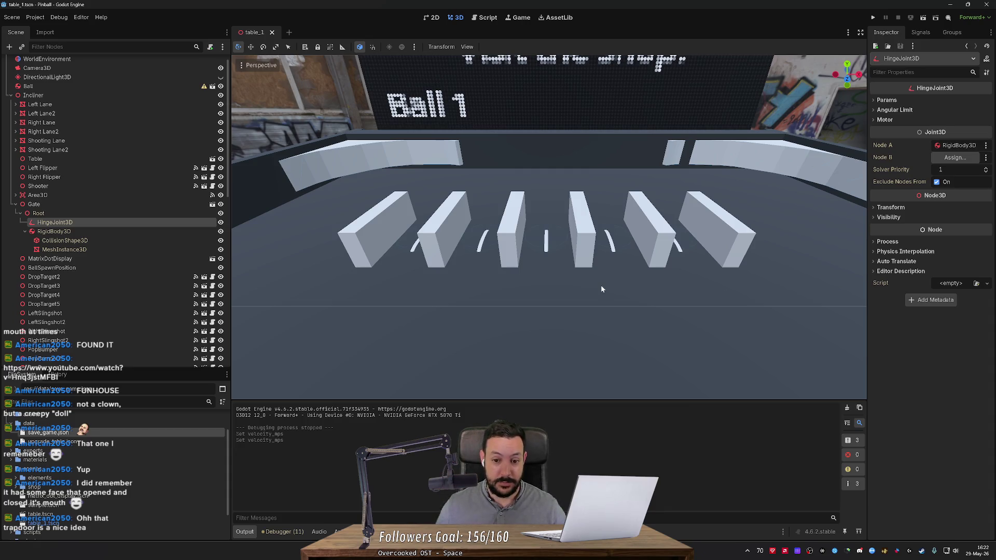
- Pull back to see the whole table and flippers, then run the pinball project
scroll(601, 289, up, 3)
key(s)
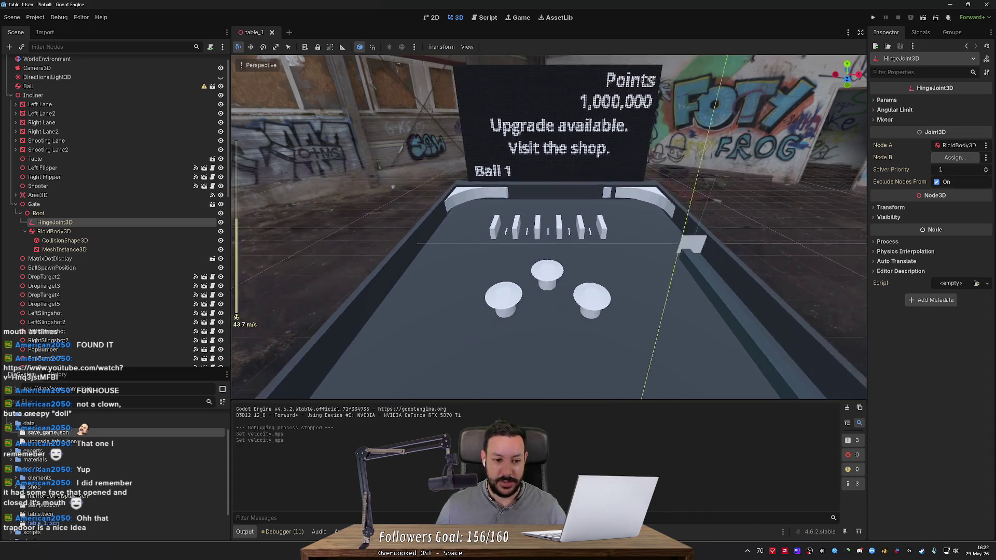
scroll(549, 226, down, 10)
key(s)
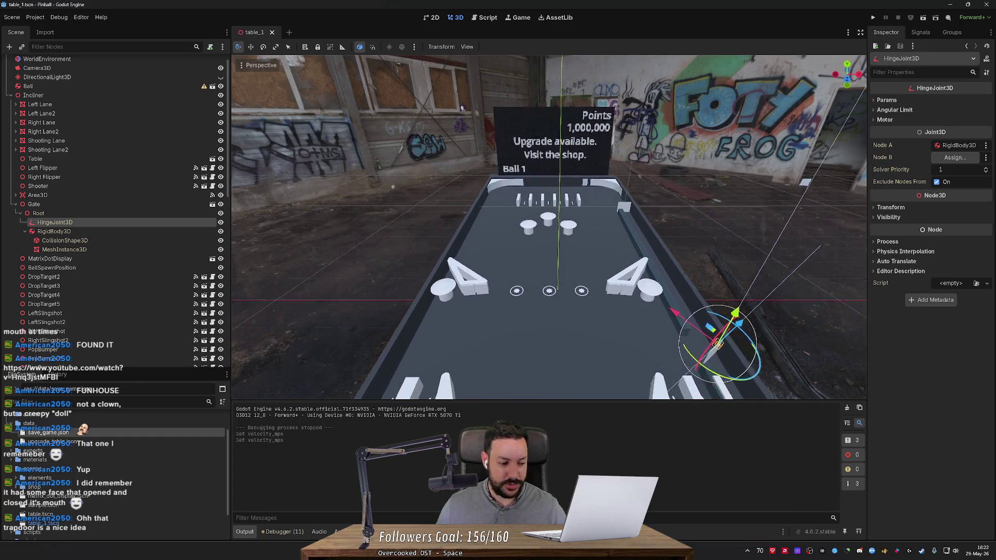
key(w)
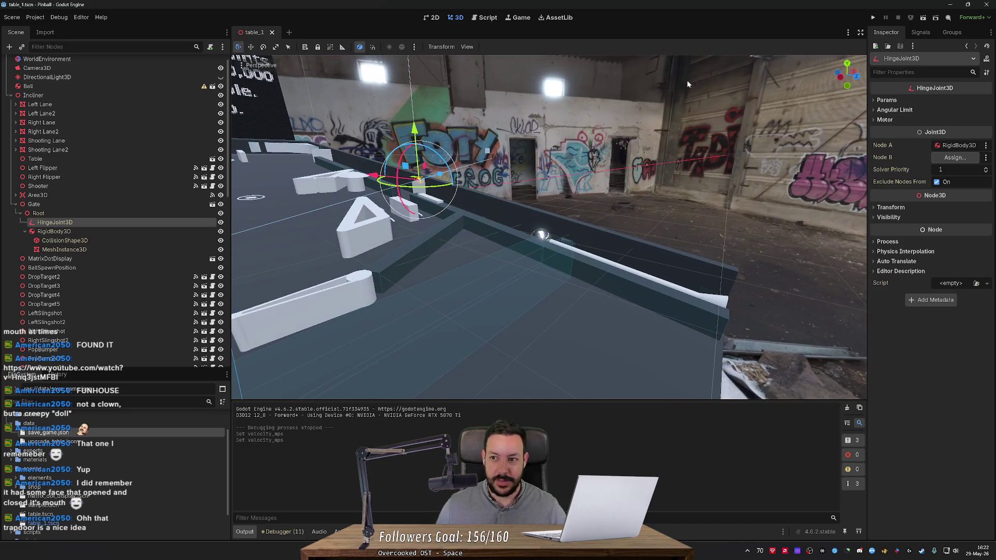
click(873, 19)
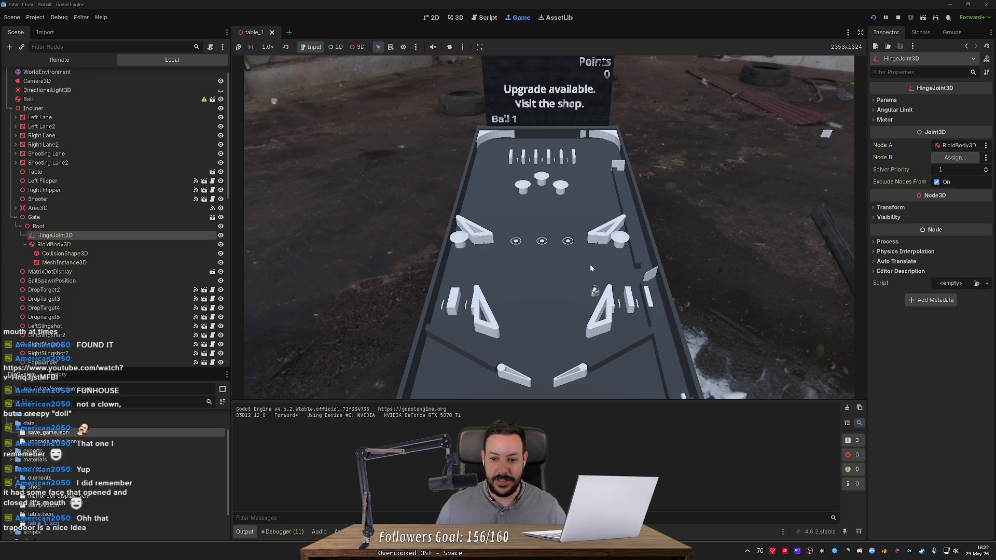
- Work both Shift flippers to catch the ball and send it back up the table
key(Right)
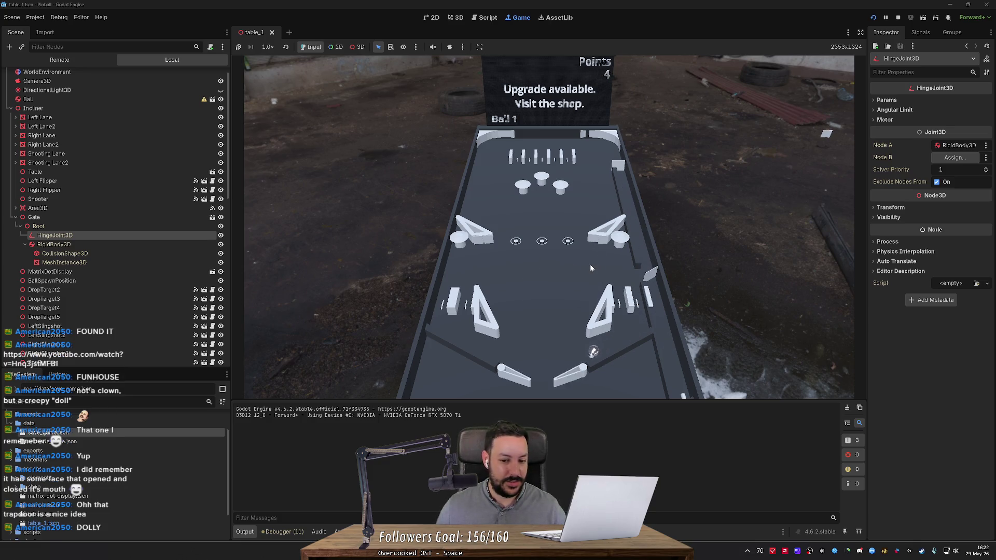
key(Right)
key(Left)
key(Right)
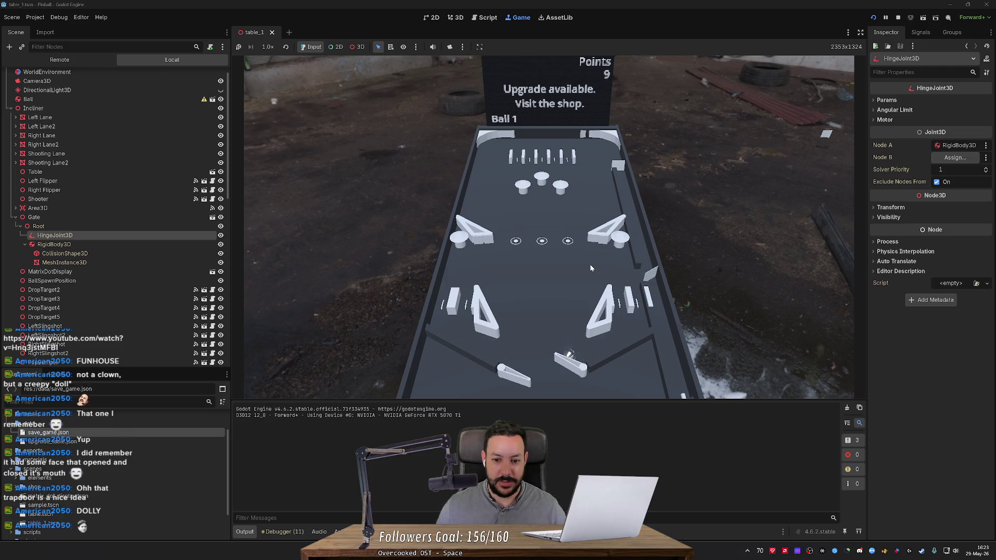
key(Right)
key(Left)
key(Left)
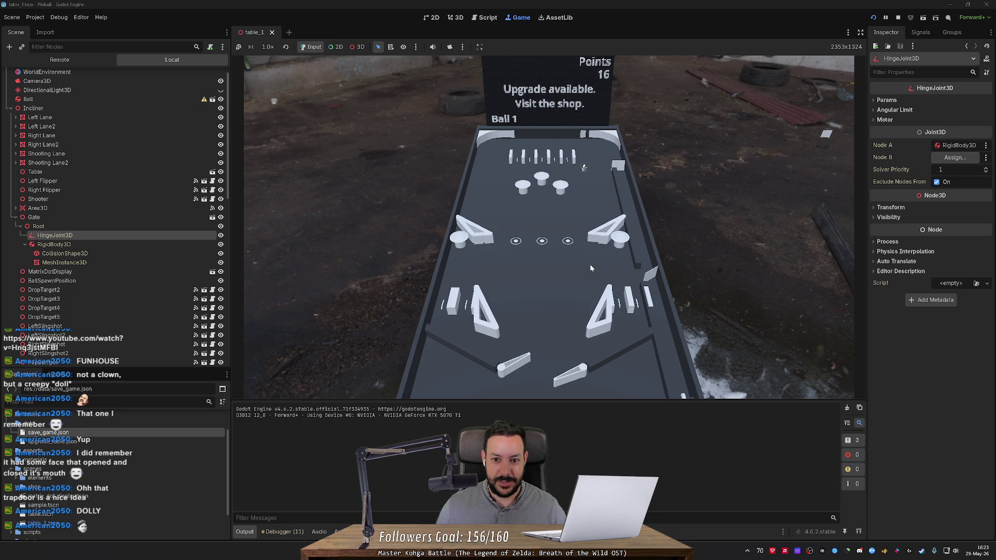
key(Right)
key(Left)
key(Left)
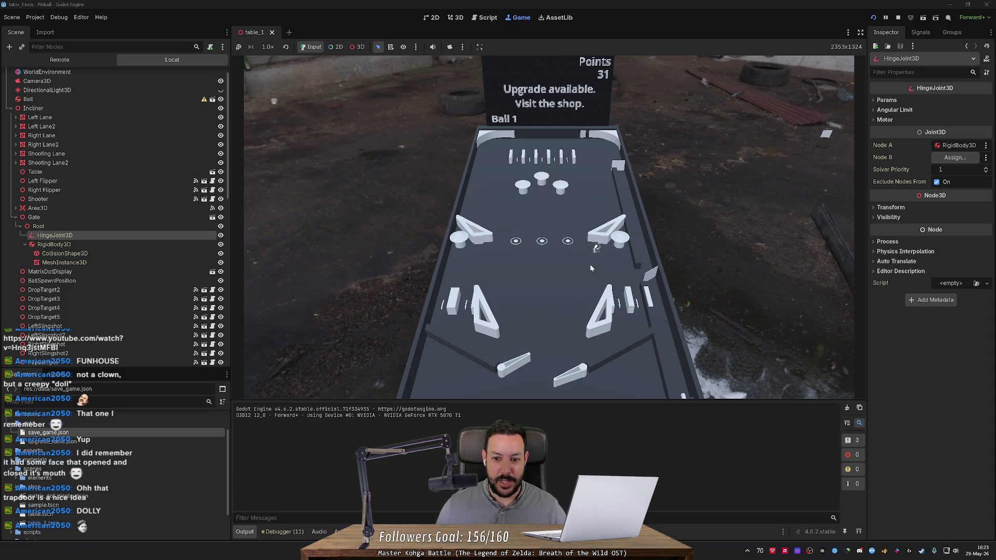
key(Right)
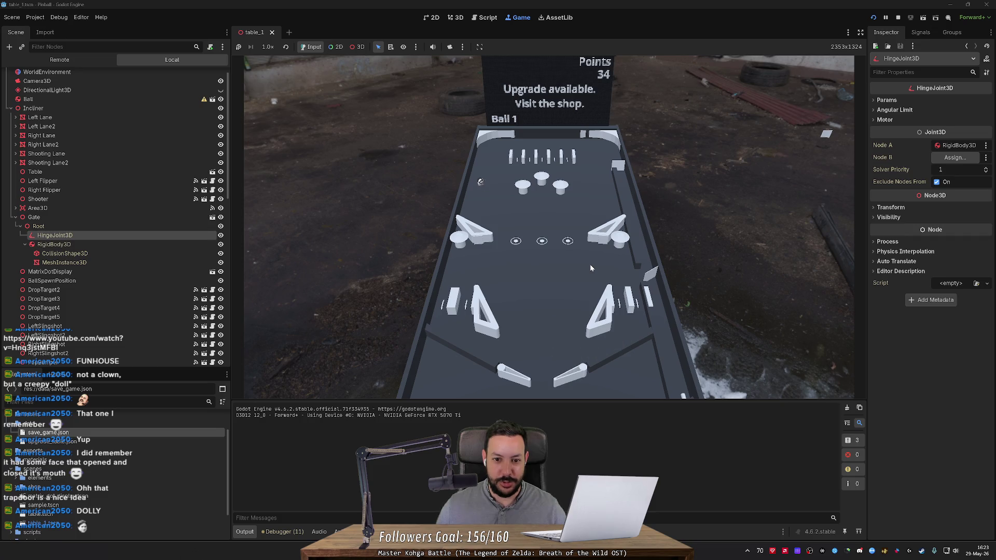
key(Left)
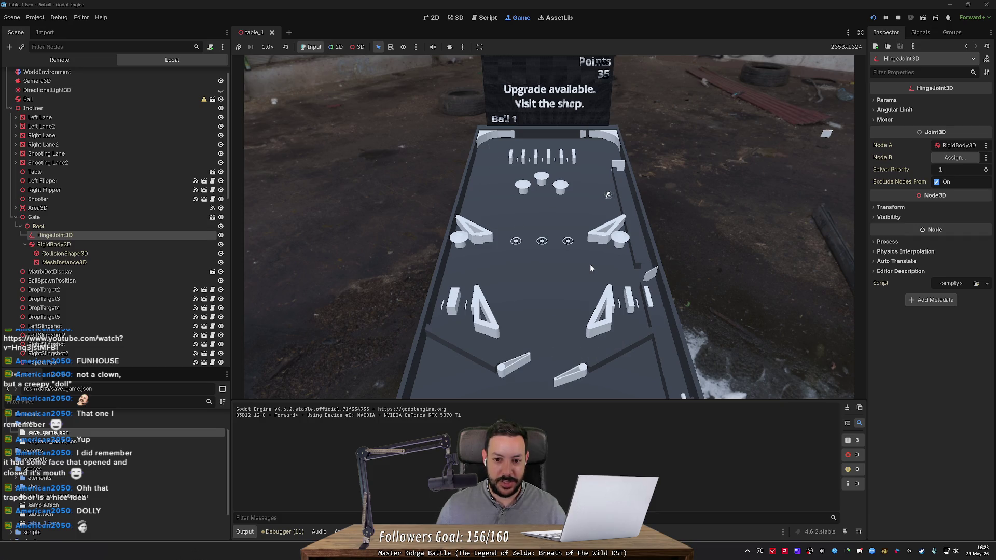
key(Left)
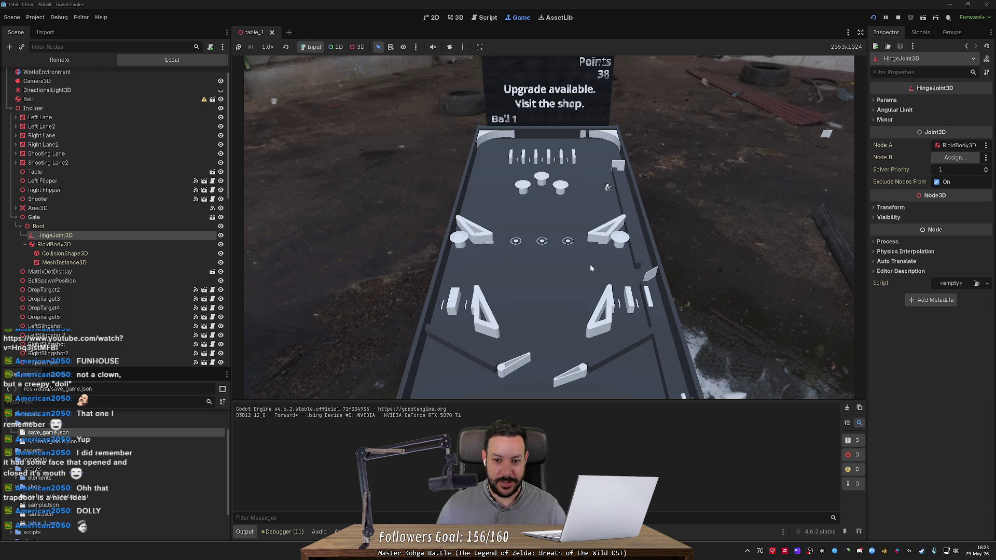
key(Left)
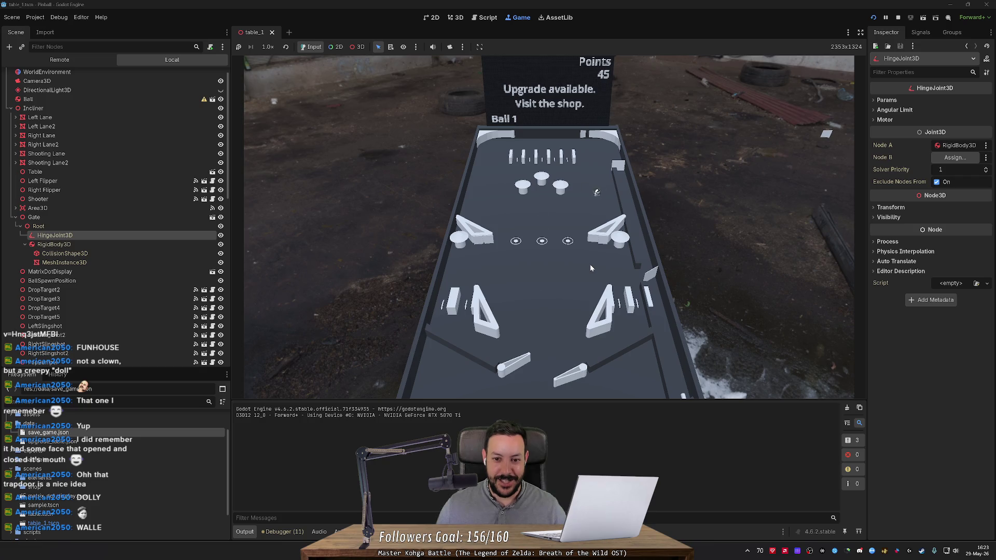
key(Right)
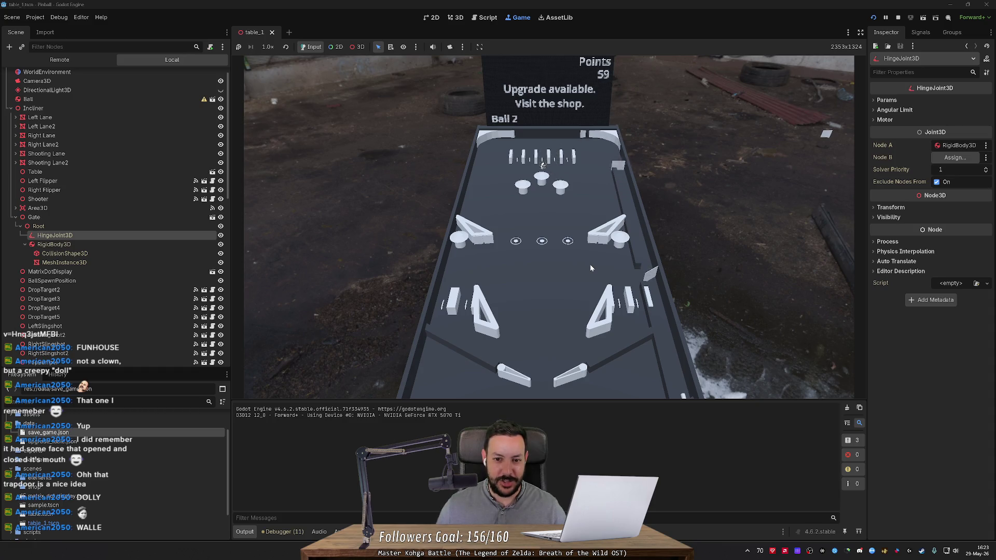
- Keep flipping as balls drain until the score reaches 102 and an upgrade message appears
key(Left)
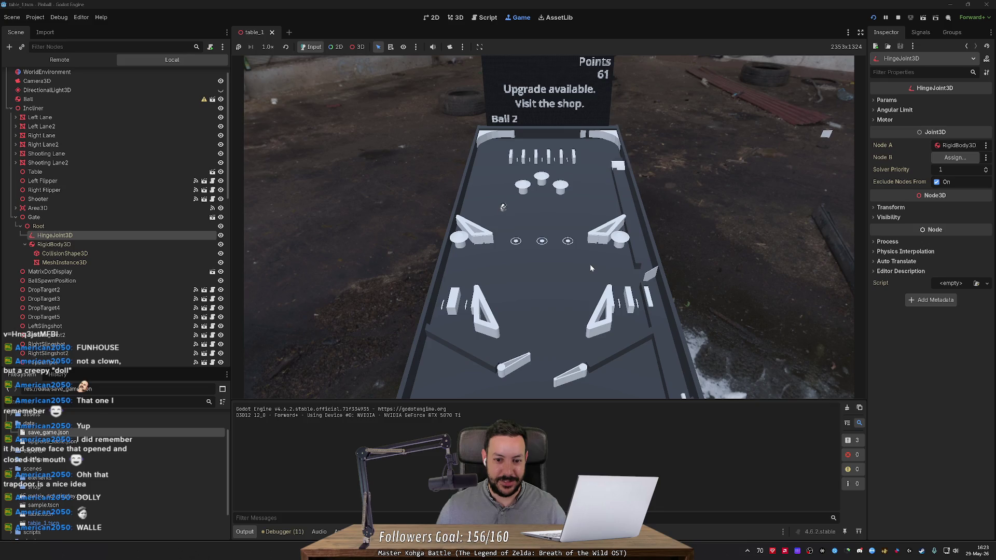
key(Left)
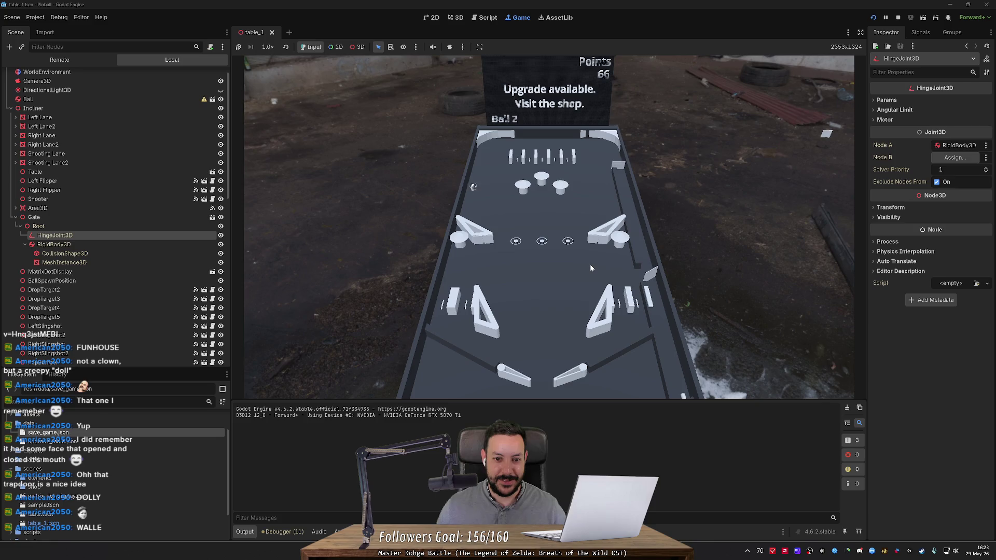
key(Right)
key(Left)
key(Right)
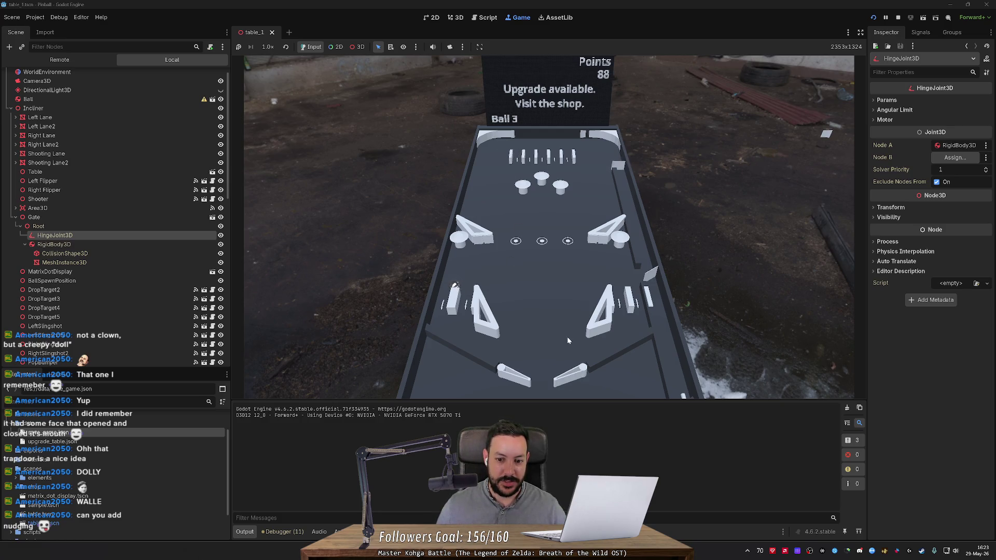
key(Right)
key(Left)
key(Left)
key(Left)
key(Left)
key(Right)
key(Right)
key(Right)
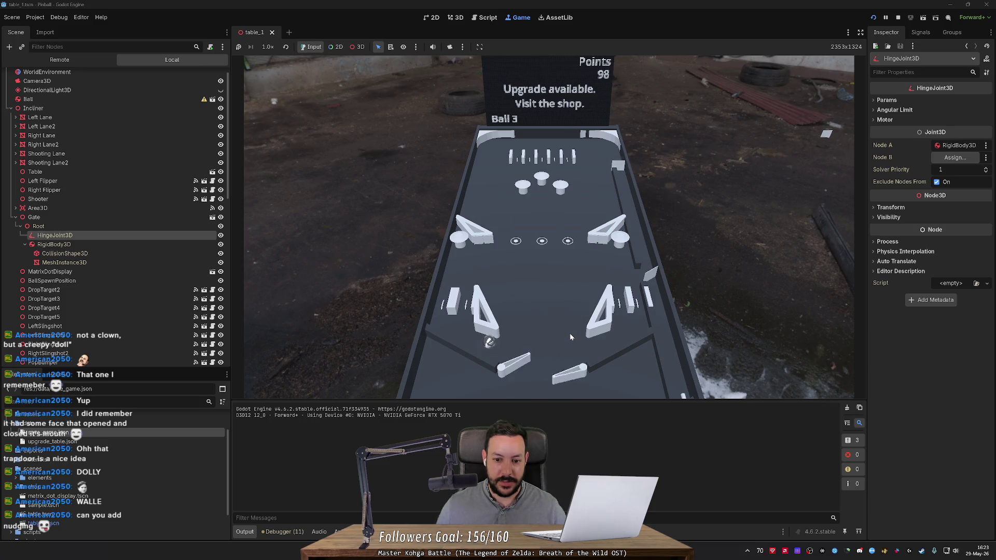
key(Left)
key(Left)
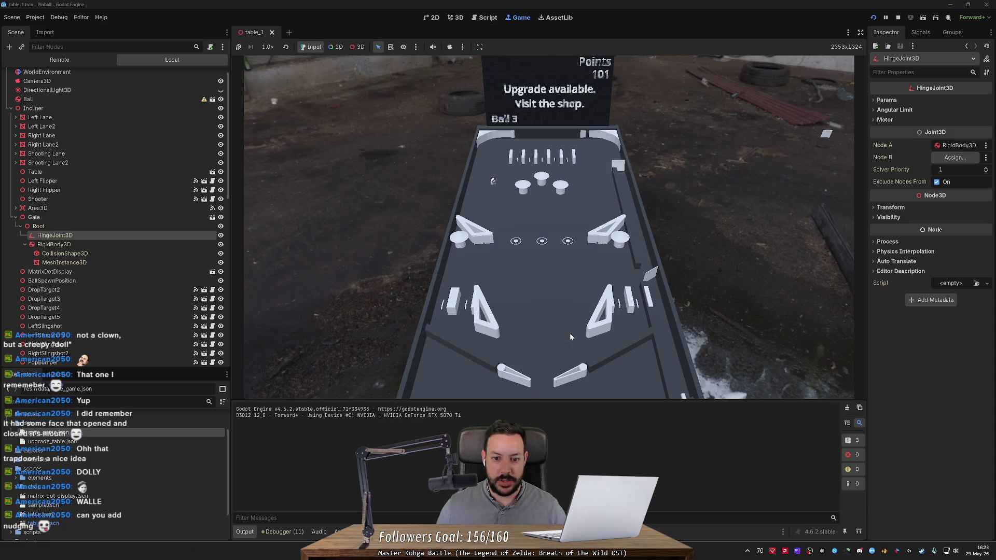
key(Left)
key(Right)
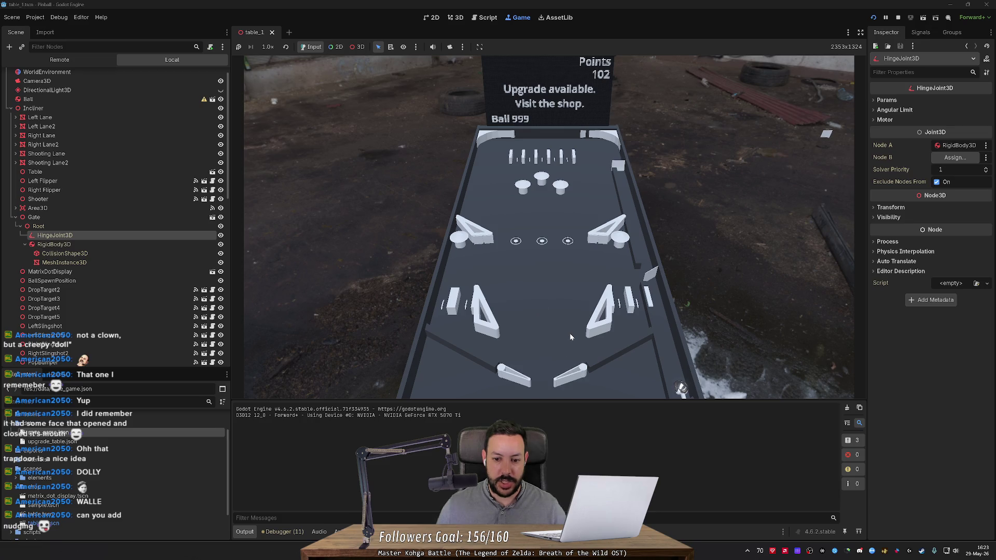
- Alternate and double-flip both flippers to keep the new ball in play up the table
key(Right)
key(Right)
key(Left)
key(Left)
key(Right)
key(Right)
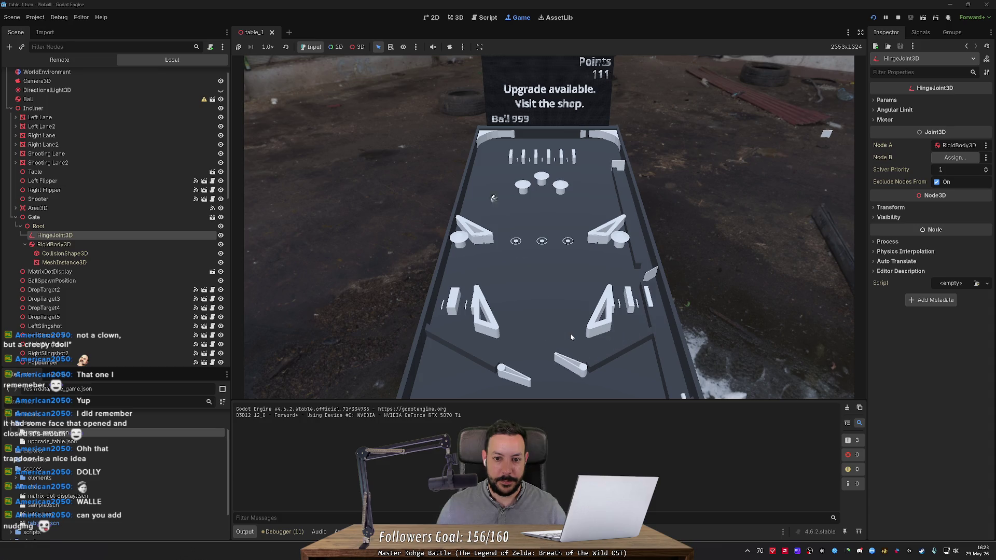
key(Left)
key(Right)
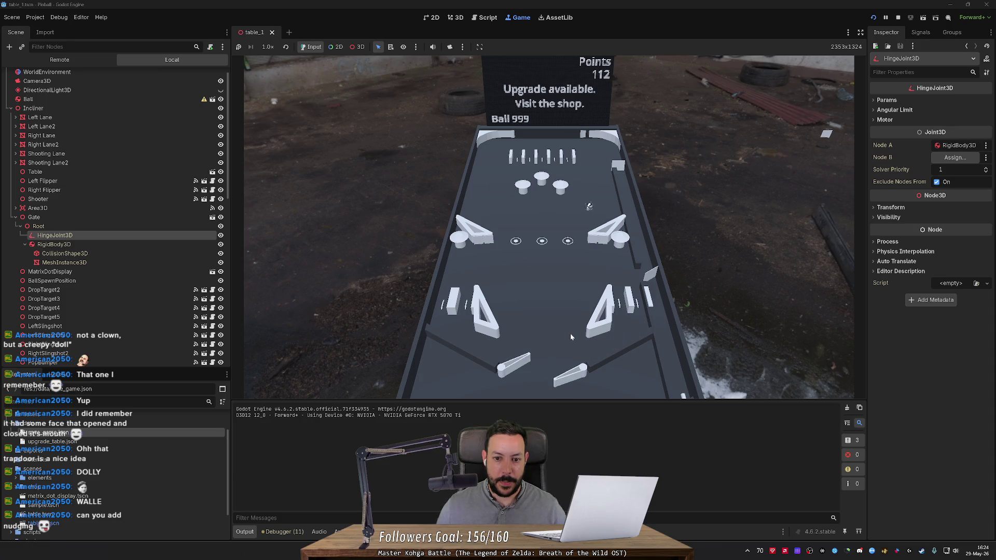
key(Left)
key(Right)
key(Left)
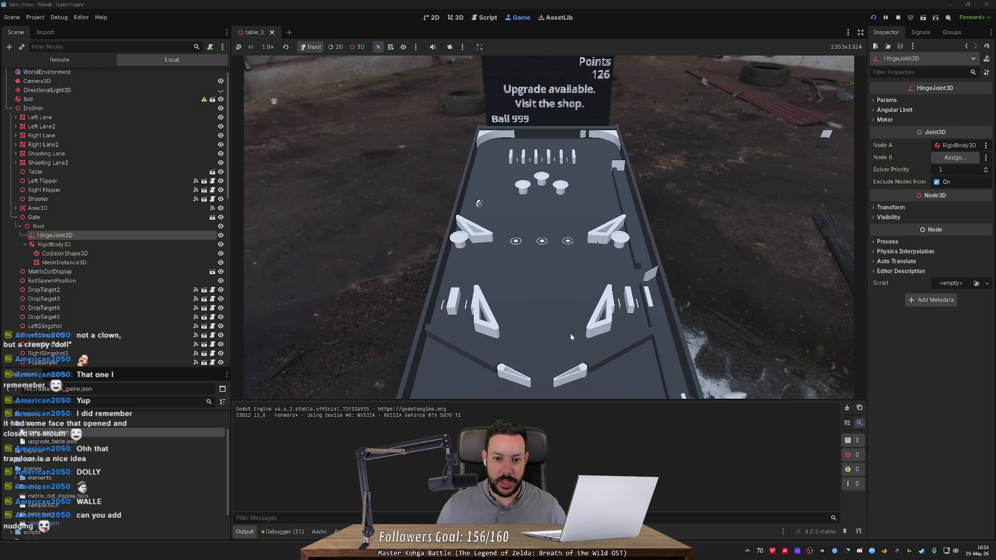
key(Right)
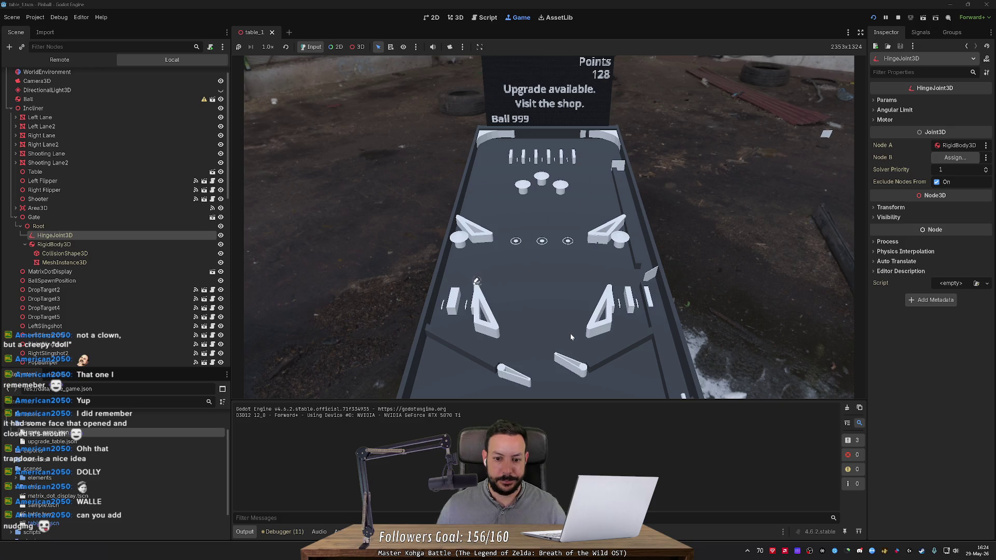
key(Left)
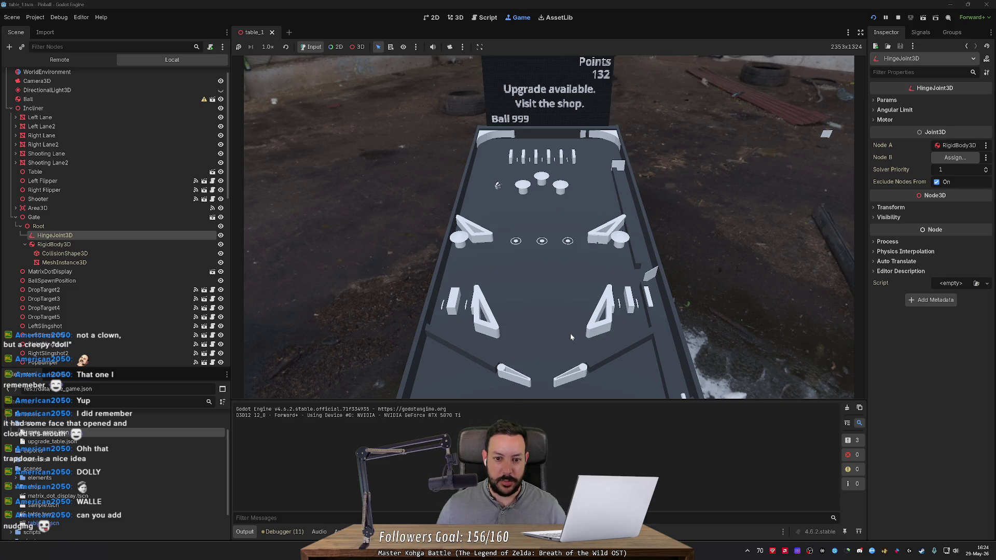
key(Right)
key(Left)
key(Right)
key(Left)
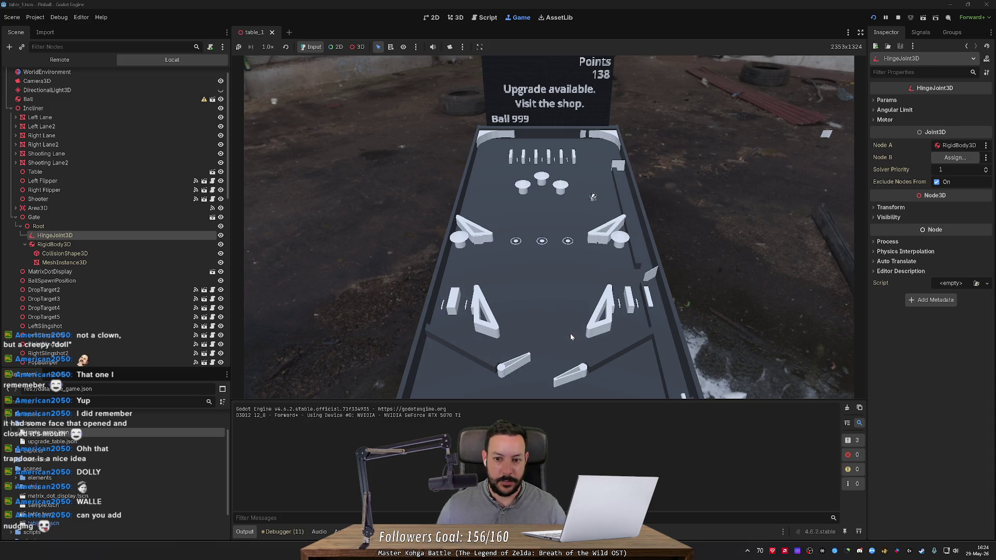
key(Left)
key(Right)
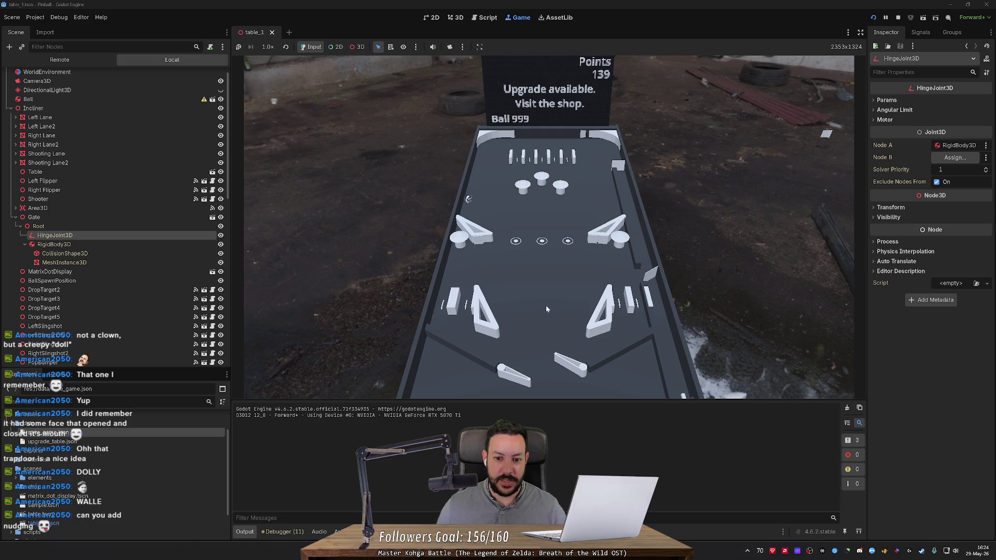
key(Left)
key(Right)
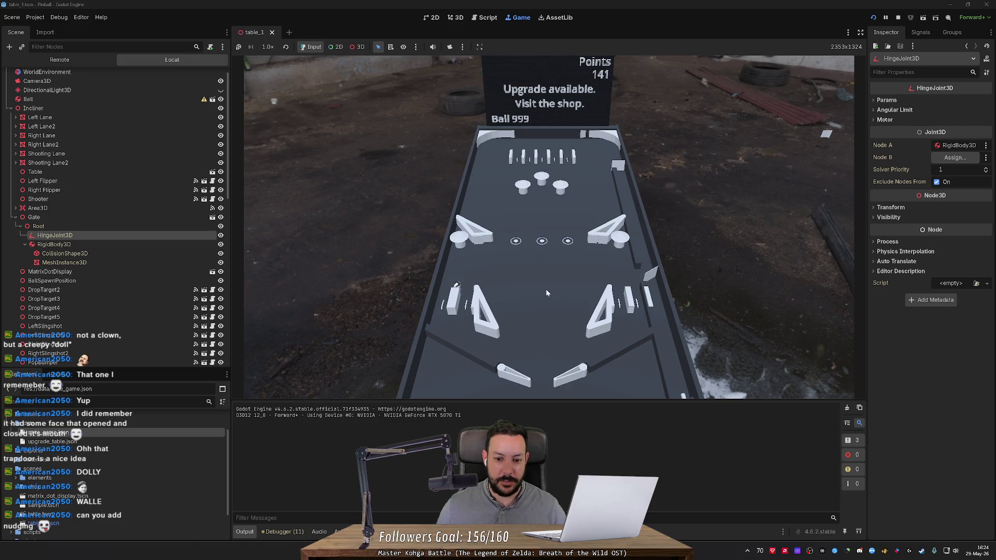
key(Left)
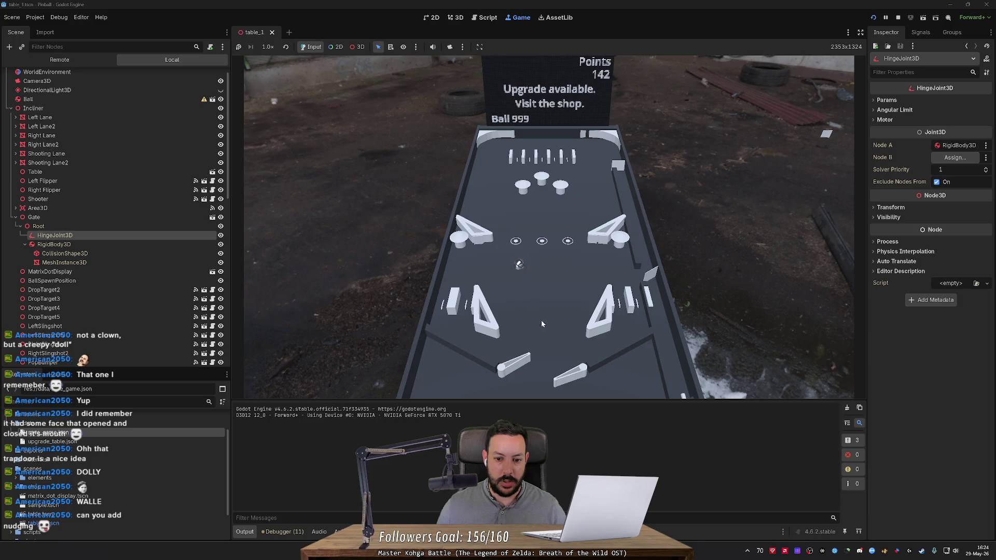
key(Left)
key(Right)
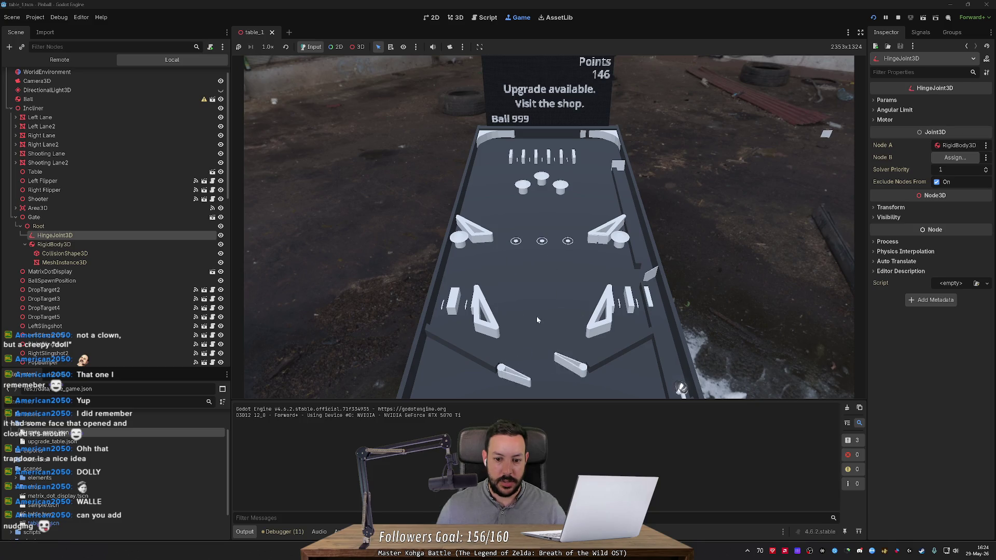
- Launch the ball from the shooter lane and keep batting it back, lifting the score to 188
key(Right)
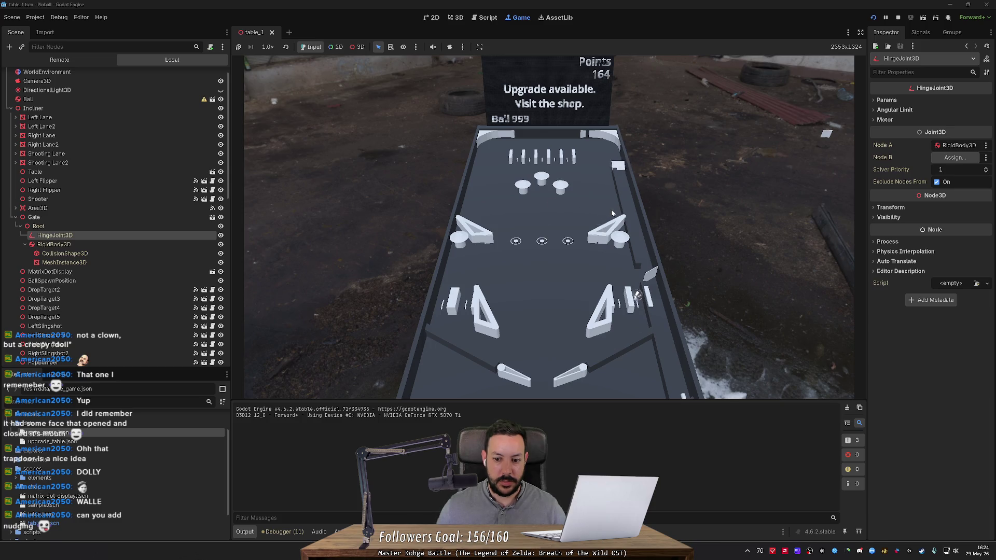
key(Right)
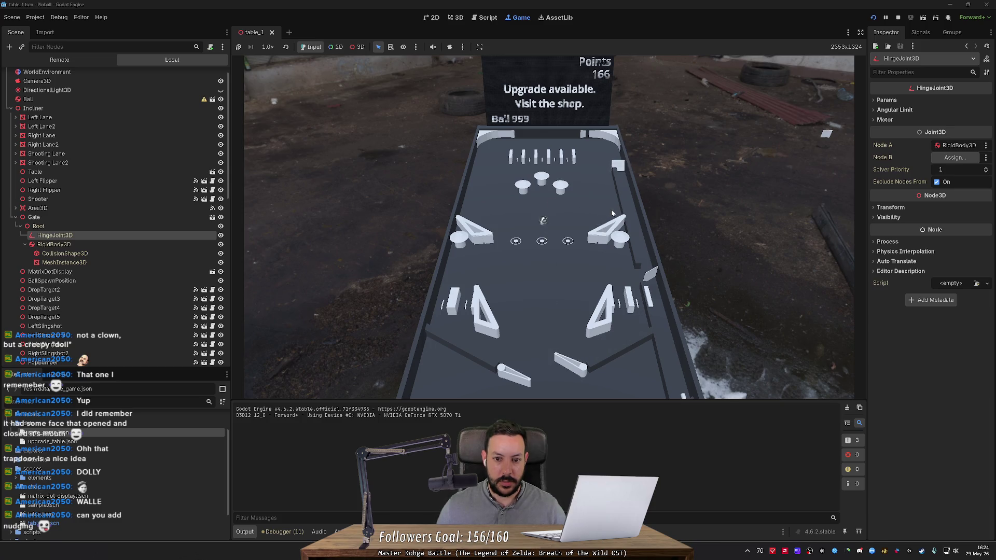
key(Left)
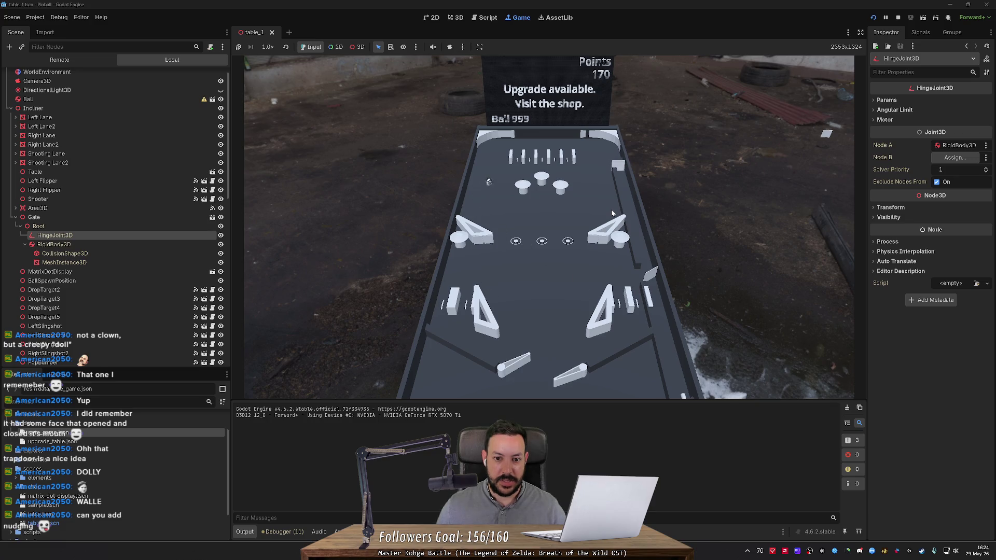
key(Left)
key(Right)
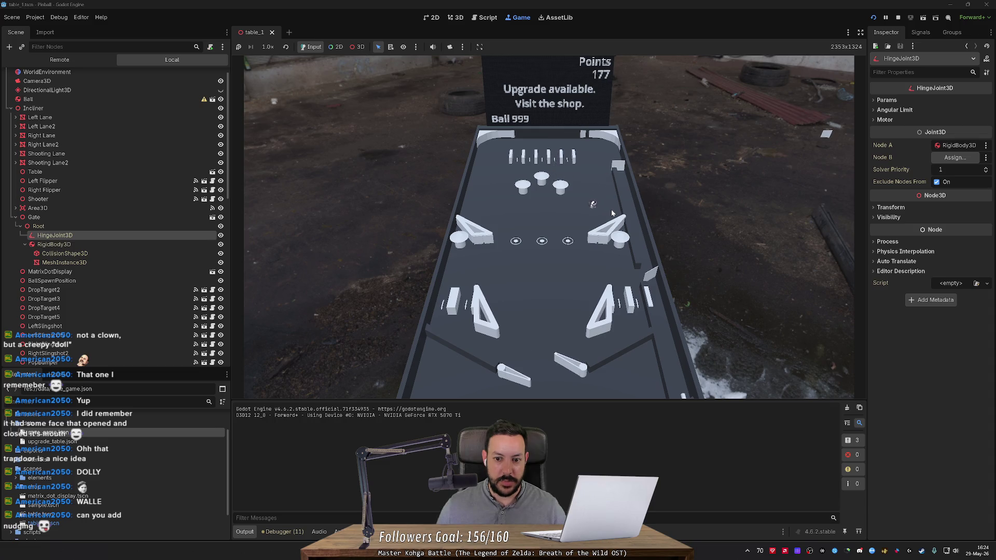
key(Right)
key(Left)
key(Right)
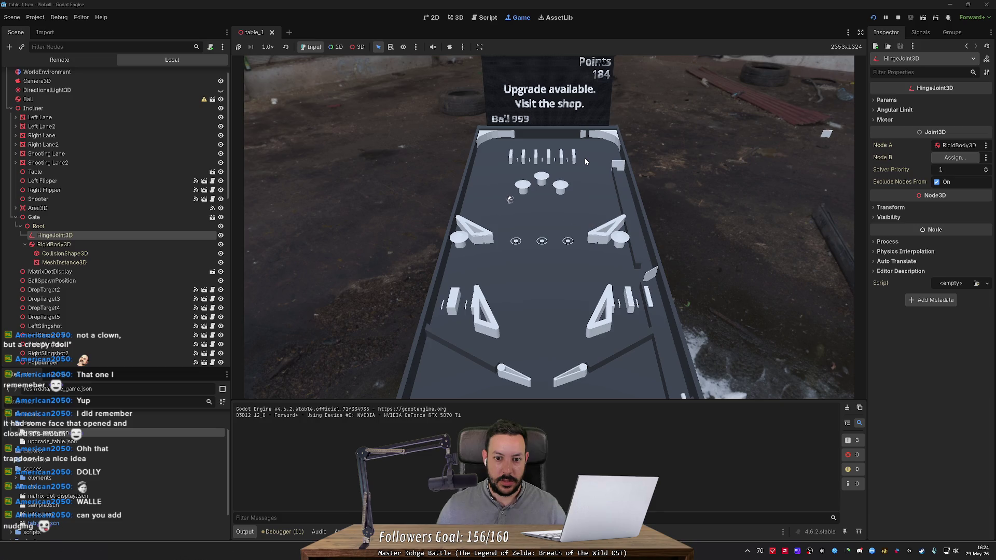
key(Left)
key(Right)
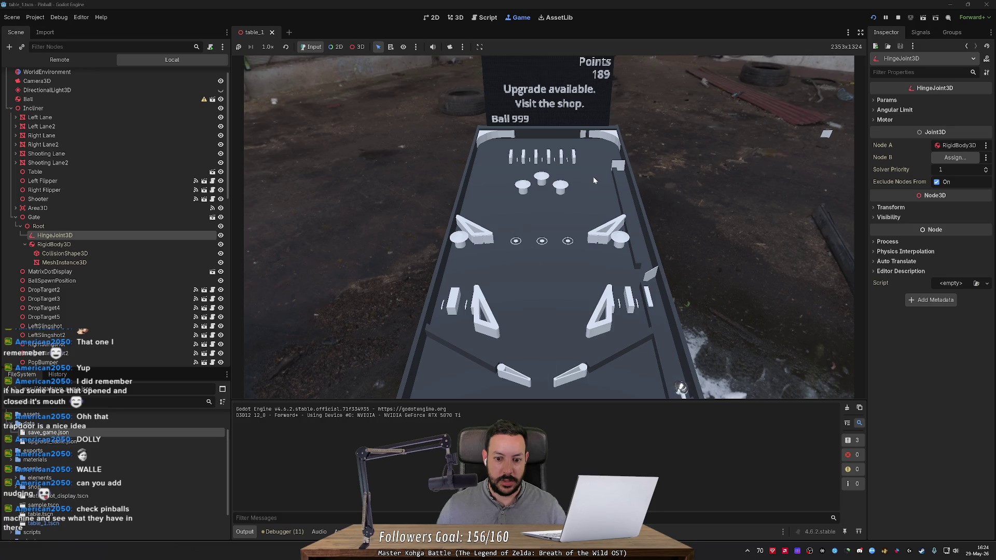
- Swing both flippers to send the new ball toward the upper left
key(Right)
key(Left)
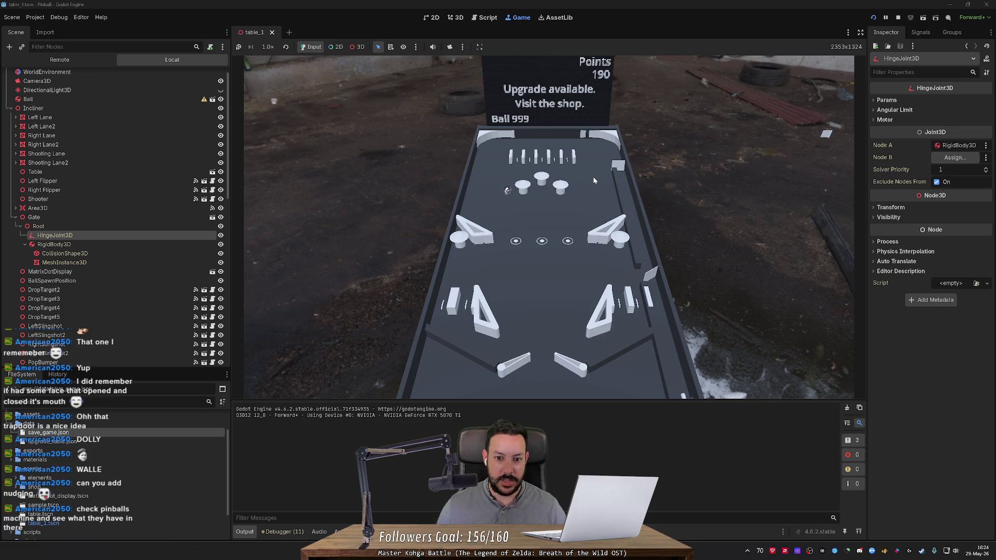
key(Right)
key(Left)
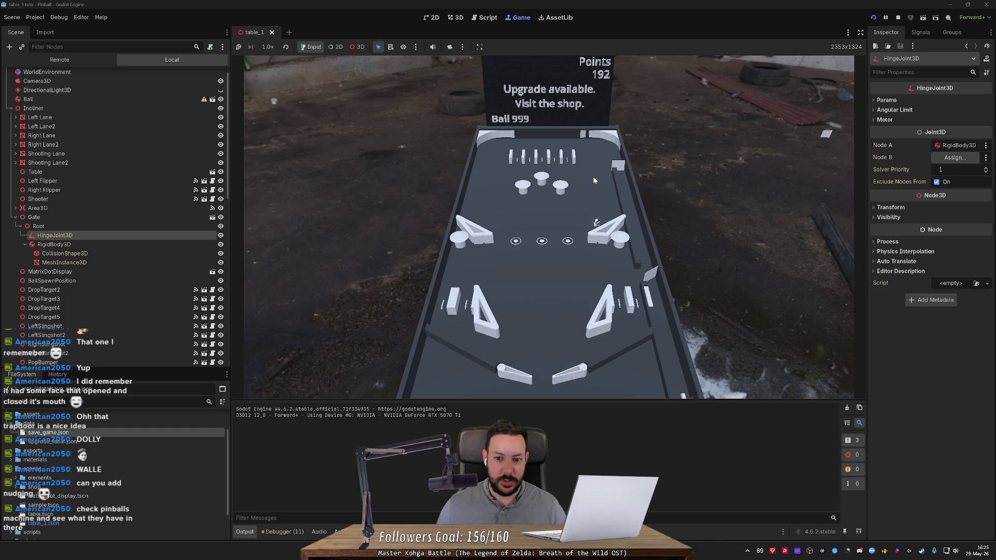
key(Left)
key(Right)
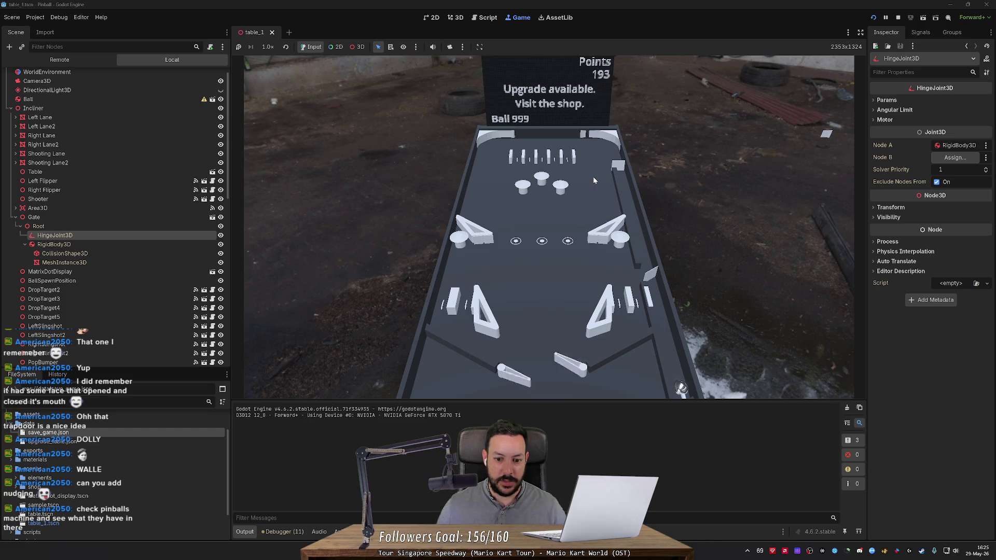
key(Left)
key(Right)
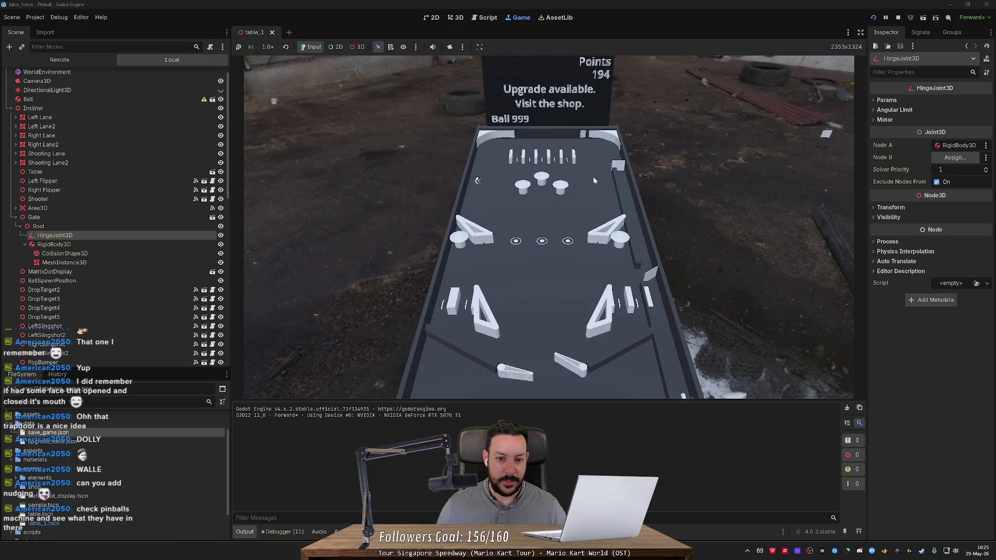
key(Right)
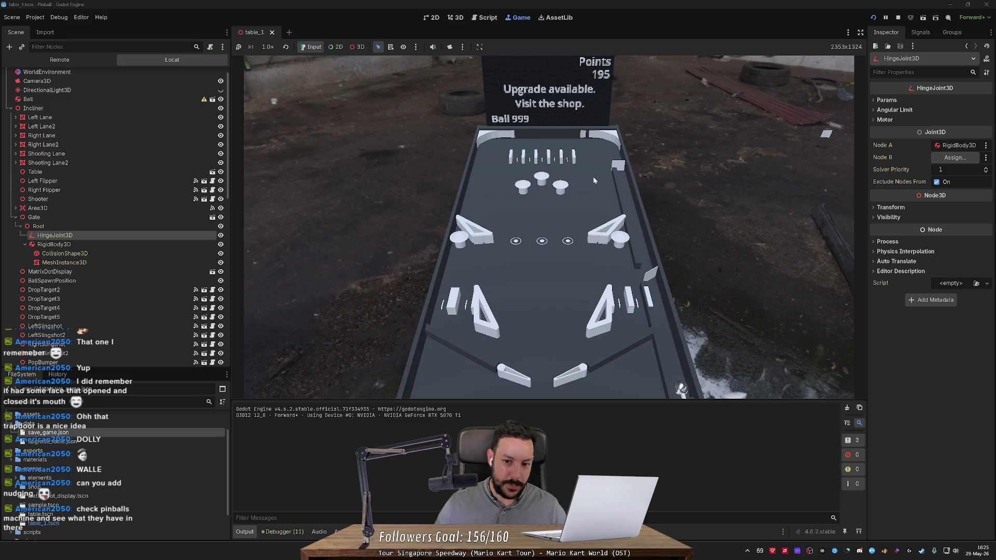
- Launch the ball from the shooter lane and keep flicking it to the top bumpers, reaching 230 points
key(Left)
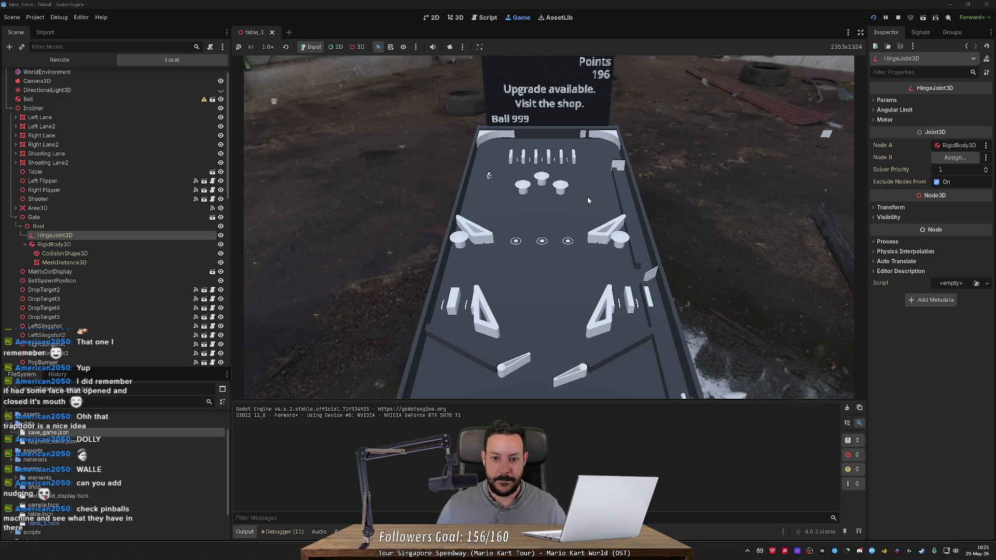
key(Right)
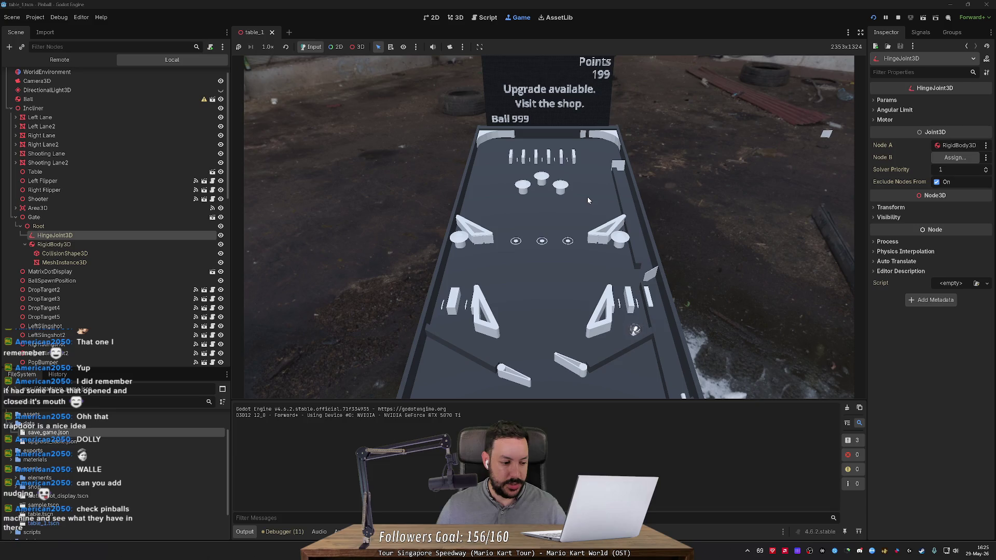
key(Right)
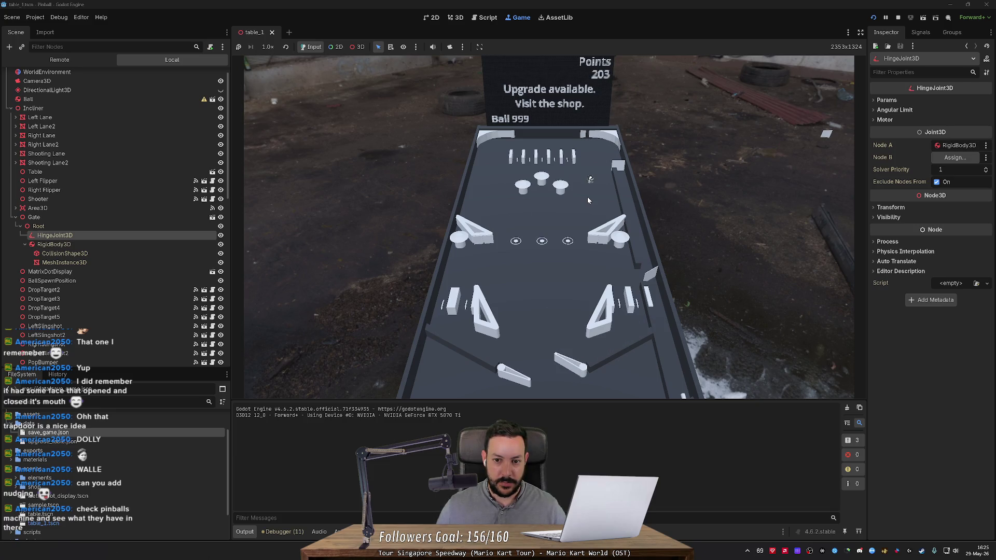
key(Right)
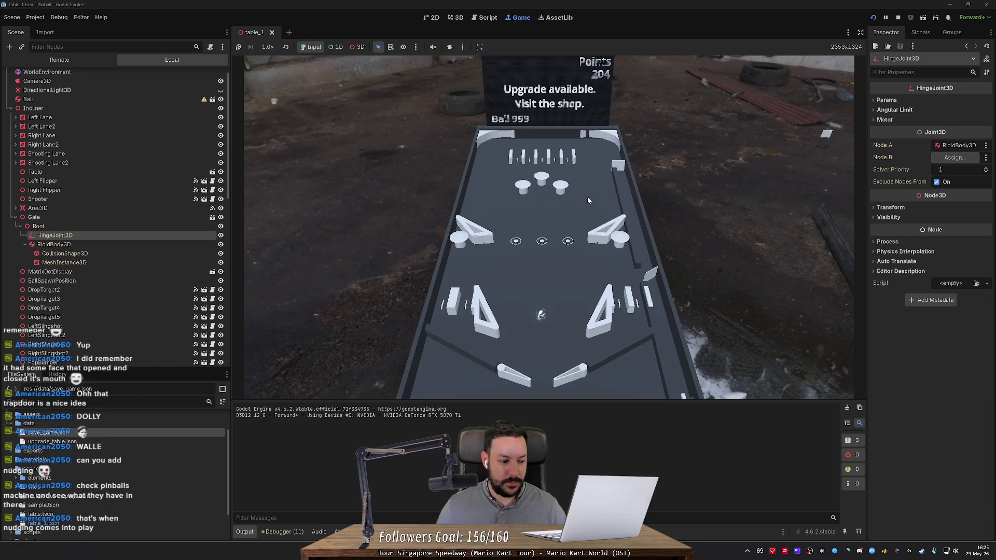
key(Left)
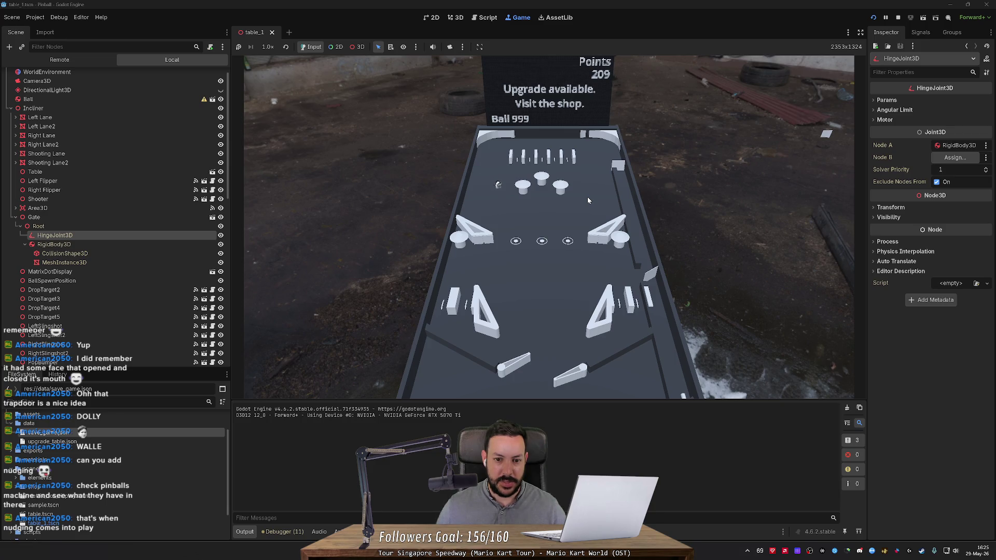
key(Left)
key(Left)
key(Left)
key(Right)
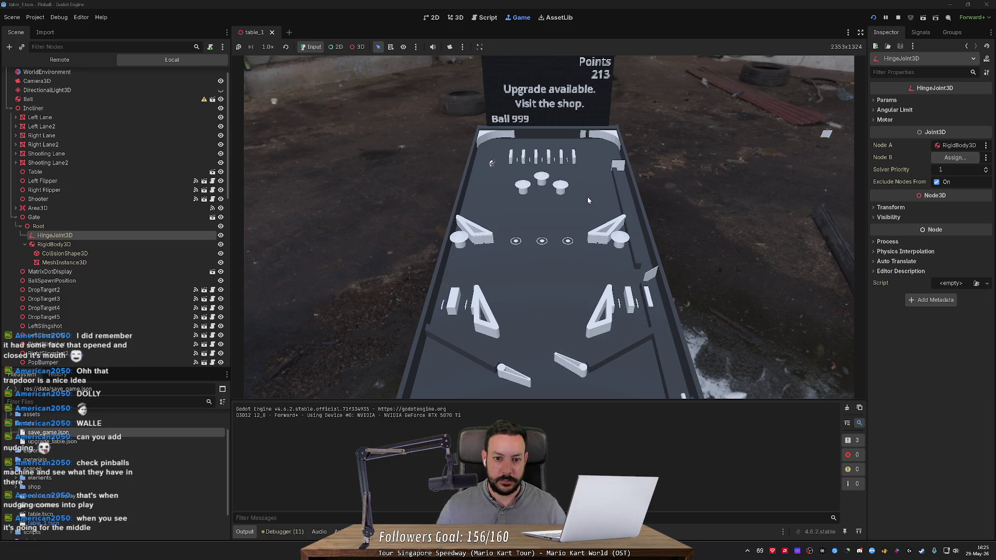
key(Left)
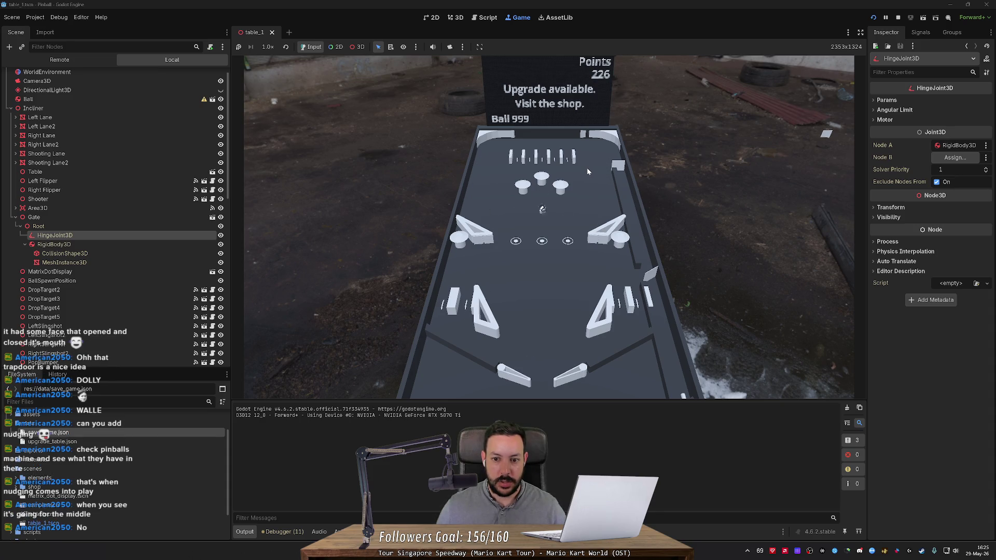
key(Left)
key(Right)
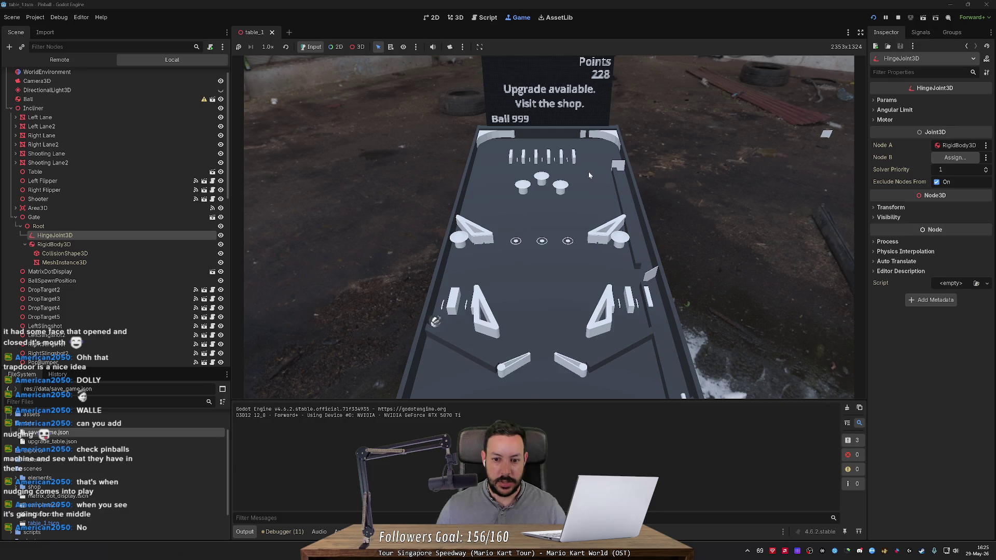
key(Right)
key(Left)
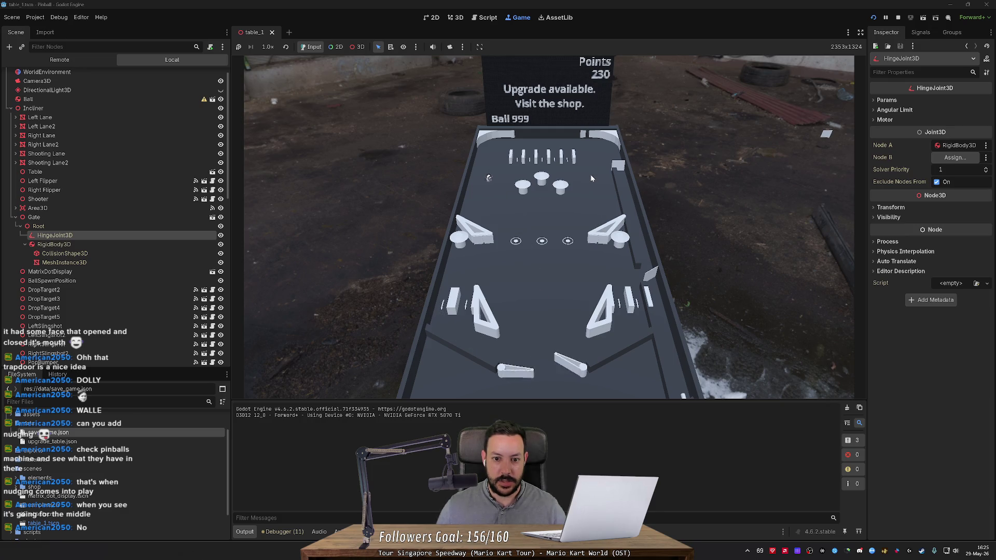
- Rapidly flap both flippers to keep the ball bouncing back up to the bumpers
key(Left)
key(Right)
key(Left)
key(Right)
key(Left)
key(Right)
key(Left)
key(Right)
key(Left)
key(Right)
key(Left)
key(Left)
key(Right)
key(Left)
key(Left)
key(Left)
key(Right)
key(Left)
key(Right)
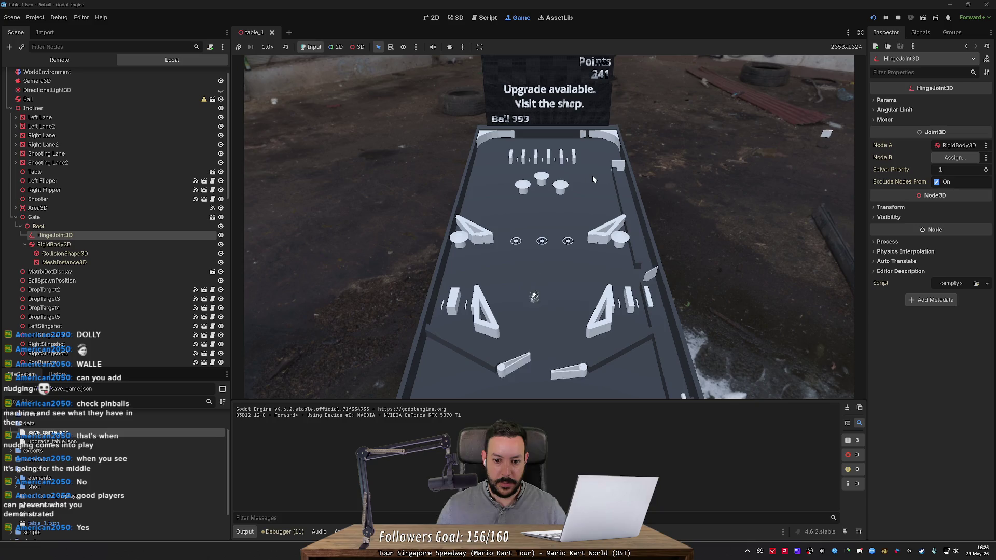
key(Left)
key(Right)
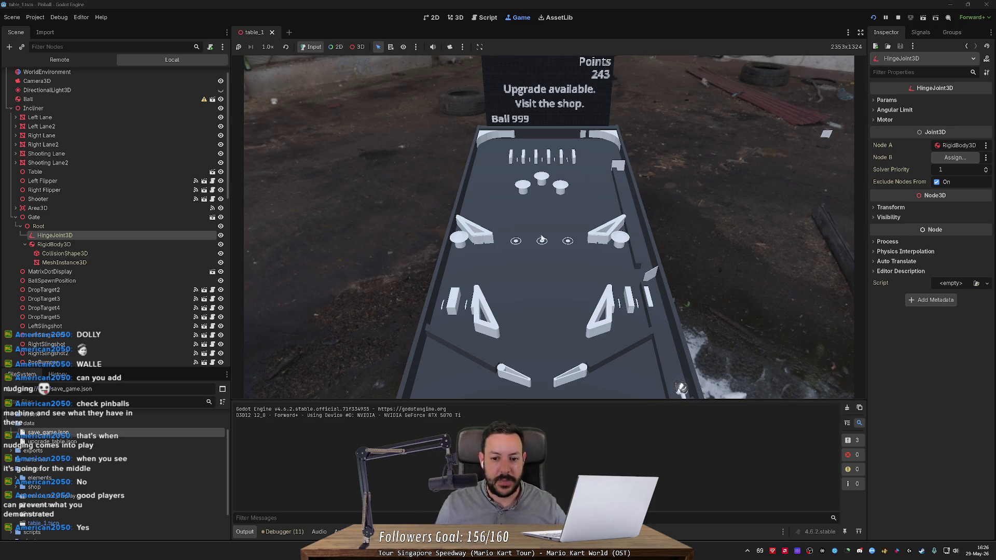
- Launch the ball into the playfield and alternate the flippers as it comes down
key(Right)
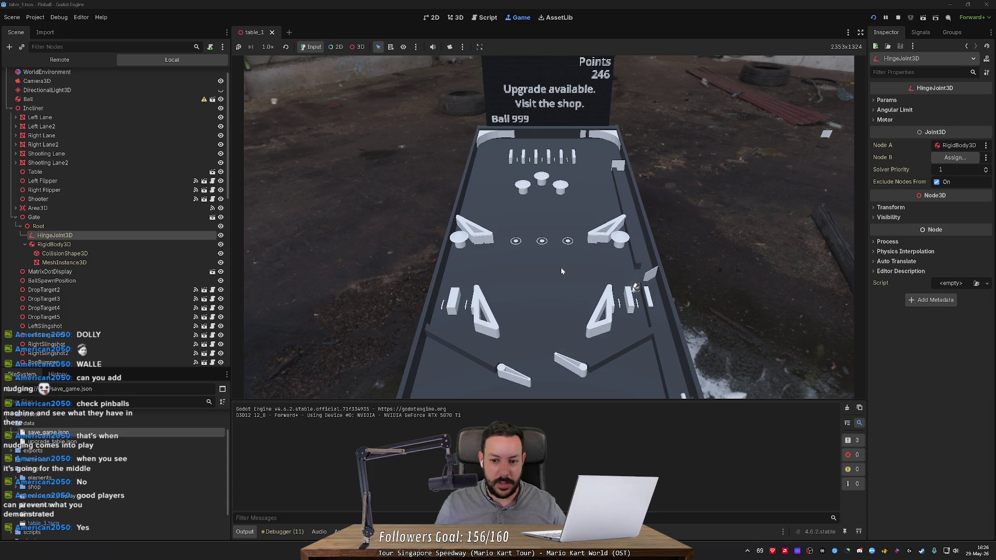
key(Right)
key(Left)
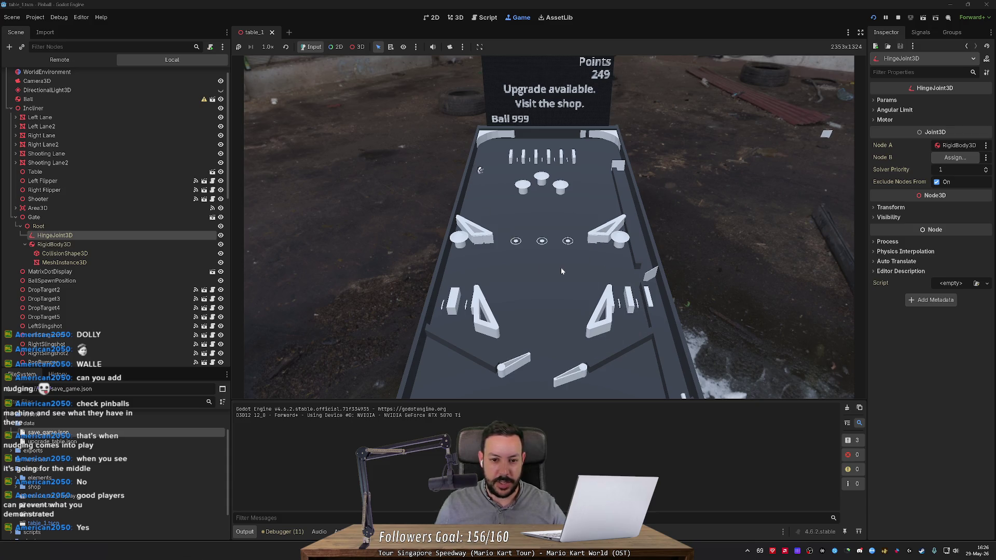
key(Left)
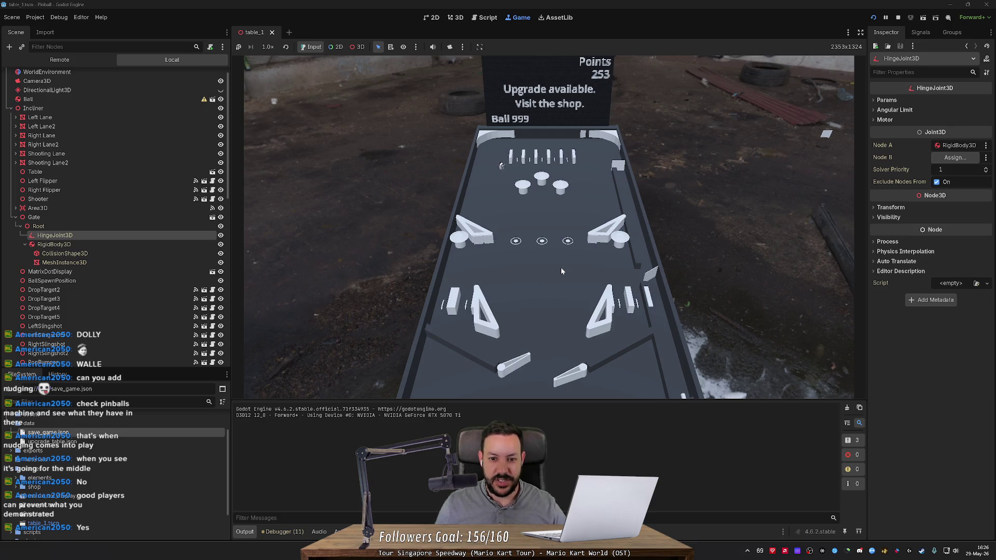
key(Left)
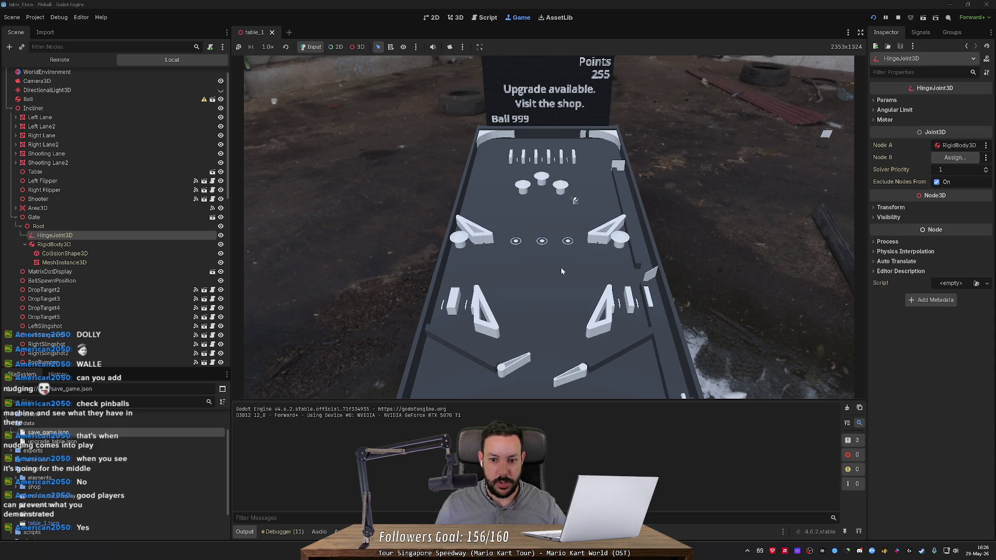
key(Right)
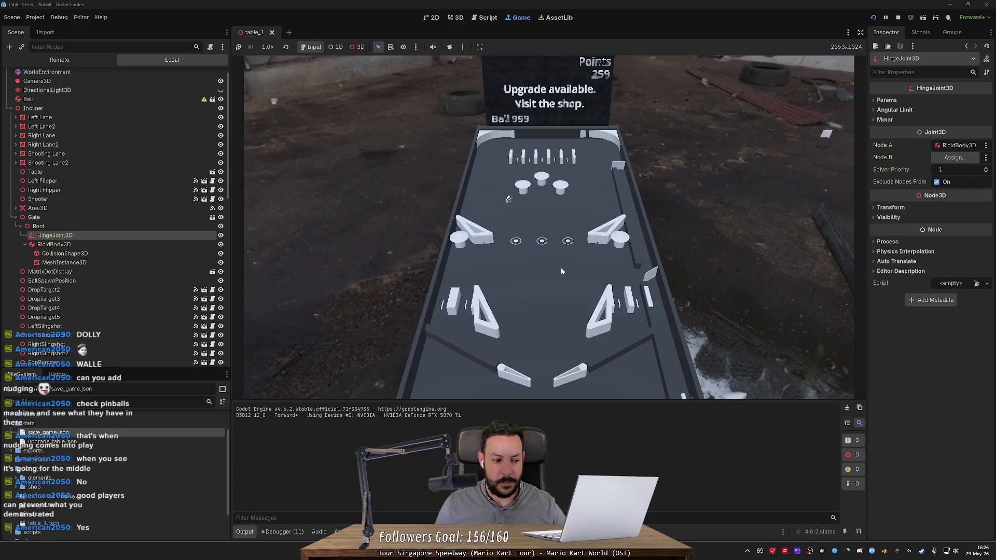
key(Right)
key(Left)
key(Right)
key(Left)
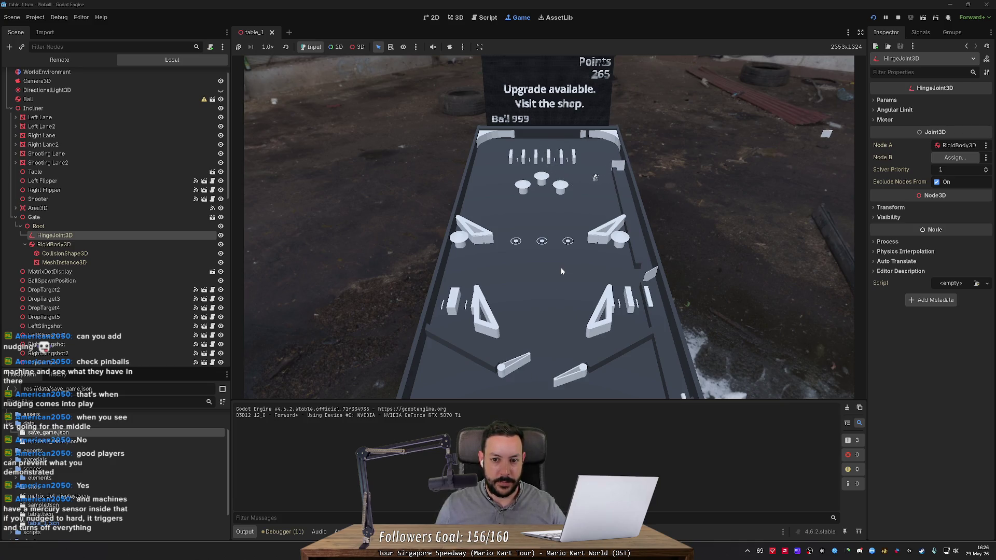
key(Right)
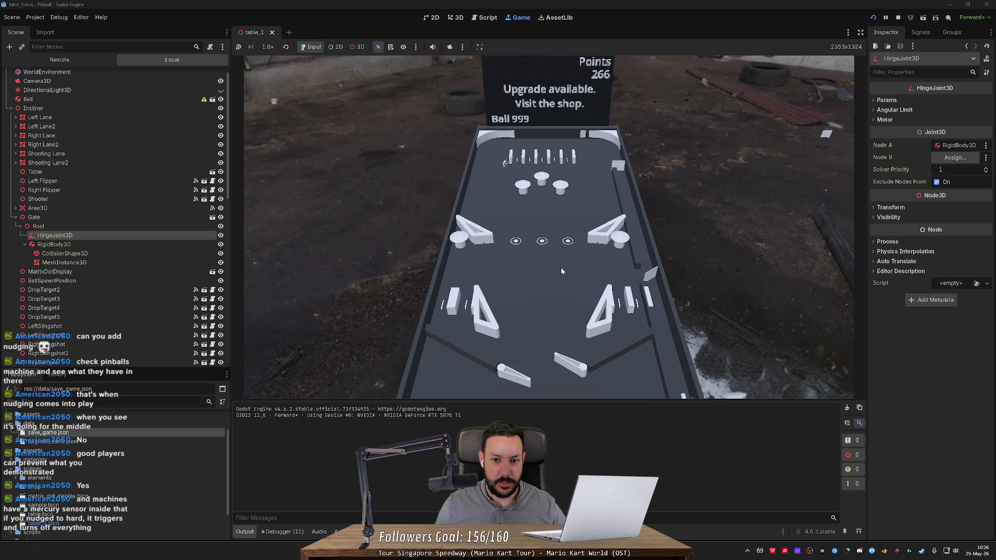
key(Left)
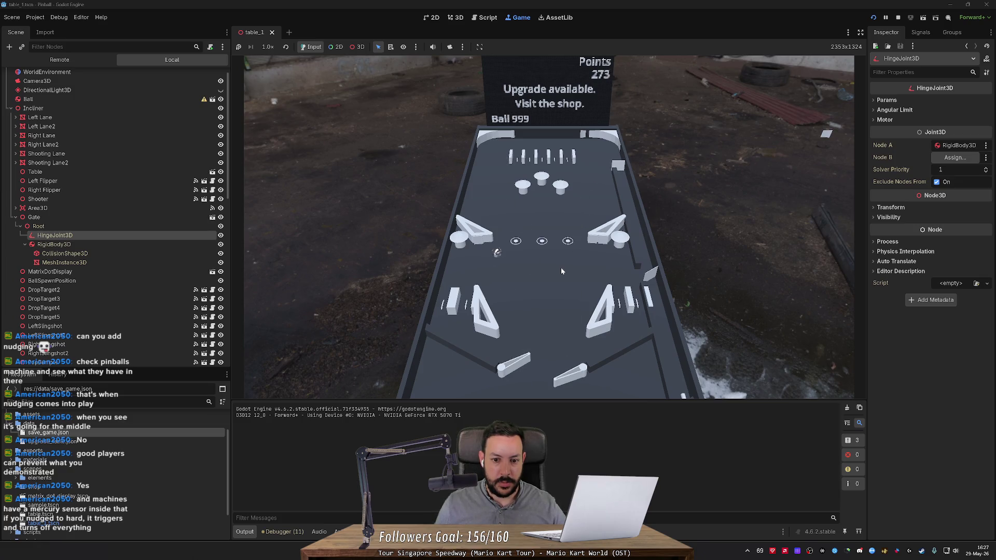
key(Right)
key(Left)
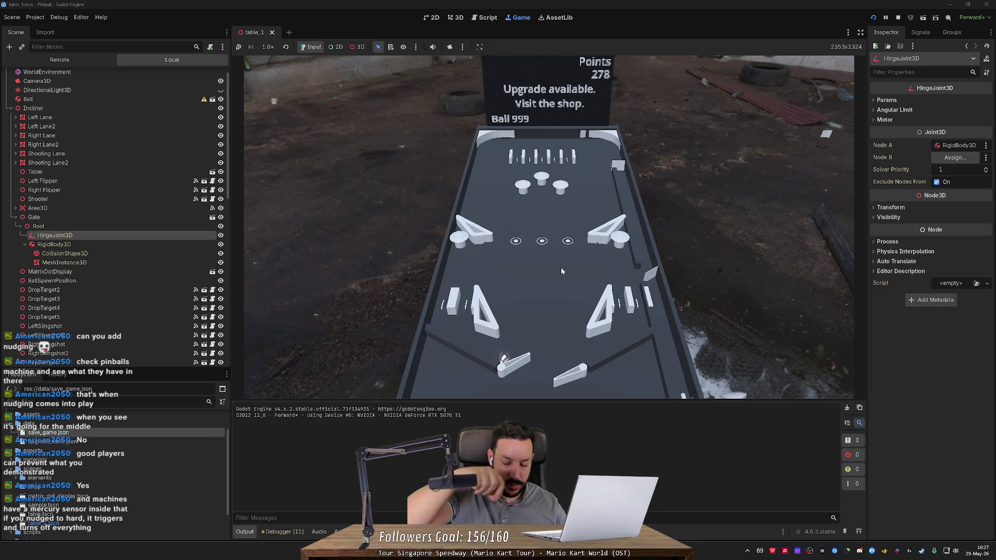
- Trap the ball with both flippers held up, then shoot it up the table, reaching 300 points
key(Left)
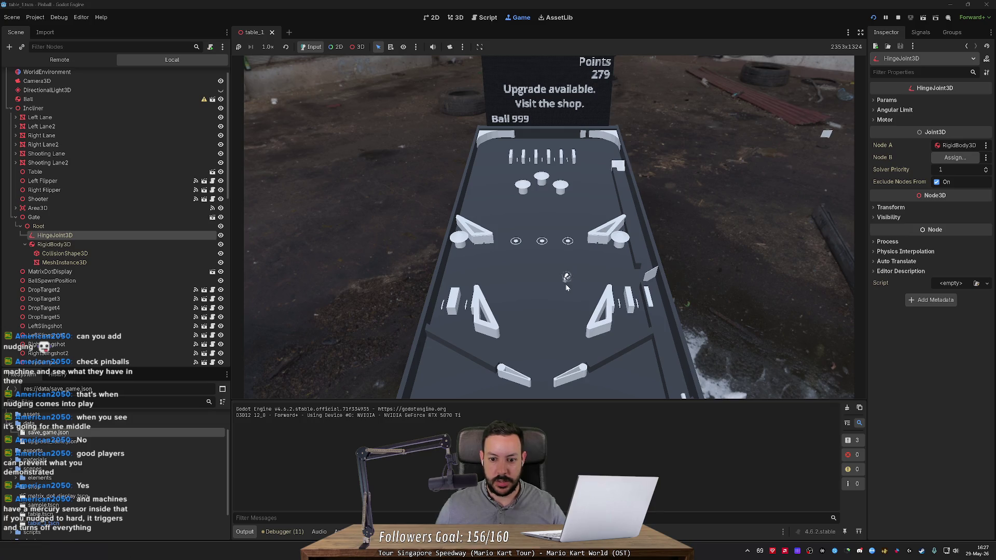
key(Right)
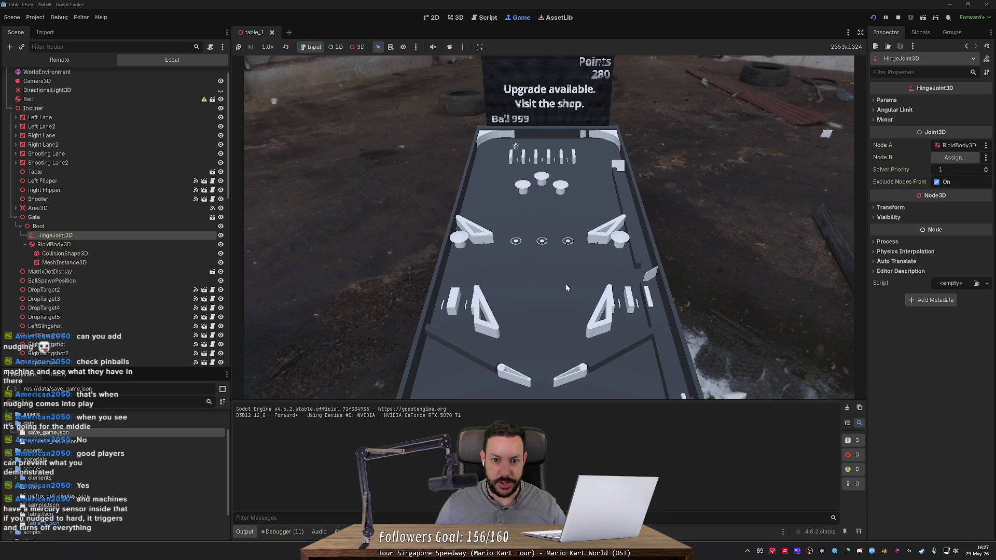
key(Left)
key(Right)
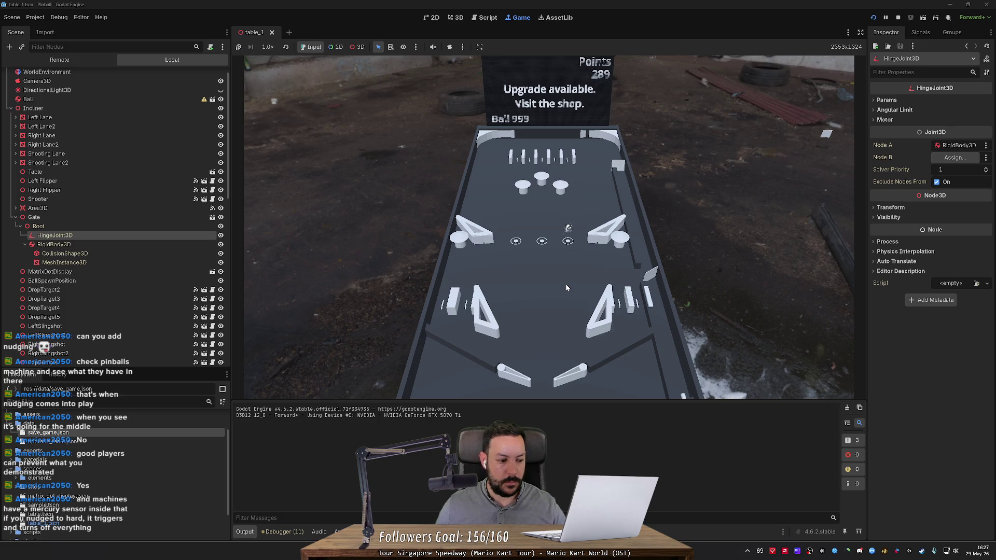
key(Left)
key(Right)
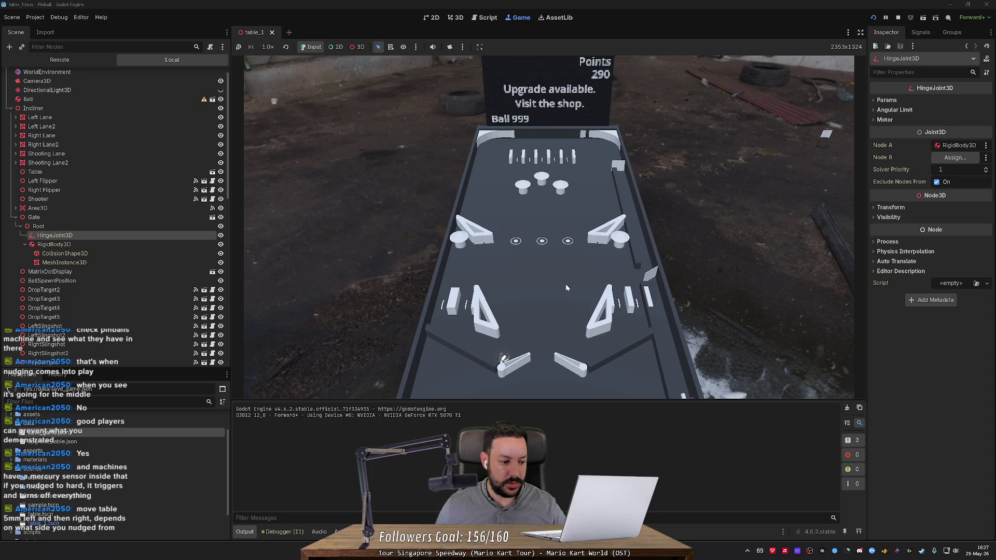
key(Left)
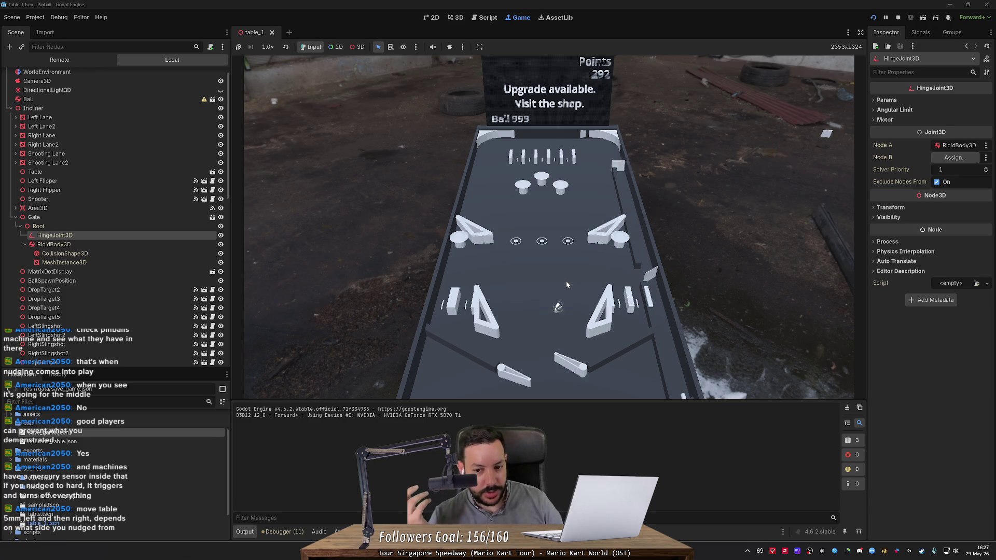
key(Left)
key(Left)
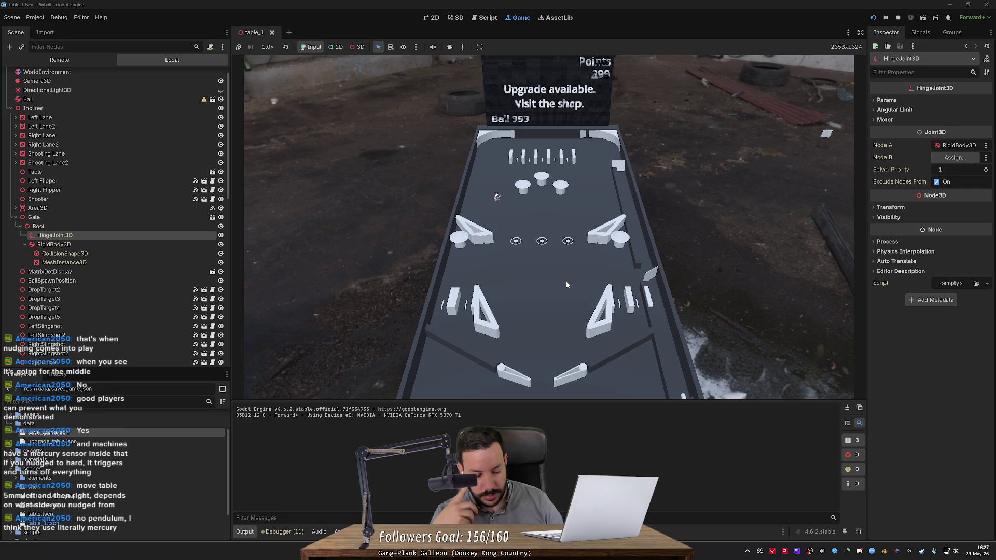
key(Left)
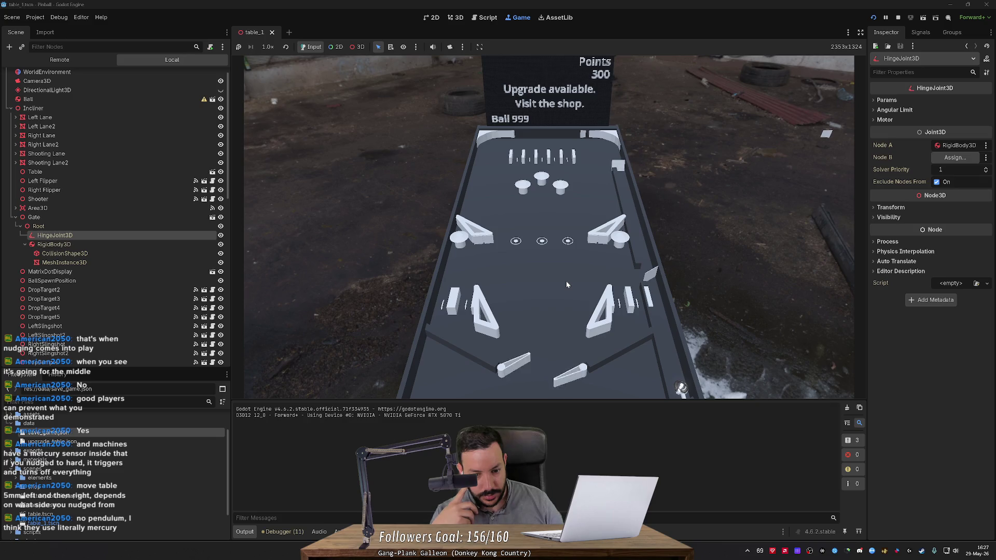
- Launch a new ball from the shooter lane and keep shooting it up with the flippers
key(Right)
key(Left)
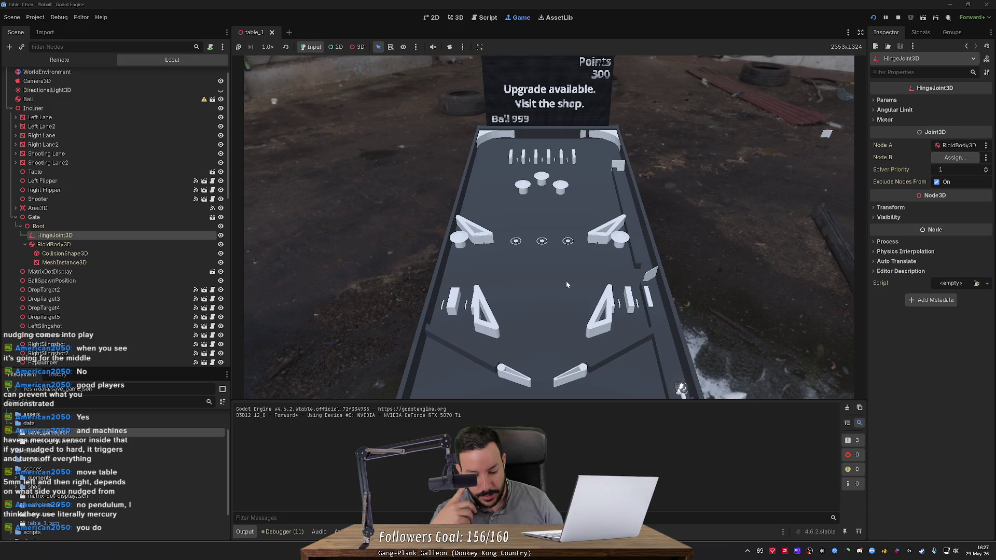
key(Down)
key(Right)
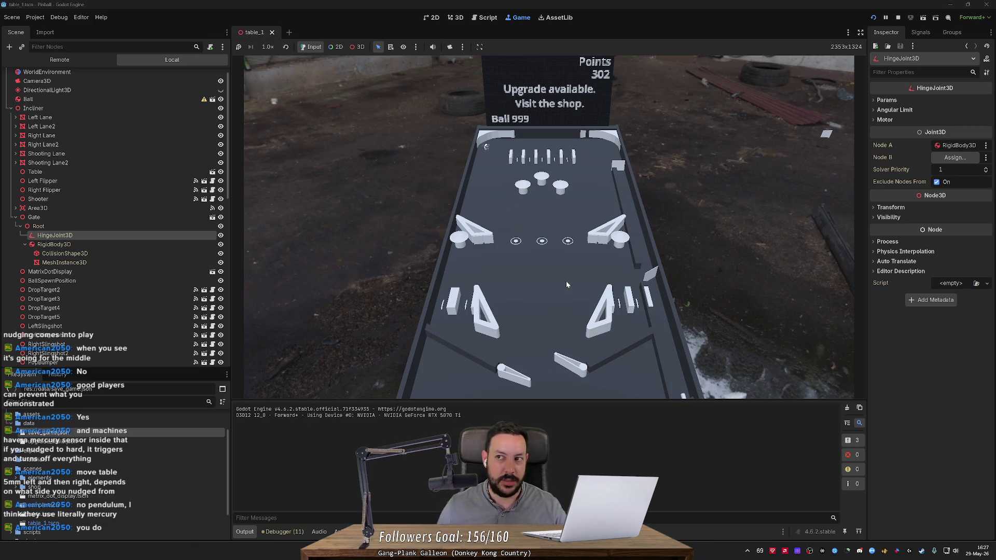
key(Left)
key(Left)
key(Left)
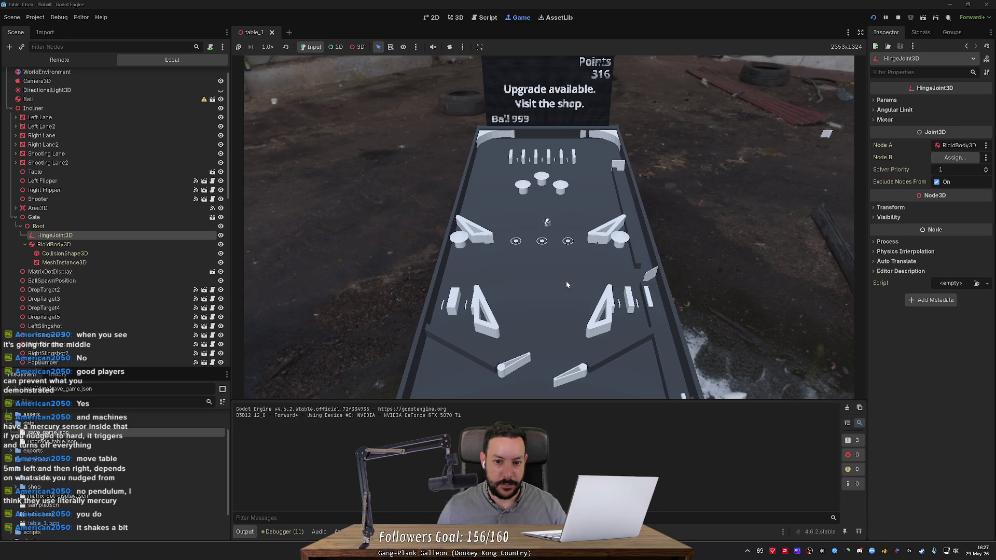
key(Left)
key(Right)
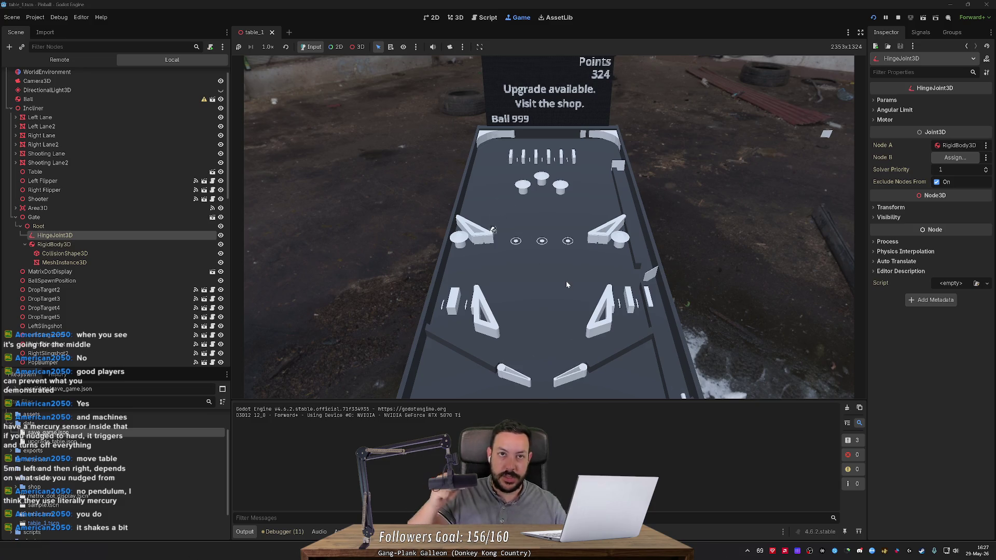
key(Left)
key(Right)
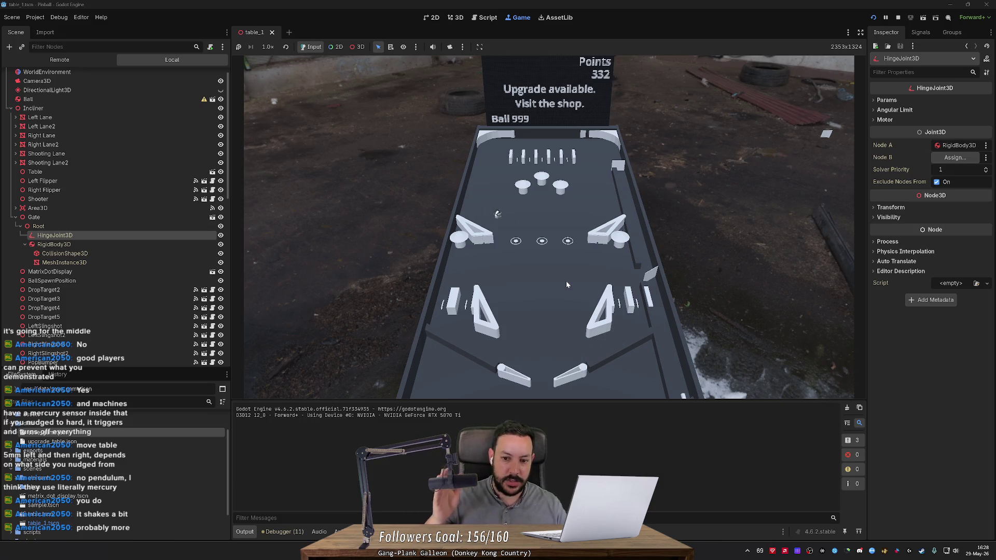
key(Right)
key(Left)
key(Right)
key(Left)
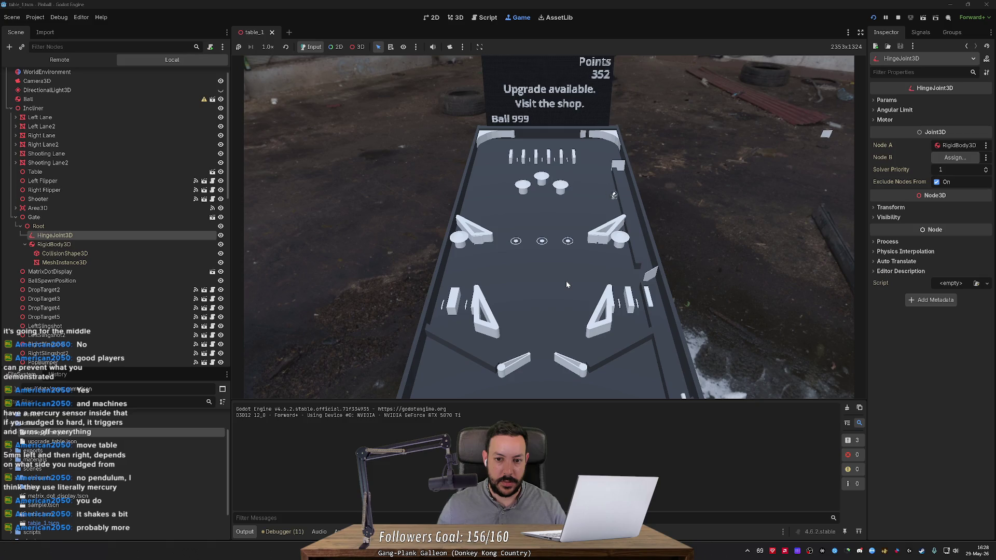
- Relaunch the ball with Space and hit it toward the top bumpers, reaching 376 points
key(Left)
key(Right)
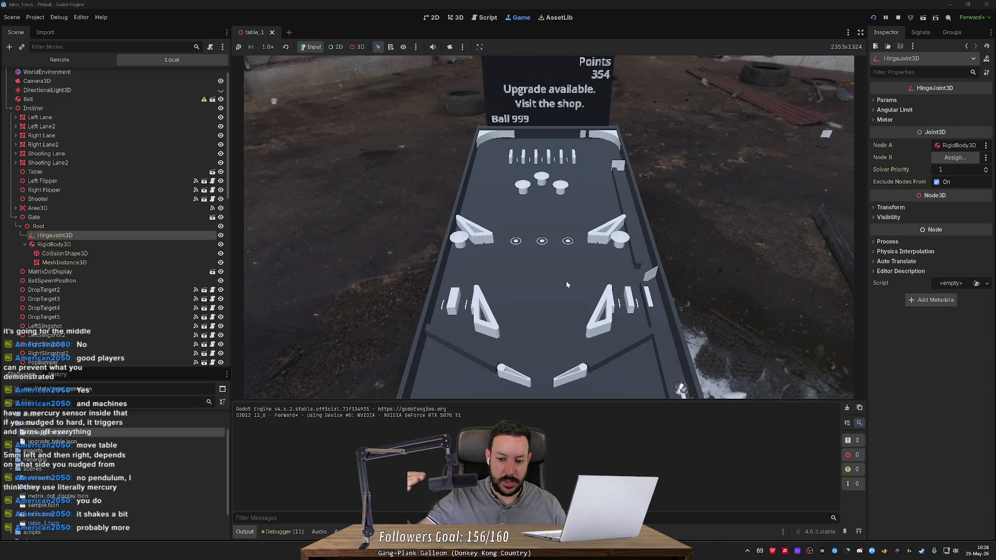
key(Right)
key(space)
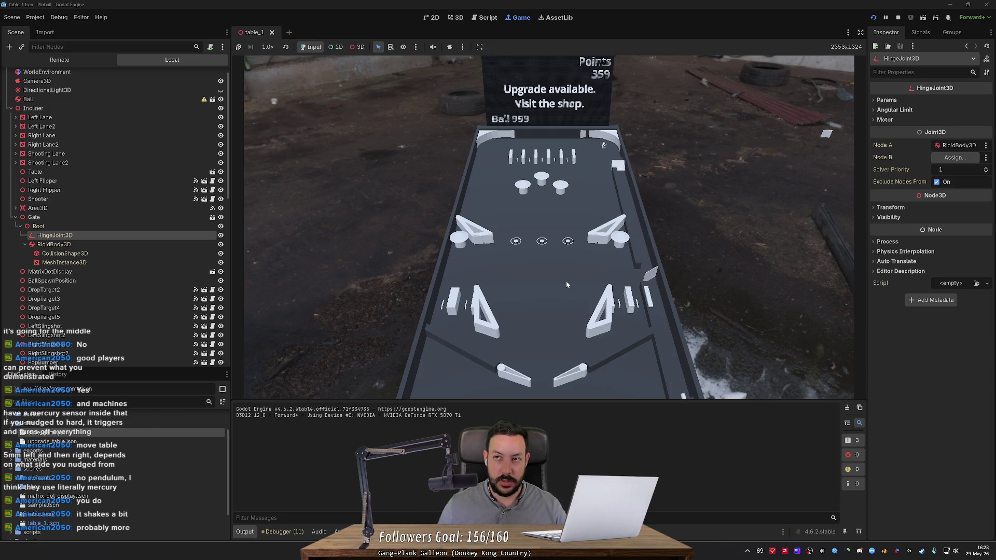
key(Left)
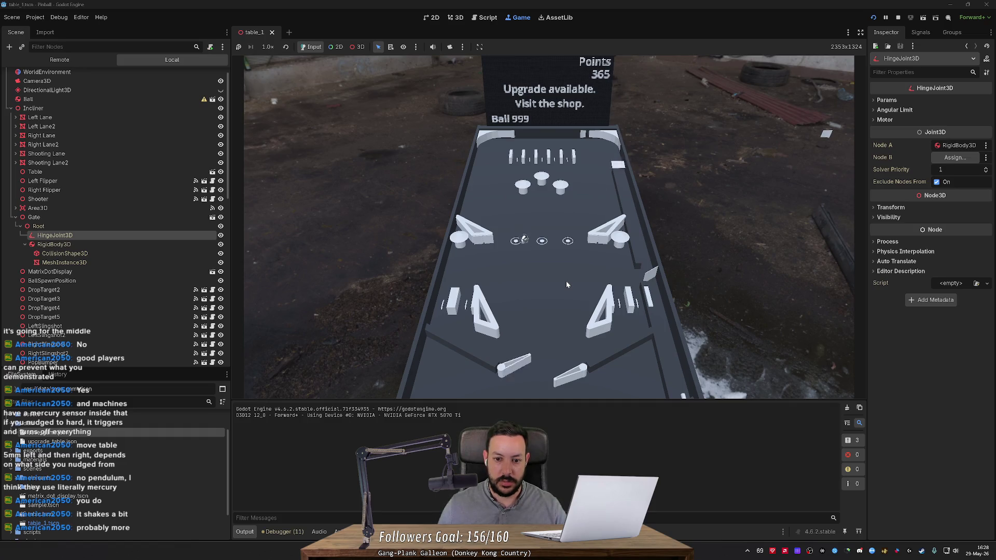
key(Right)
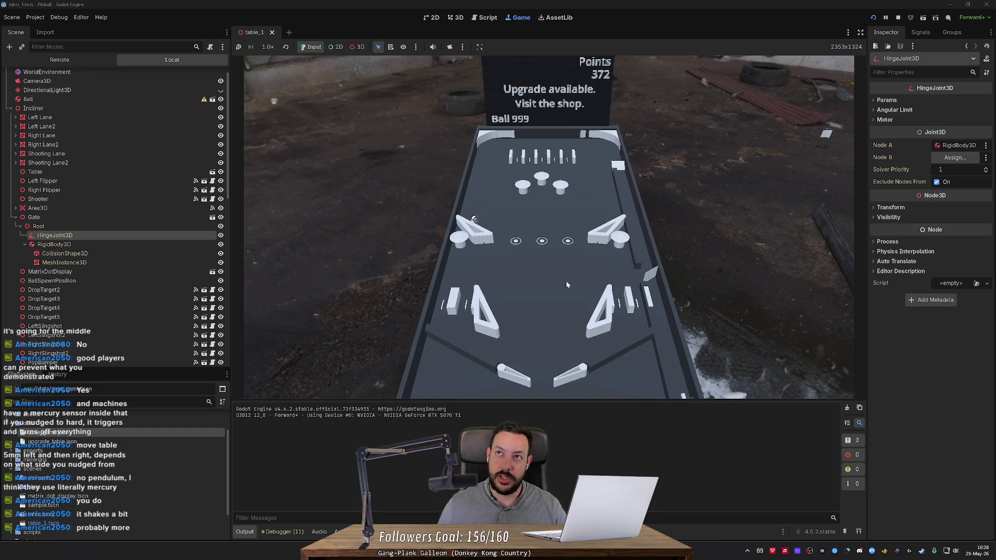
key(Left)
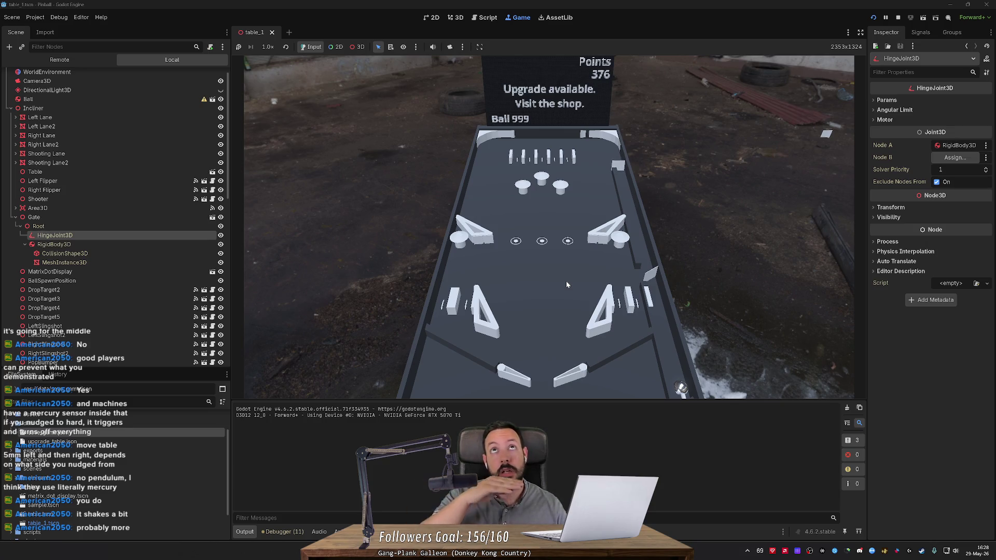
- Launch a new ball and flick both flippers to strike it up the table
key(Right)
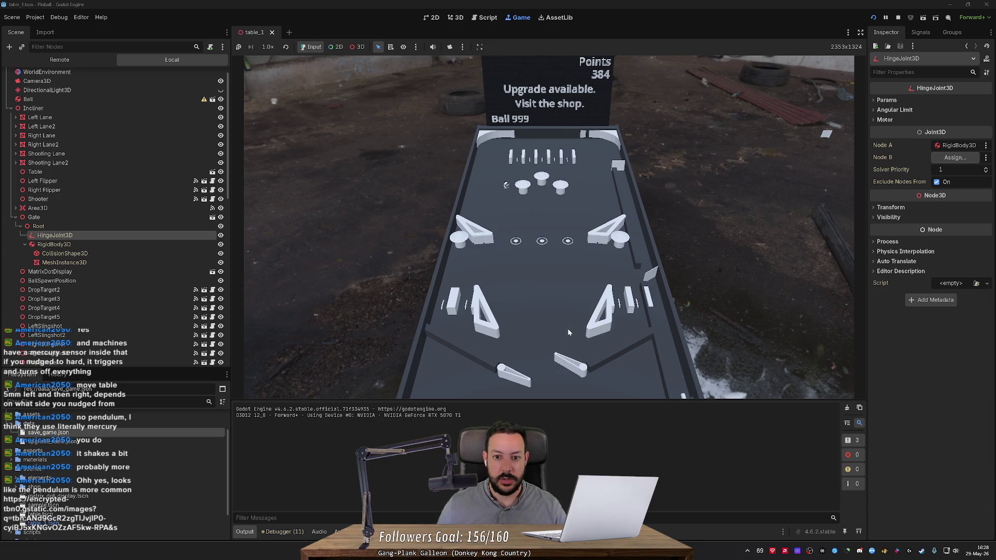
key(Left)
key(Right)
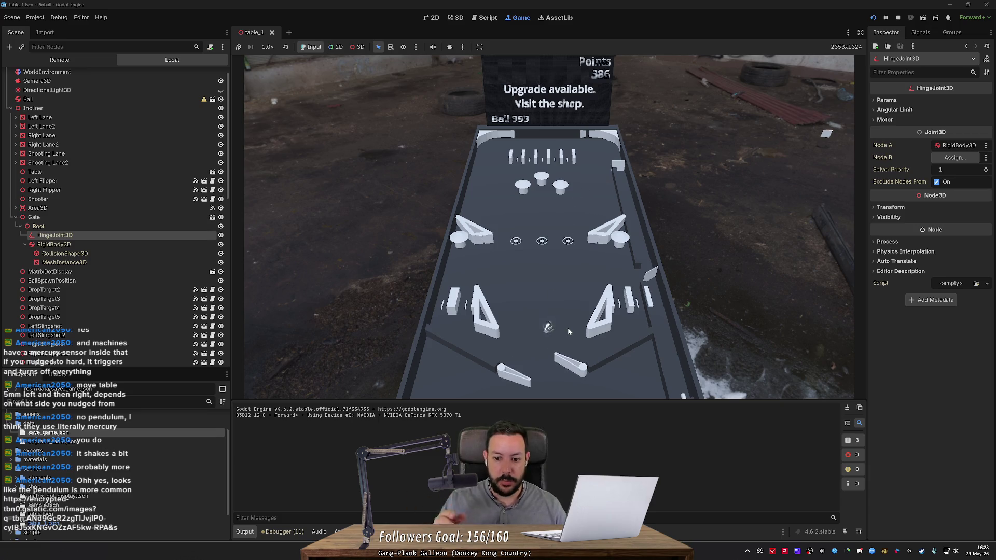
key(Right)
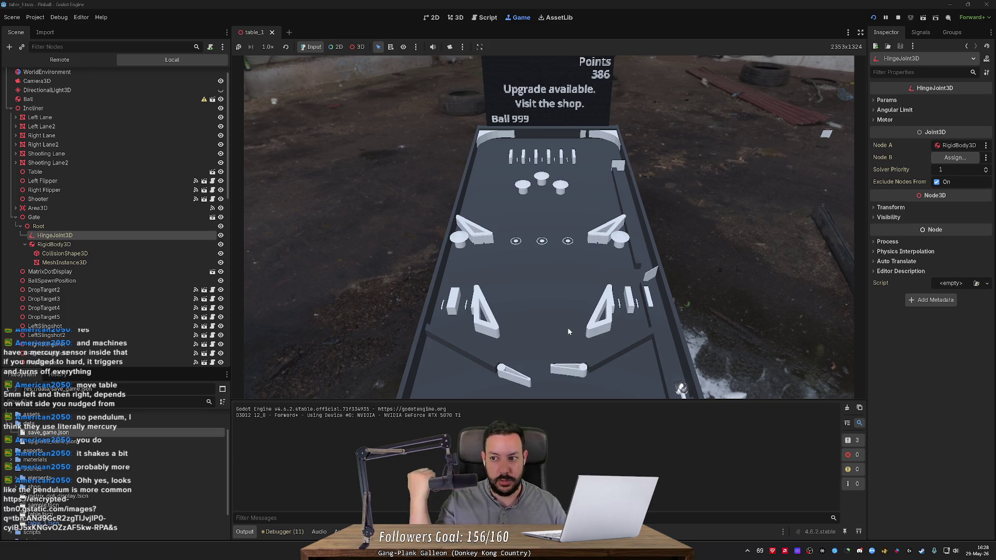
key(Right)
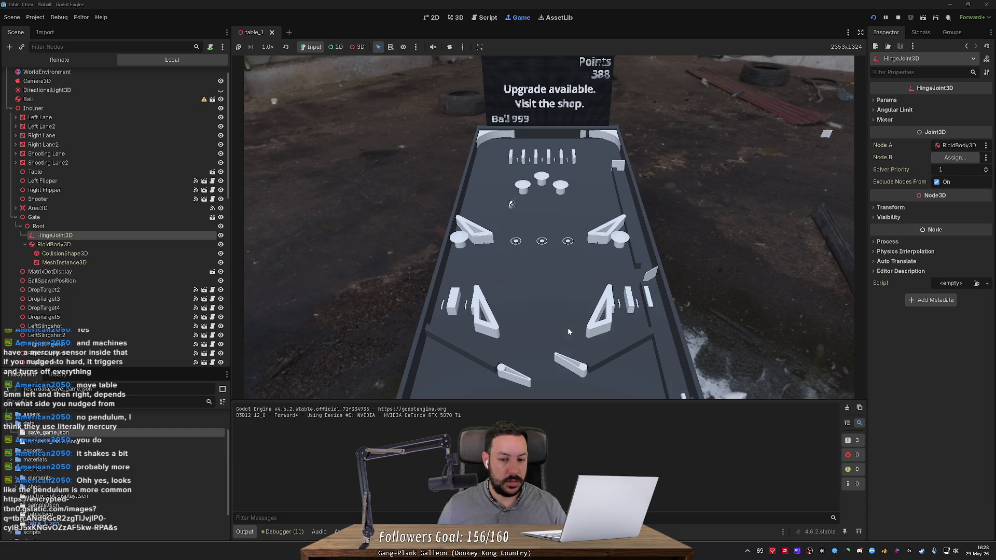
key(Left)
key(Right)
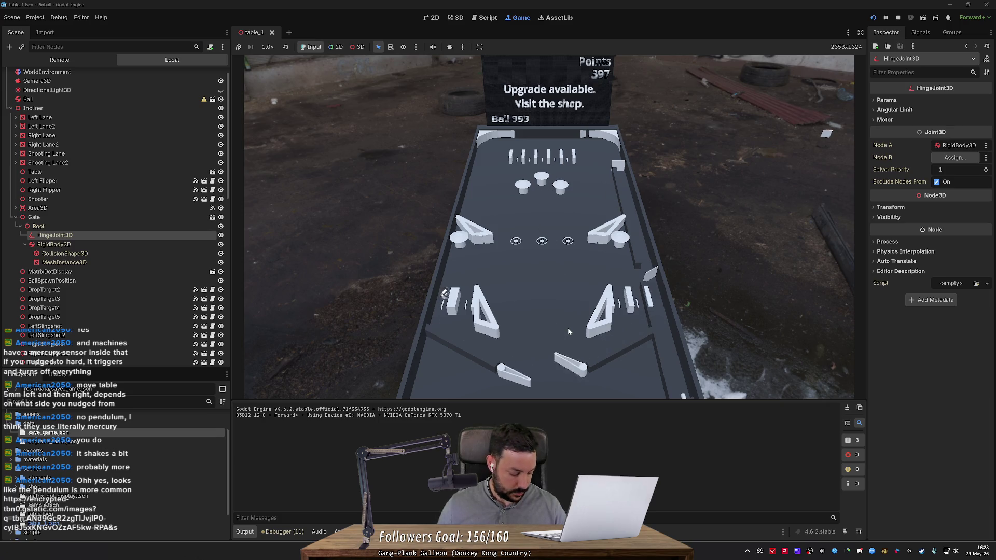
key(Right)
key(Left)
key(Left)
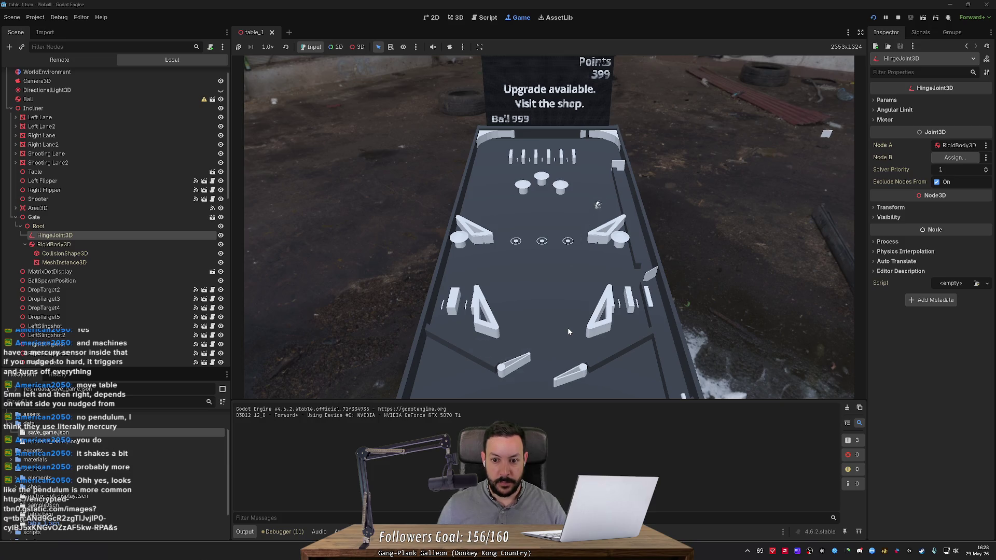
key(Left)
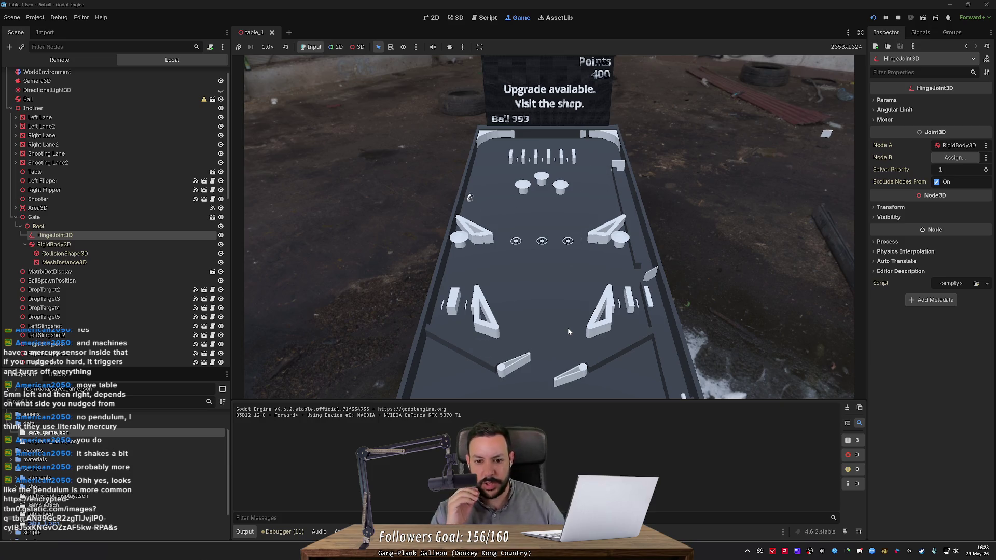
- Keep sending the ball to the top targets until the score reads 436, then open the Project menu
key(Right)
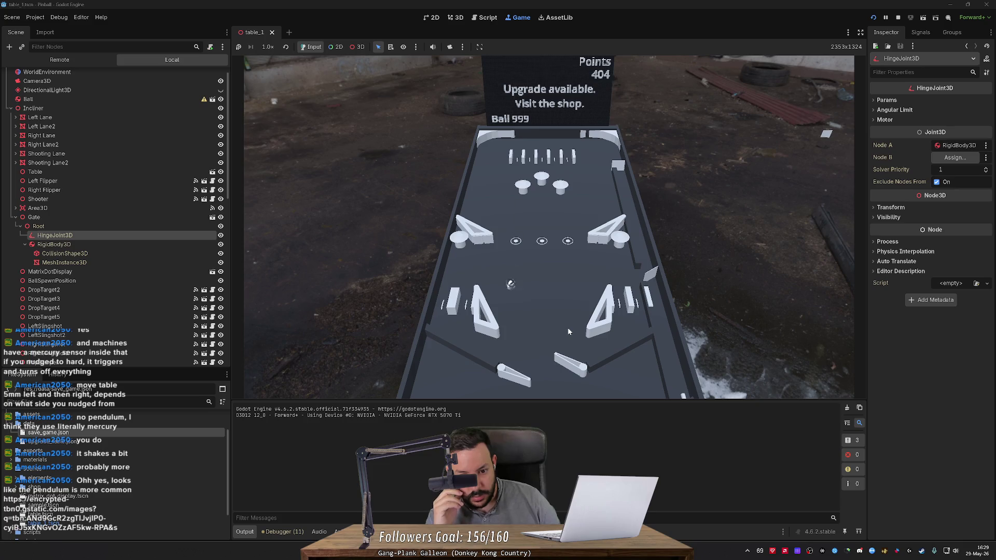
key(Left)
key(Right)
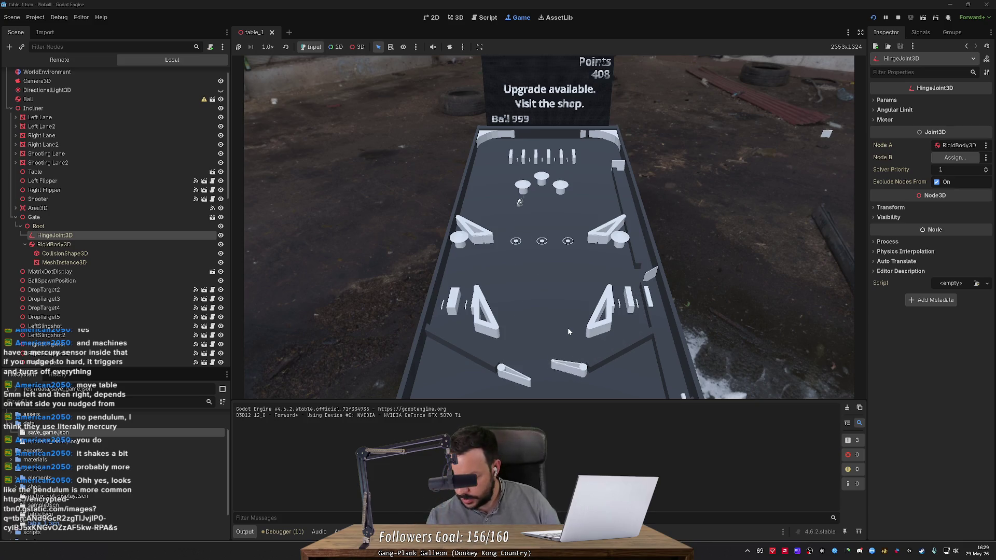
key(Left)
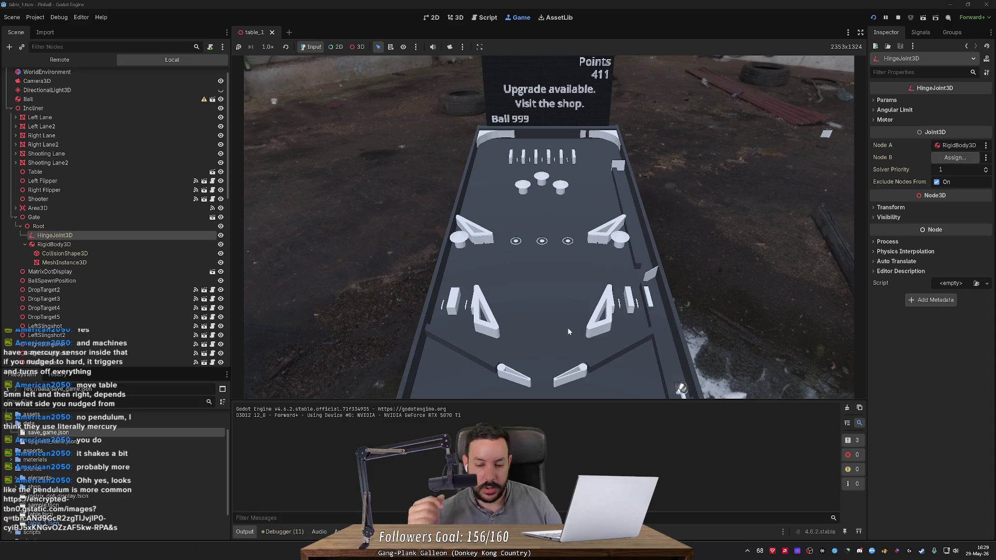
key(Right)
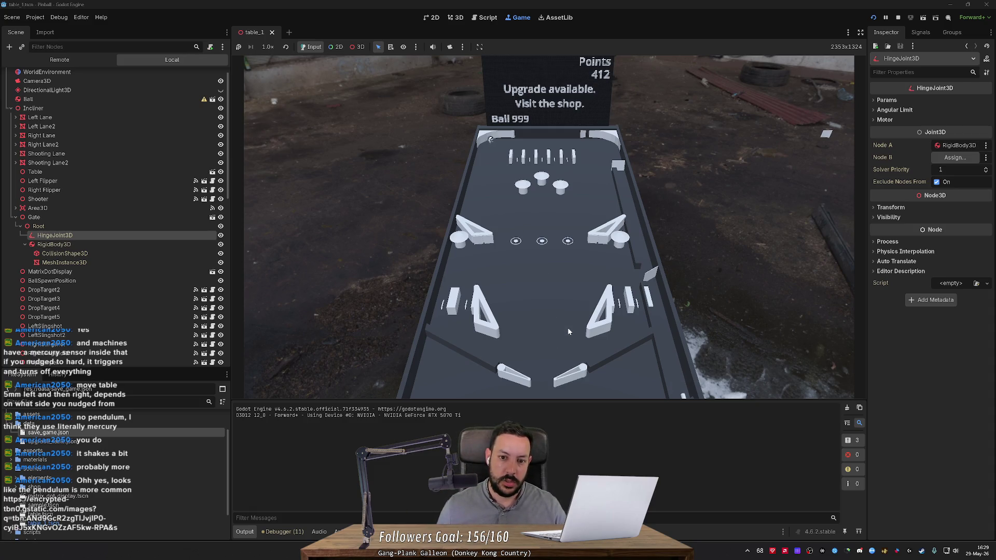
key(Left)
key(Right)
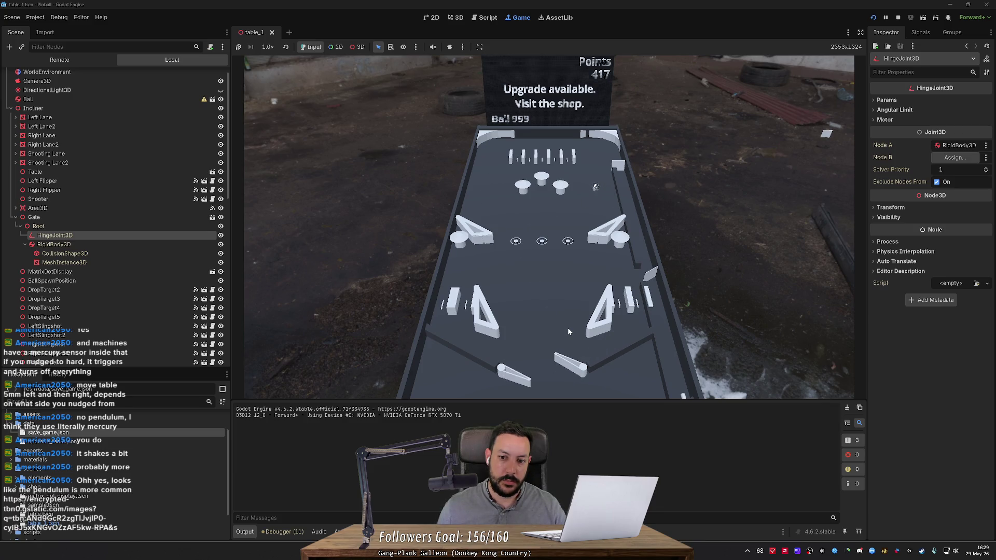
key(Left)
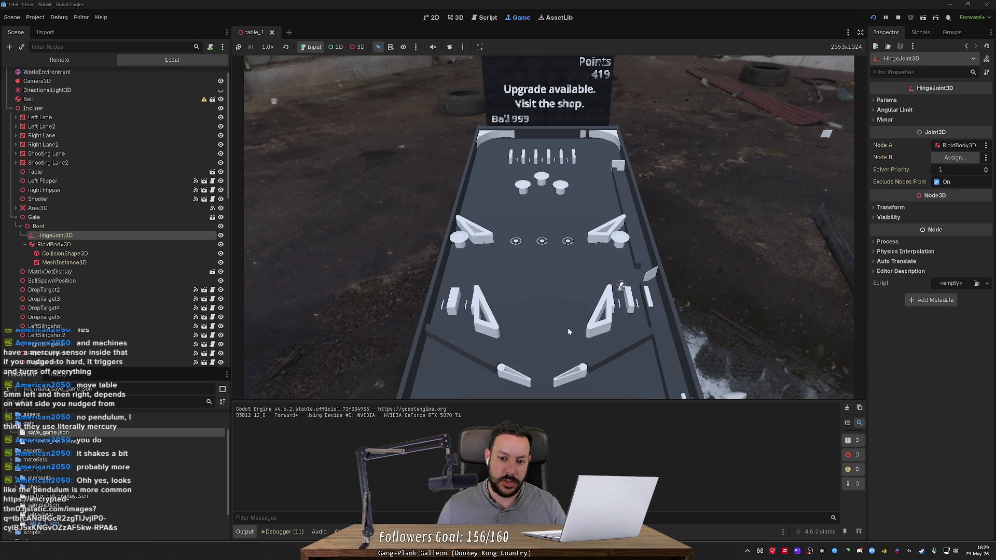
key(Right)
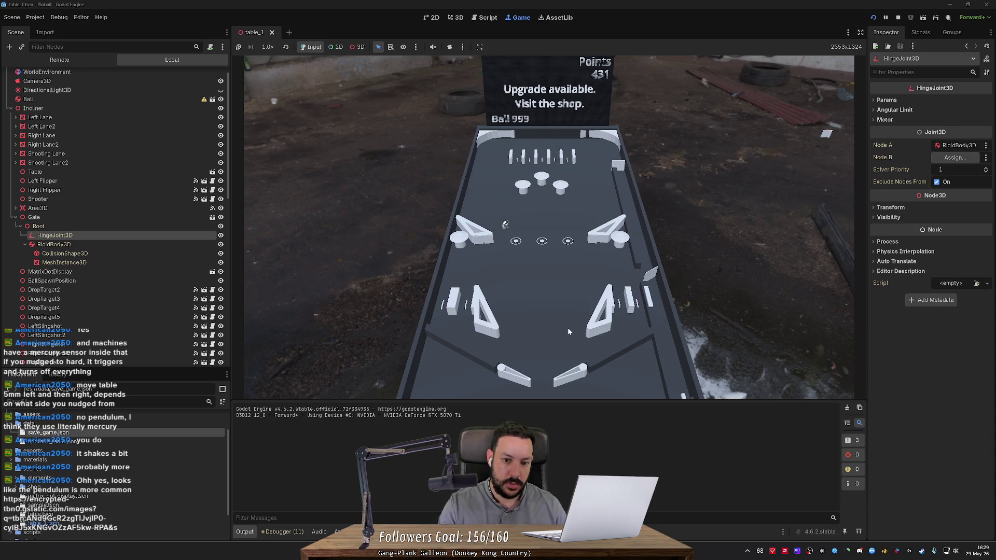
key(Left)
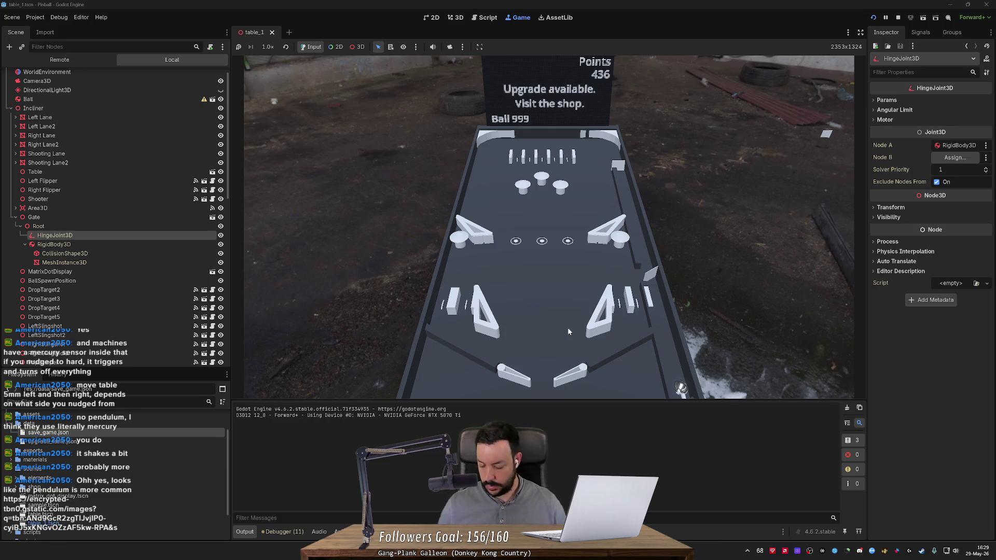
click(36, 17)
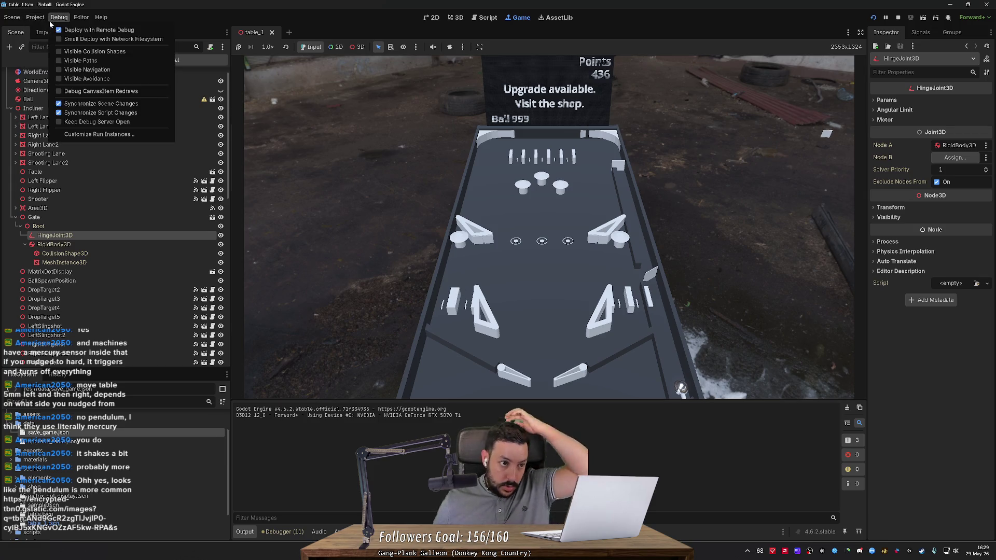
- In Project Settings' Input Map, replace left_flipper's A binding with Shift, leaving Left unchanged
click(52, 30)
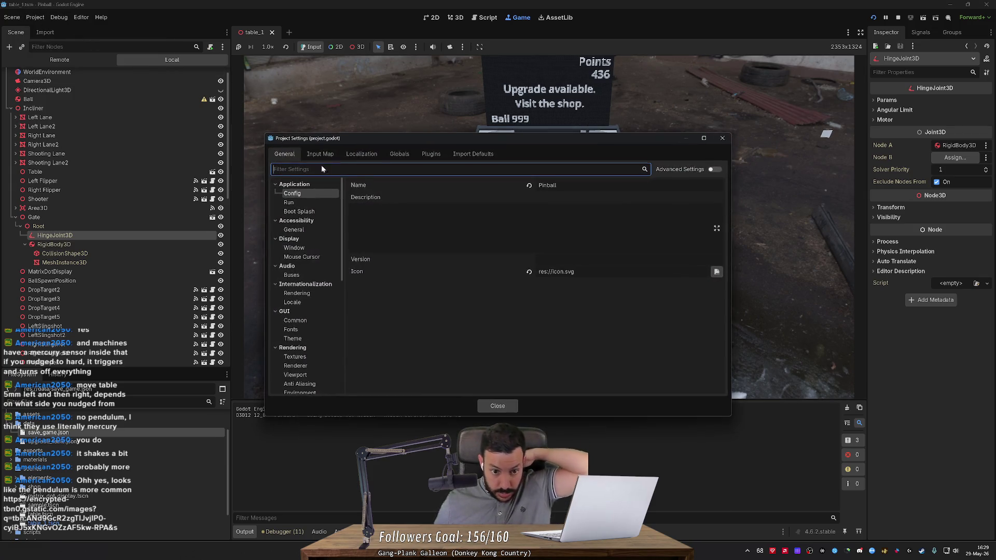
click(324, 154)
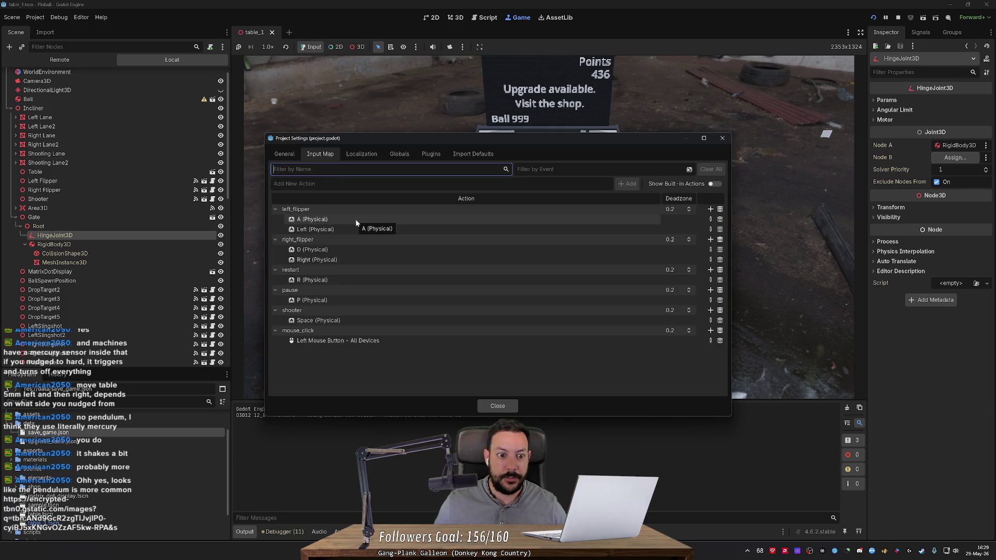
double_click(355, 220)
key(shift)
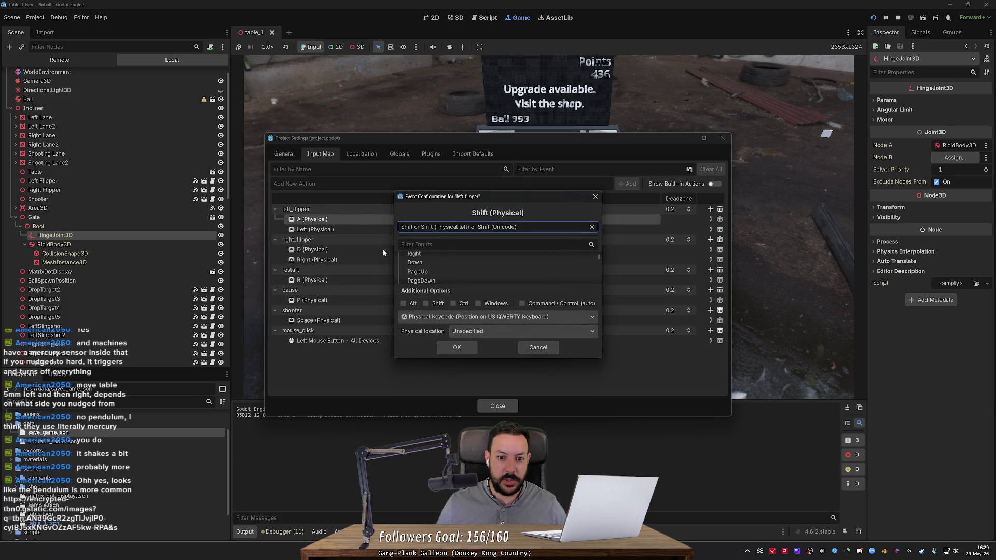
click(456, 347)
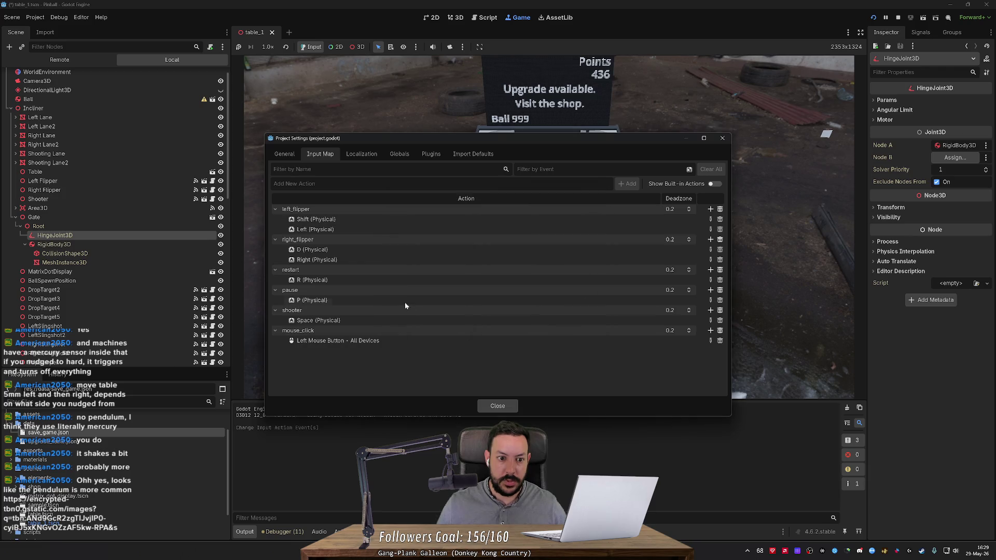
double_click(356, 230)
key(Escape)
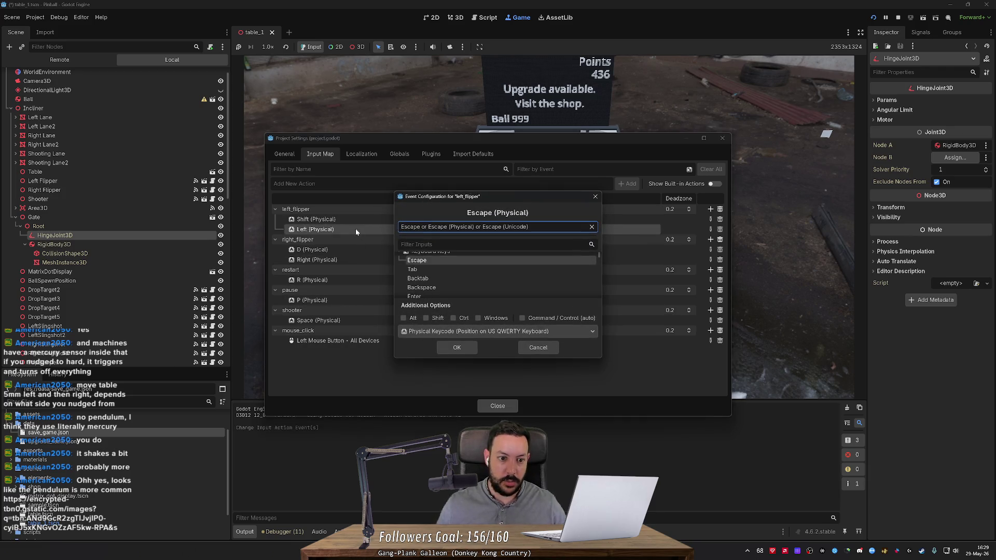
click(595, 196)
- Try capturing Shift for right_flipper's D binding in an enlarged event configuration dialog
double_click(489, 250)
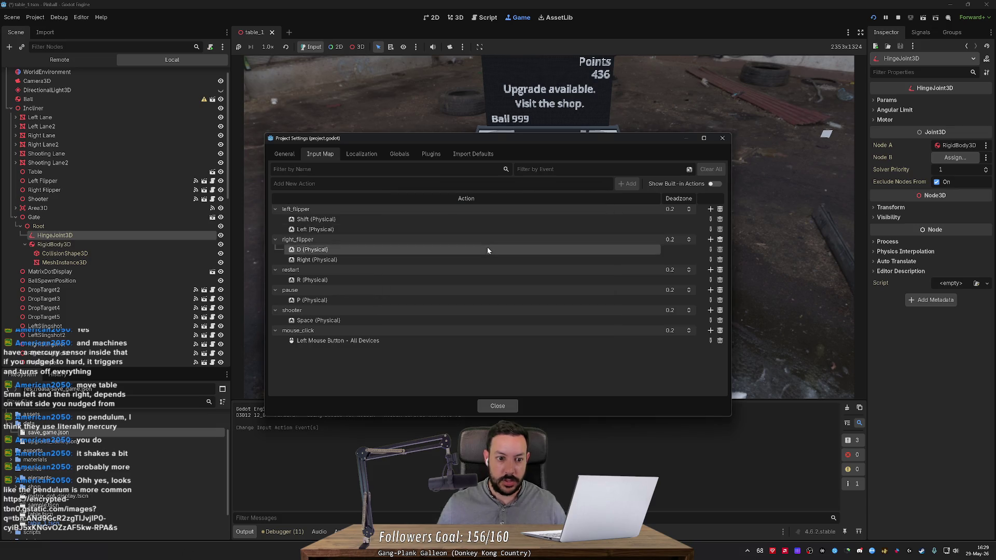
key(shift)
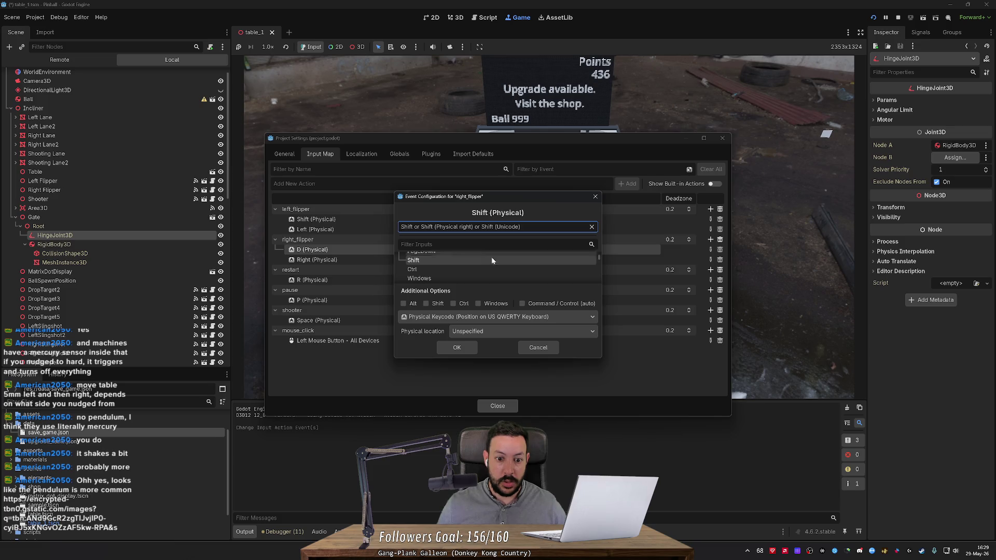
drag(602, 354, 845, 356)
drag(635, 358, 643, 494)
scroll(663, 359, down, 2)
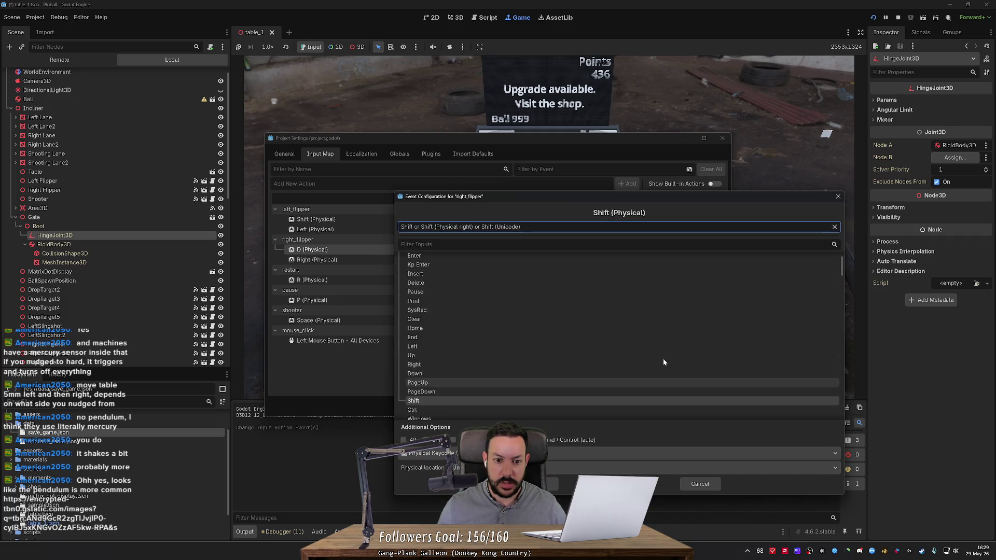
drag(840, 274, 835, 410)
key(shift)
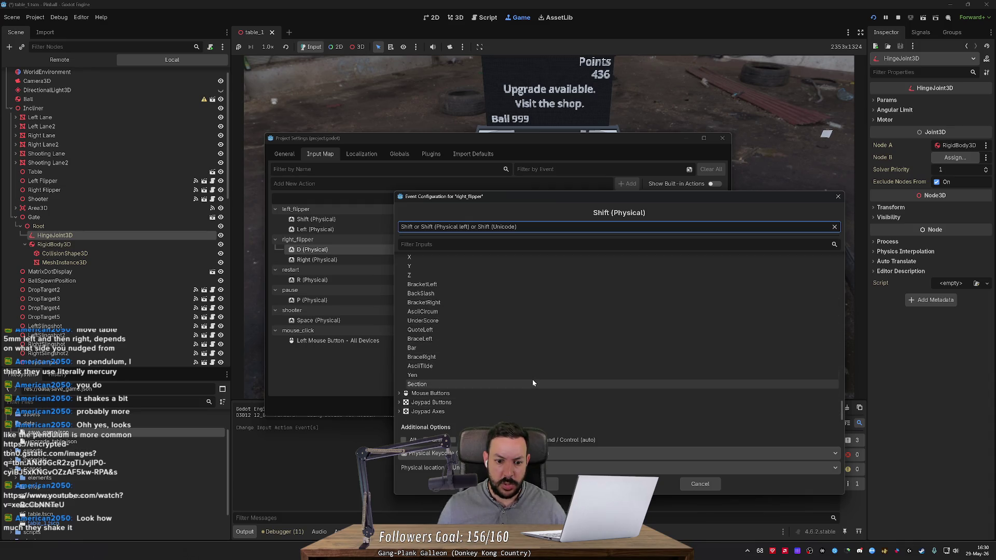
scroll(534, 384, up, 3)
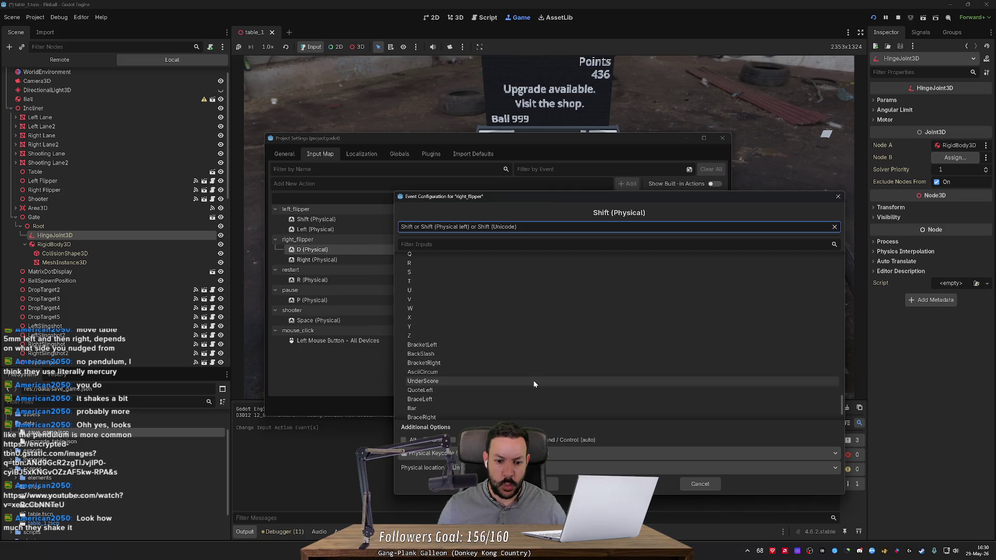
scroll(534, 379, up, 1)
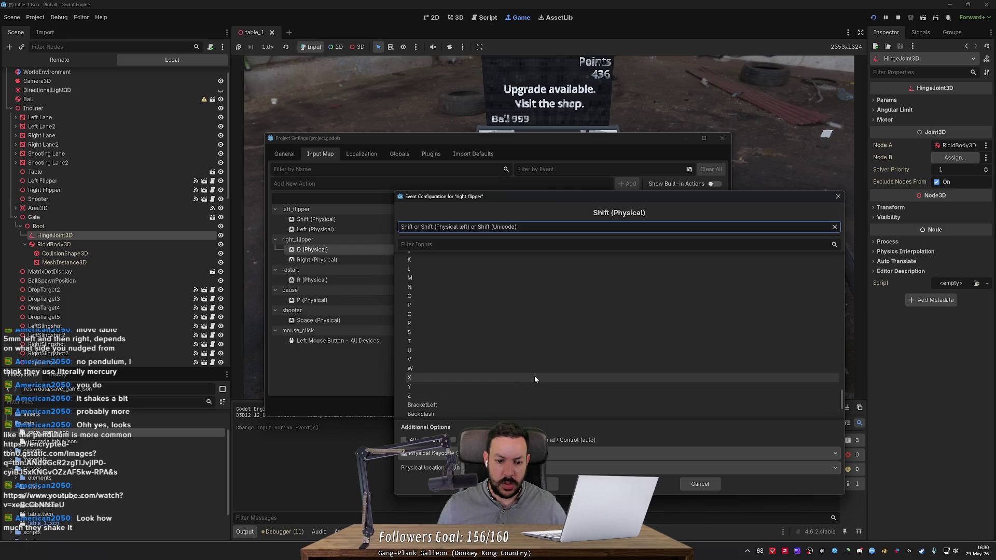
- Switch the key to label encoding, filter the key list for LEFT, then cancel right_flipper's change
click(534, 452)
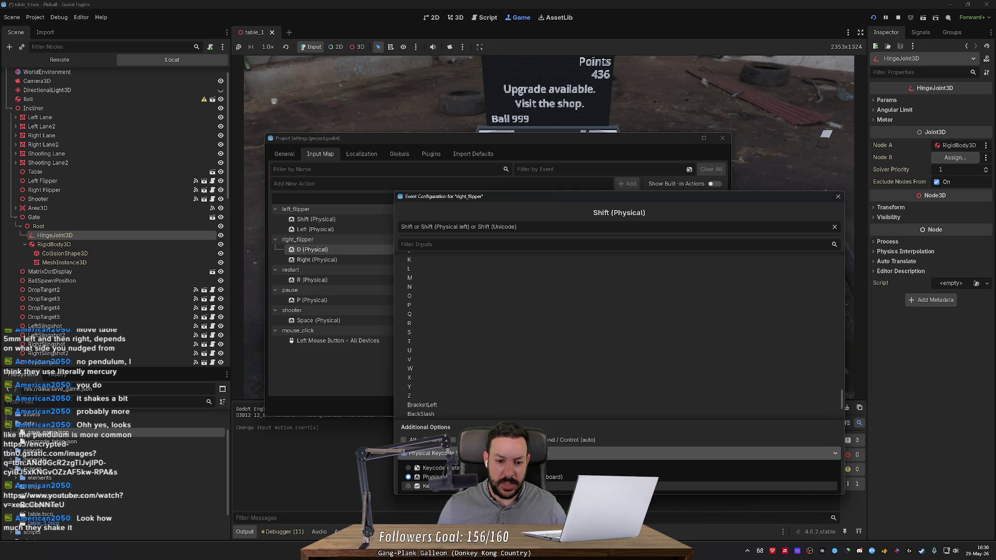
click(674, 486)
click(402, 261)
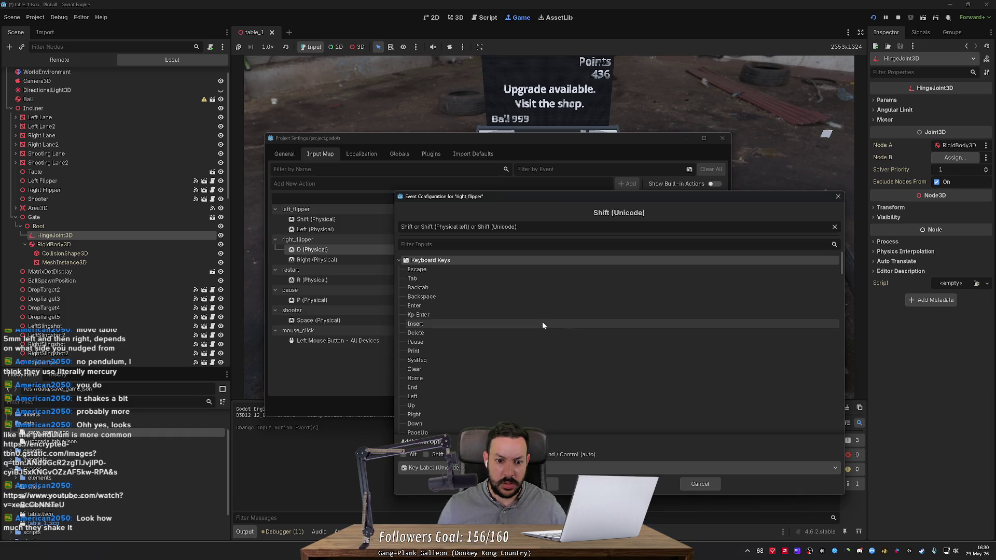
scroll(542, 322, down, 3)
scroll(542, 328, down, 4)
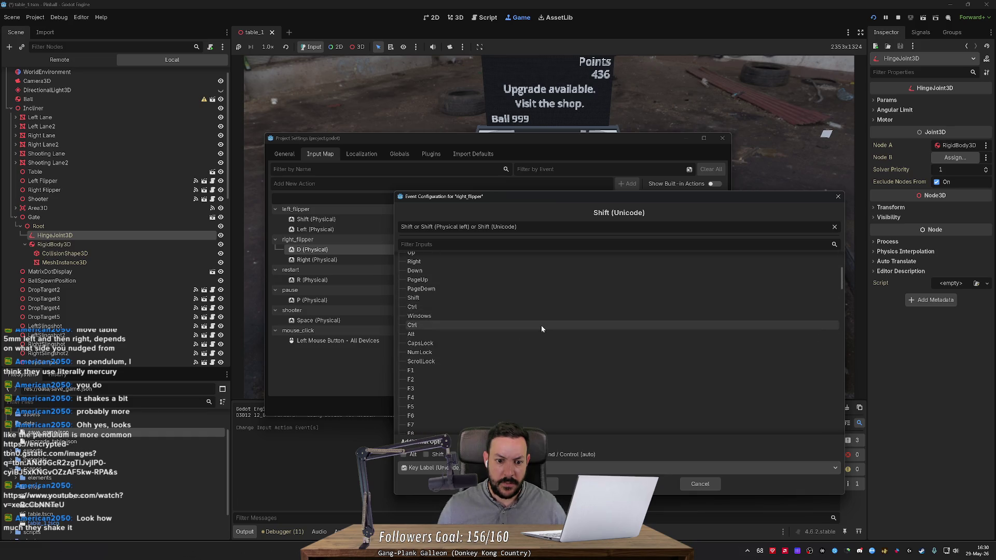
scroll(542, 313, down, 8)
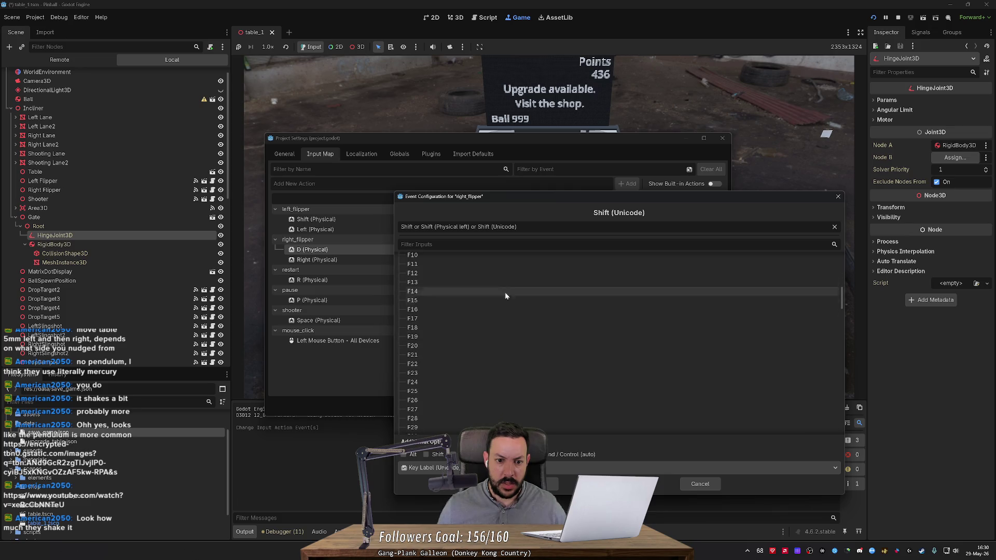
text(LEFT)
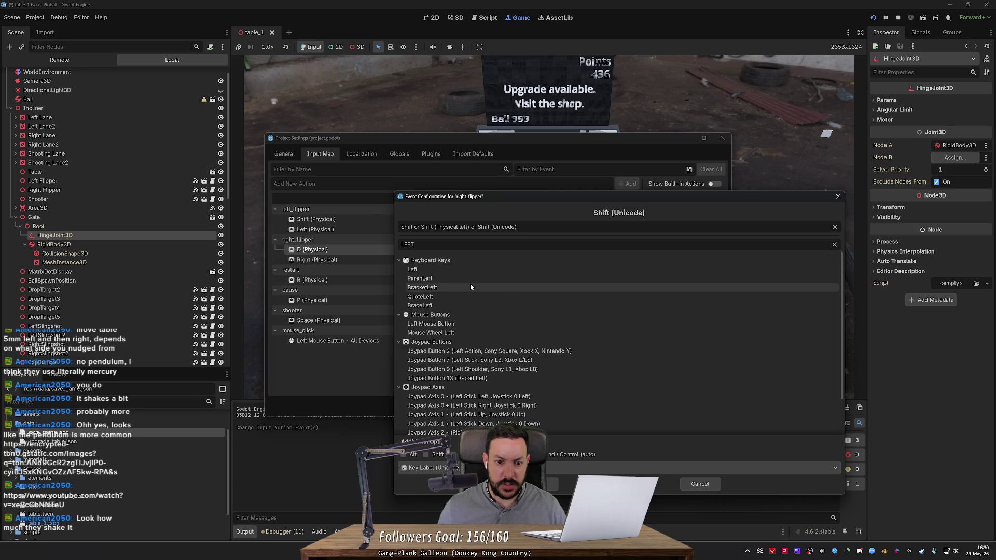
scroll(470, 285, down, 2)
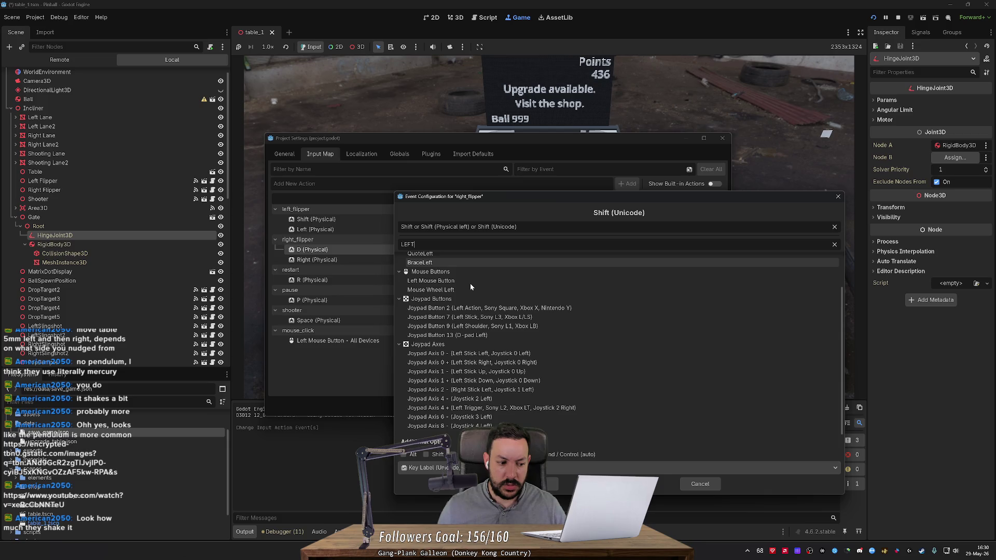
click(834, 244)
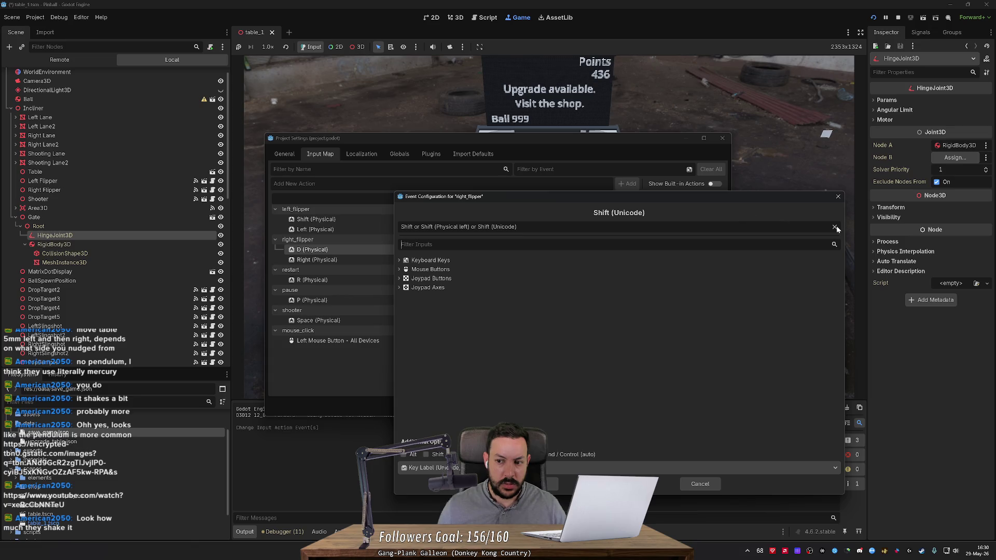
click(700, 483)
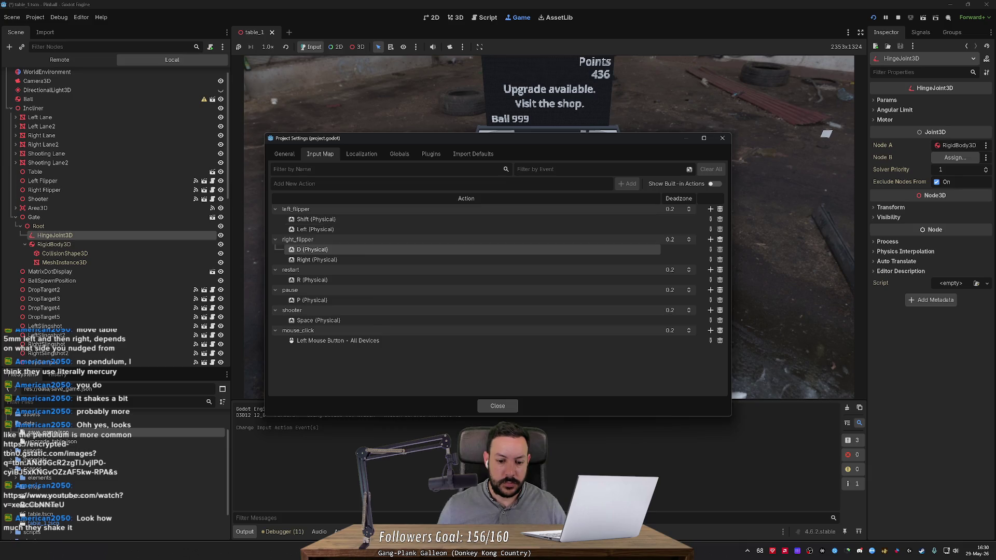
key(alt+Tab)
- Search Google for 'godot left right shift' and open the r/godot thread on differentiating Shift keys
click(637, 8)
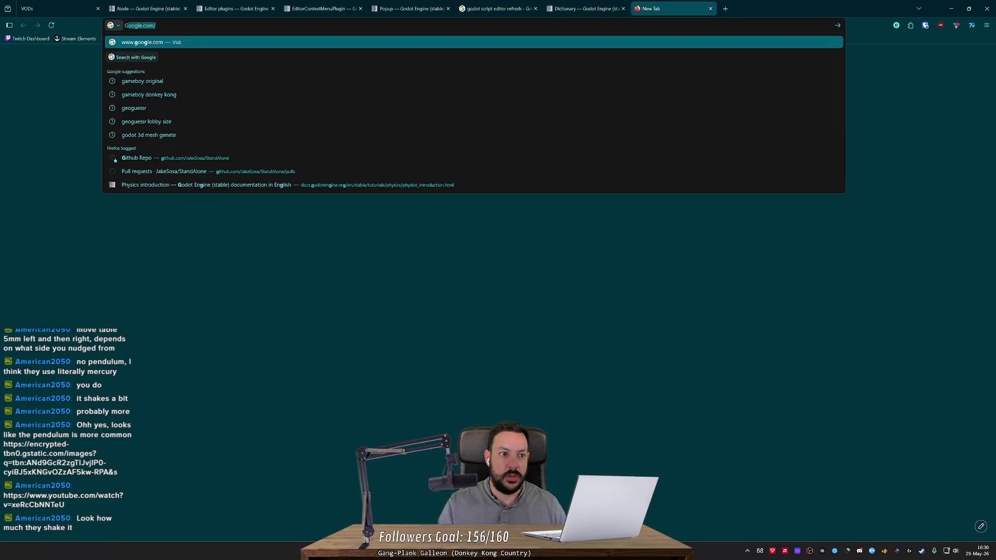
text(godot left )
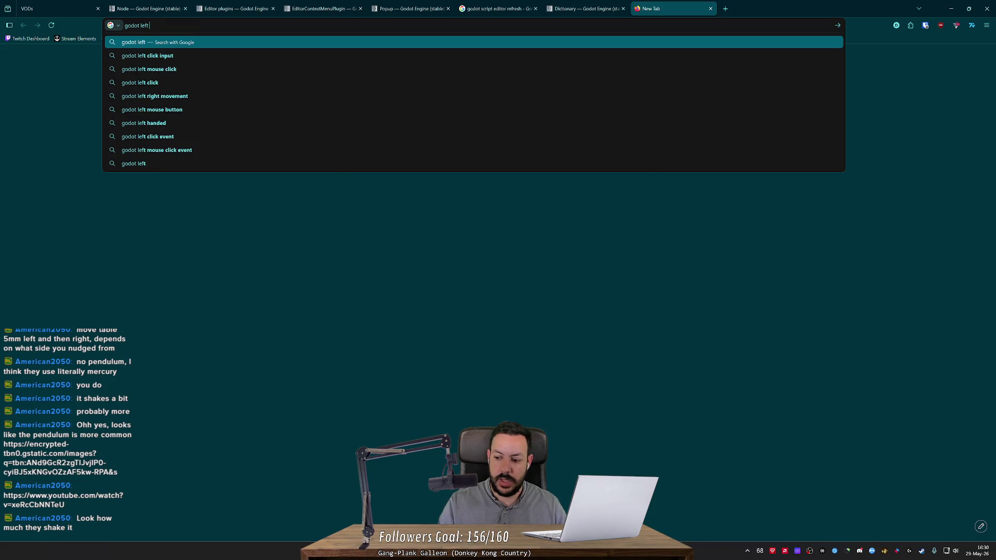
text(right shift)
key(Return)
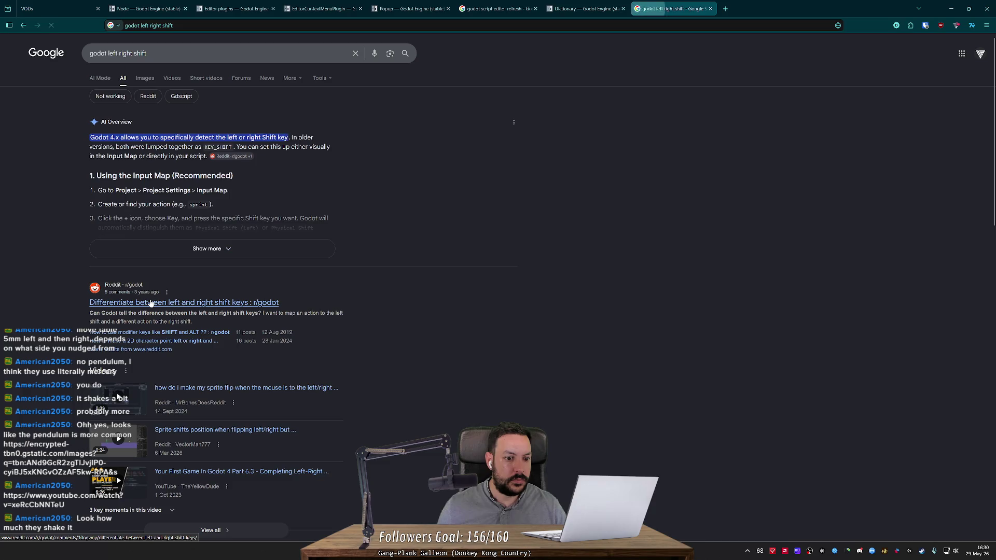
click(109, 297)
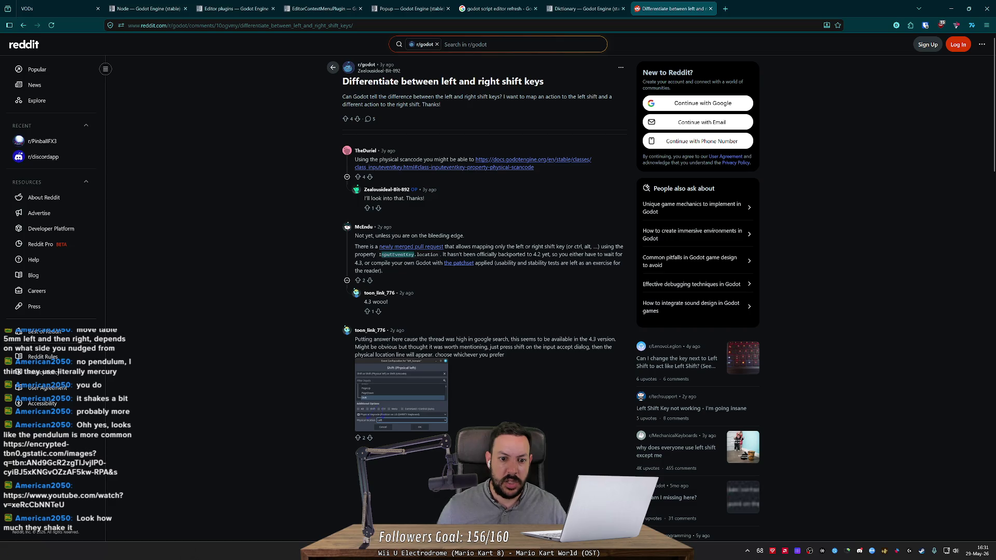
key(alt+Tab)
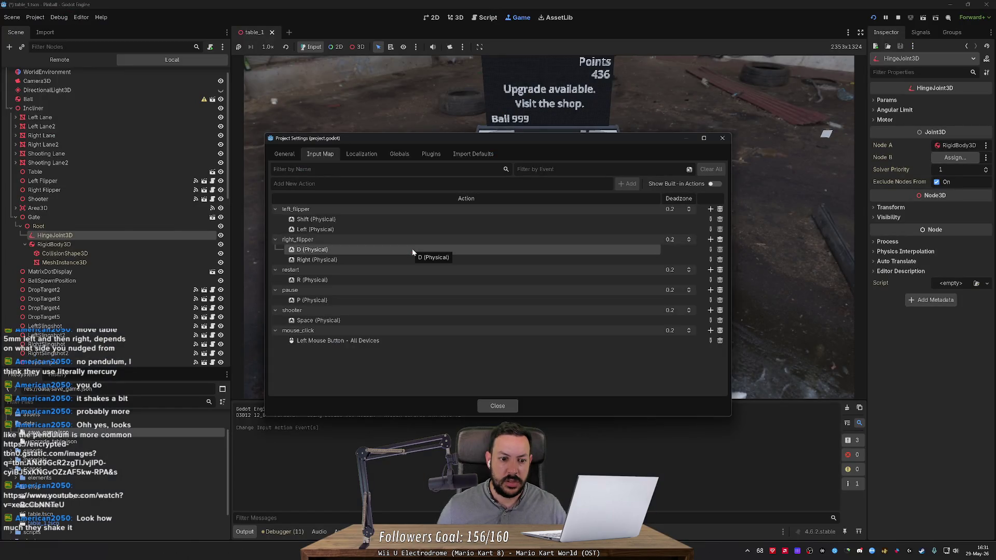
- Rebind left_flipper from Shift to Z, leaving right_flipper's D binding unchanged
double_click(412, 249)
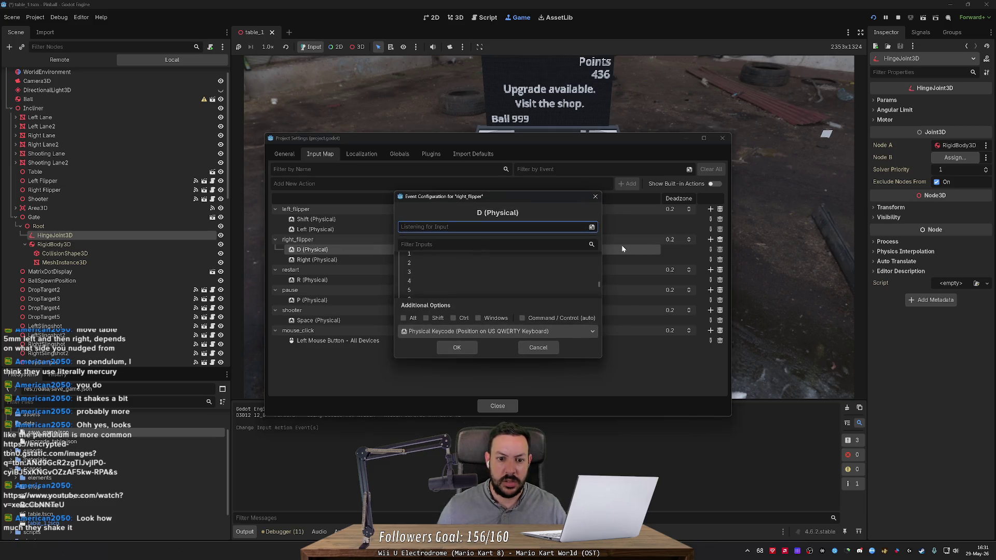
click(545, 348)
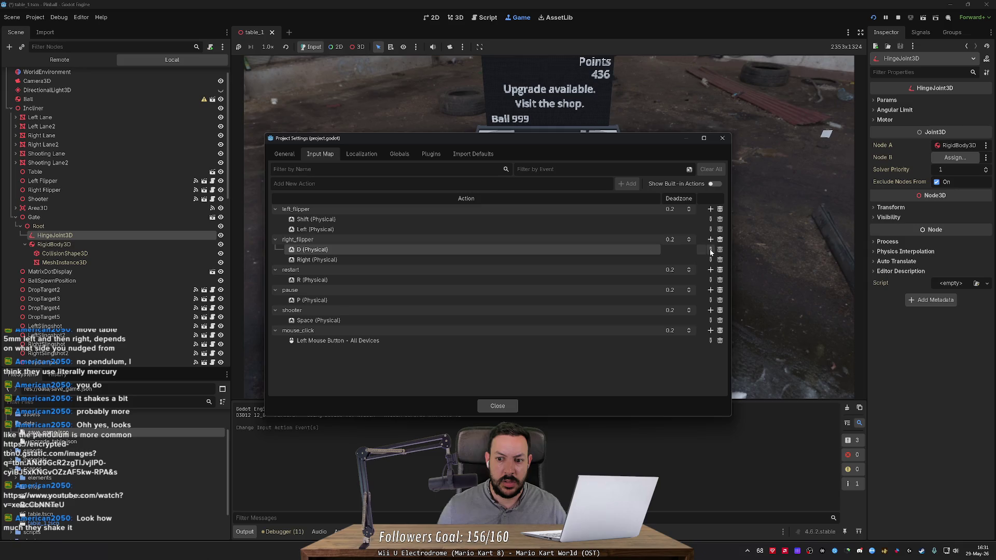
click(710, 249)
key(Escape)
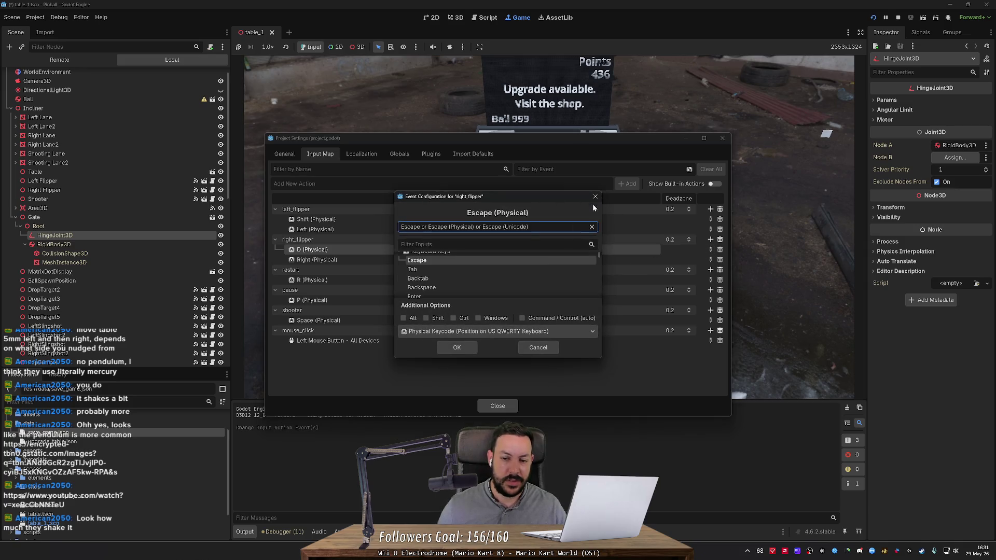
click(595, 197)
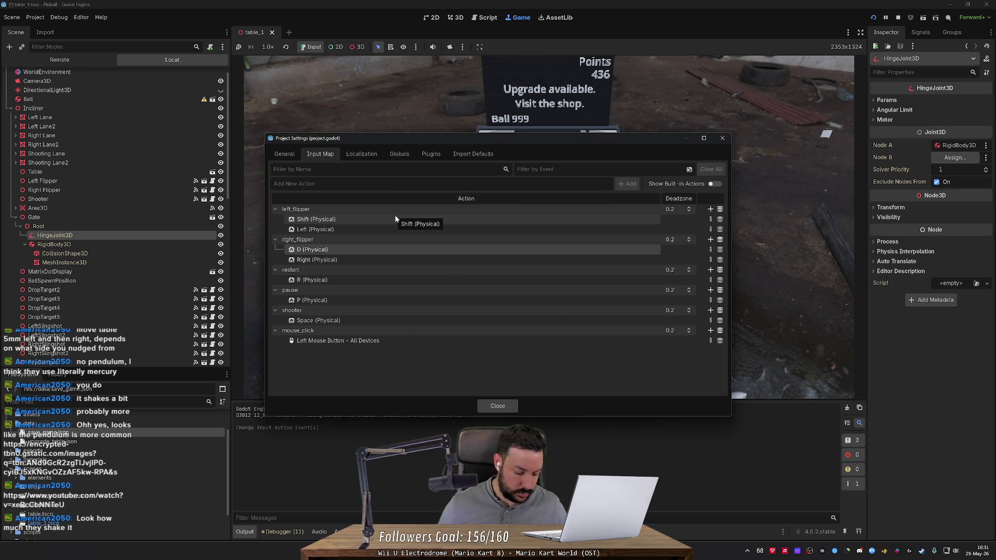
double_click(395, 218)
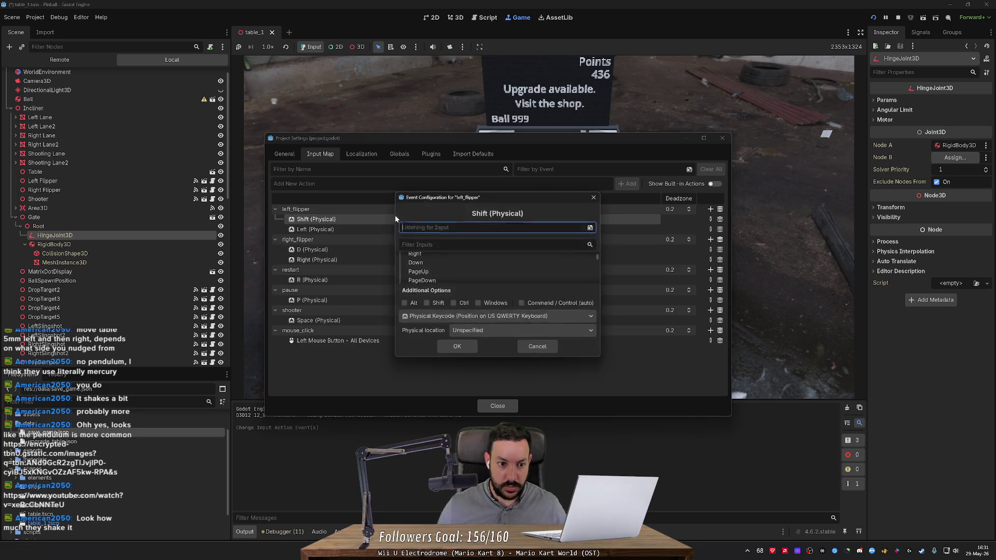
key(z)
click(457, 345)
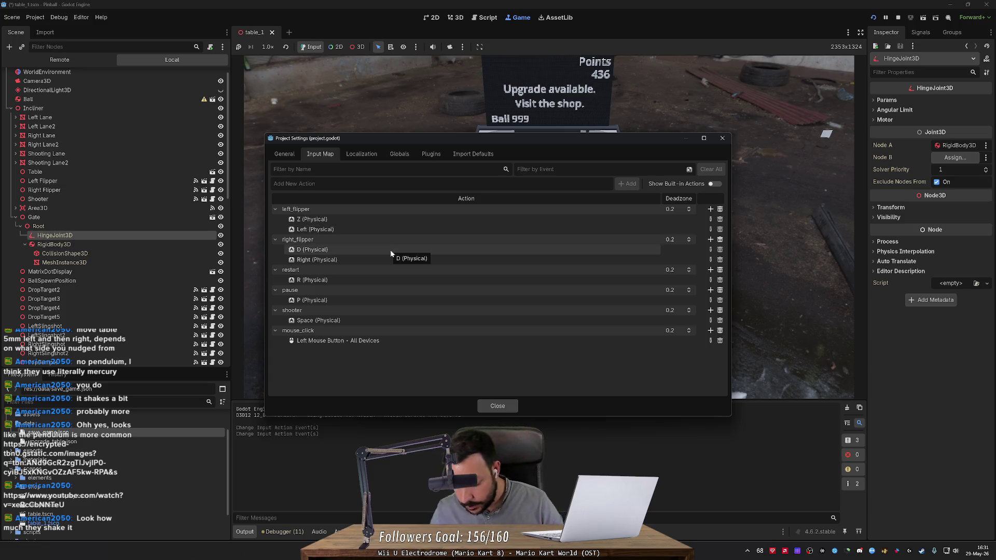
- Begin changing right_flipper's D binding with the minus key, then return to the Google results
double_click(391, 250)
key(minus)
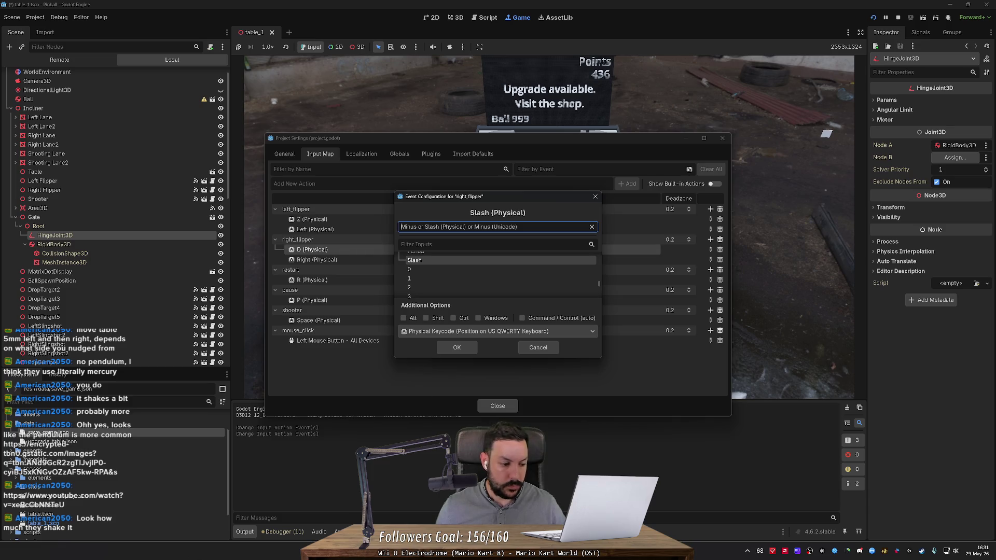
key(alt+Tab)
key(alt+Left)
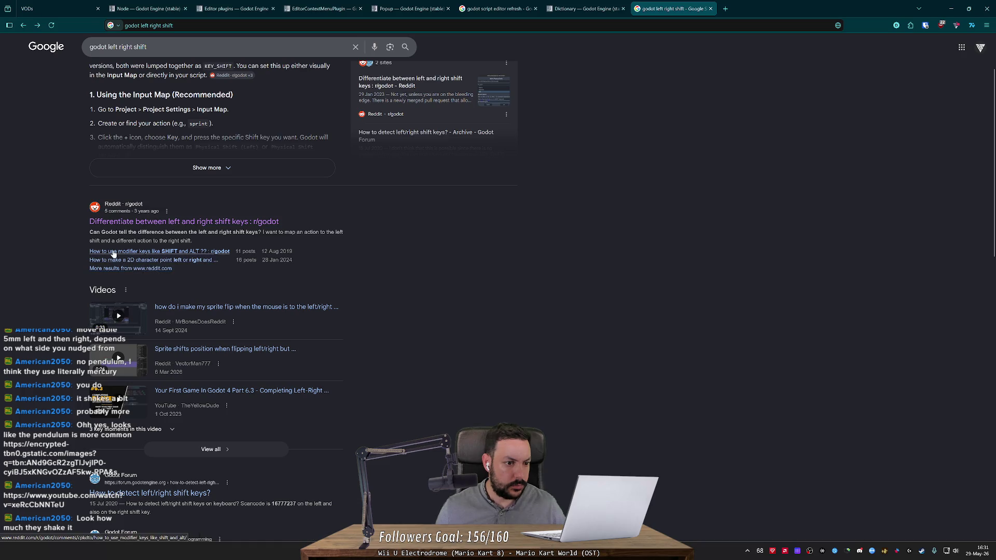
- Refine the search to 'godot left right shift input map' and open the GitHub issue result
key(alt+Tab)
key(alt+Tab)
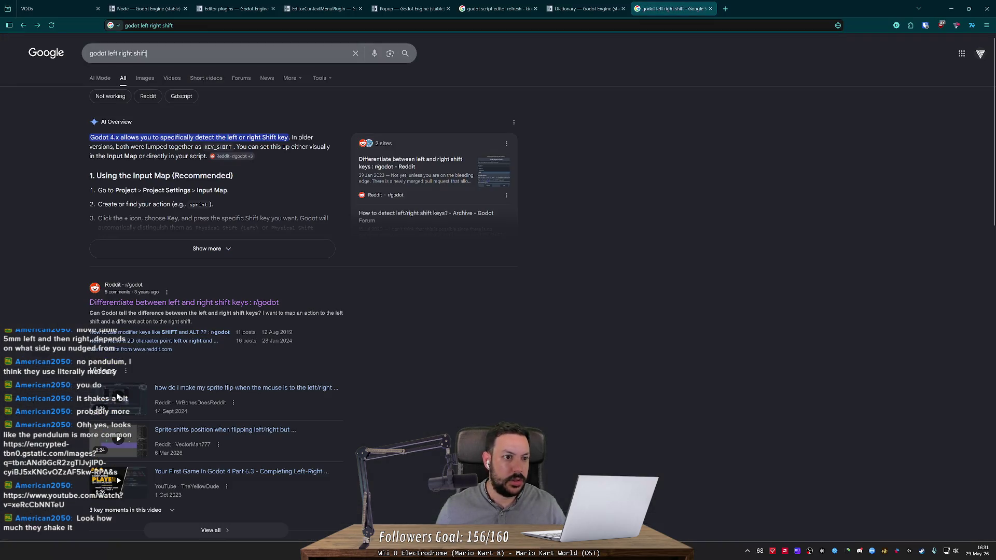
text(input map)
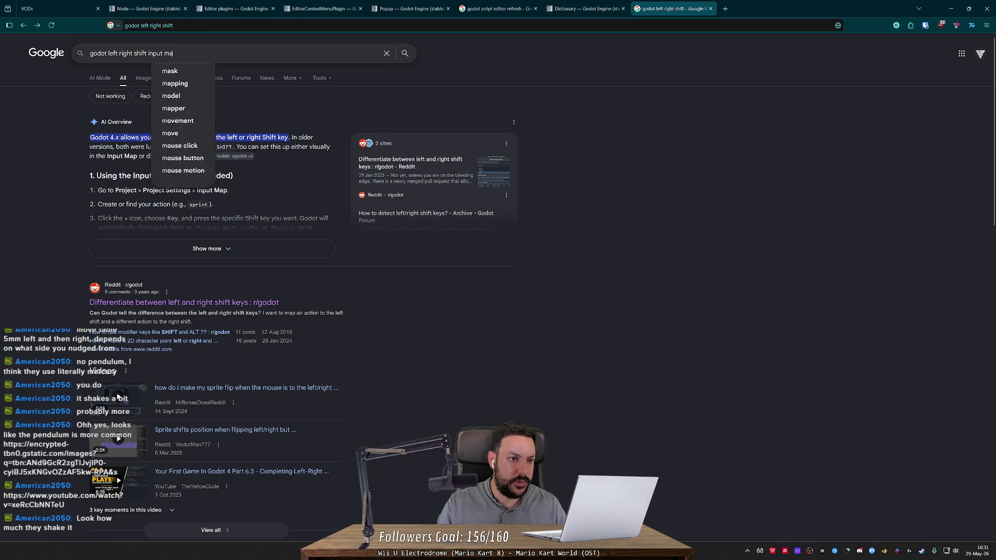
key(Return)
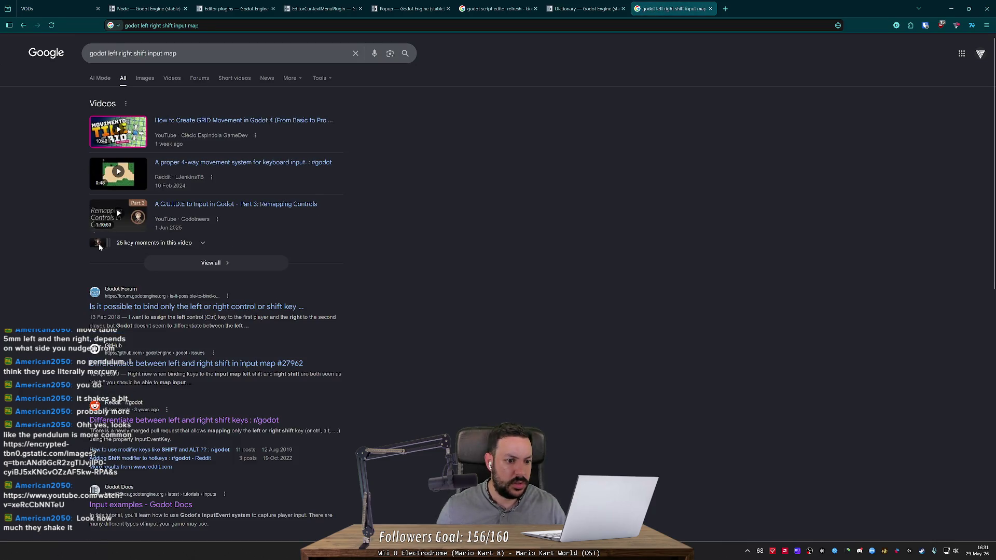
click(137, 307)
key(alt+Left)
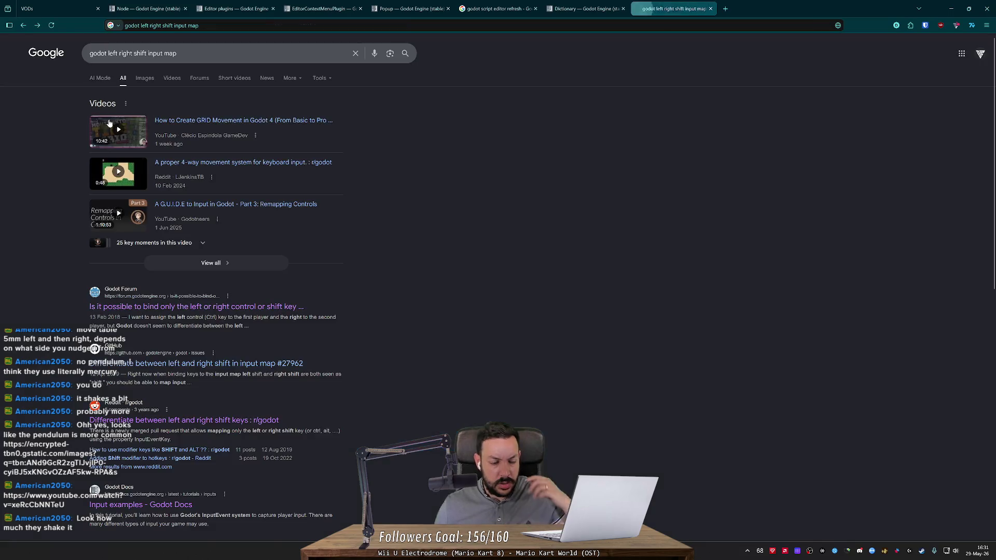
click(151, 368)
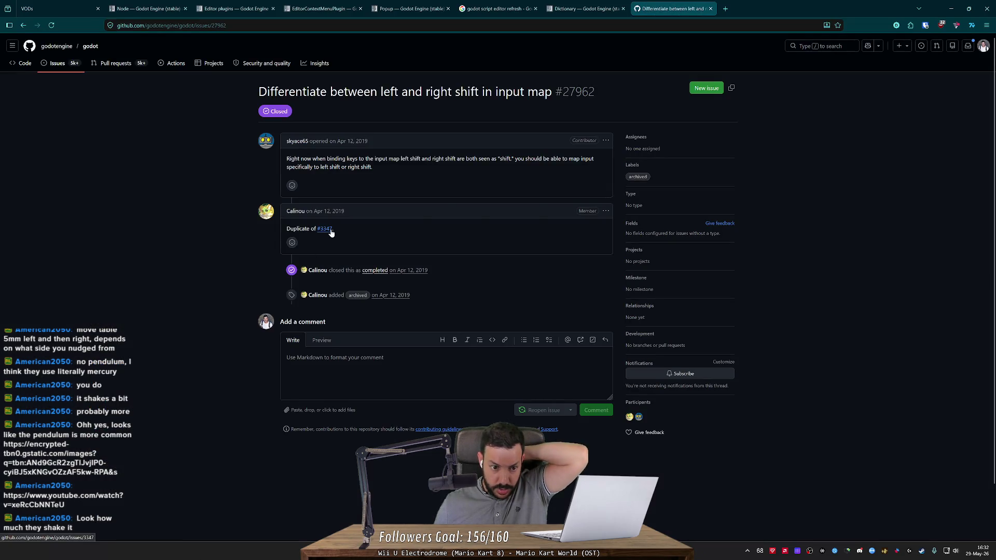
- Follow issue #3347 to godot-proposals #1387 and read its MULTIKEY_LOCATION discussion
click(325, 229)
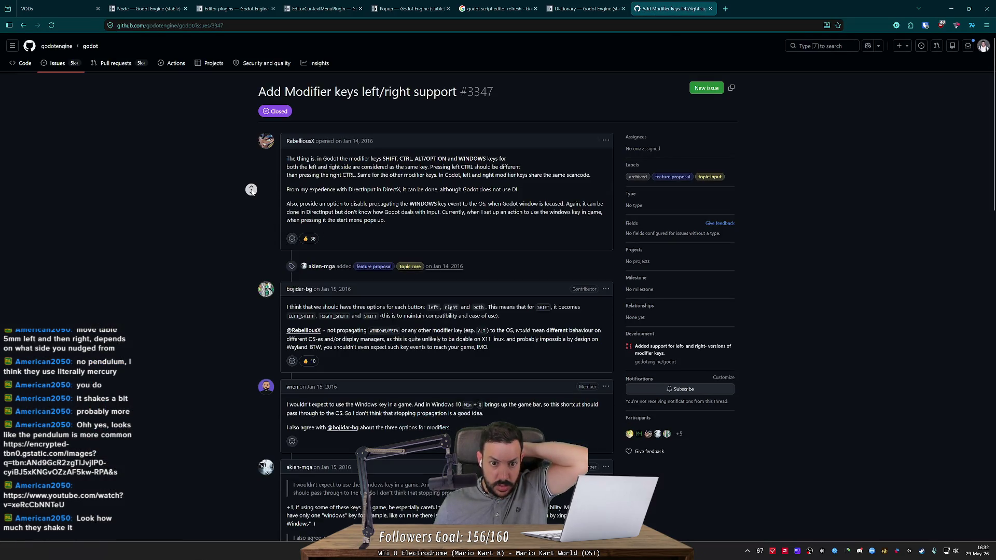
scroll(251, 189, down, 20)
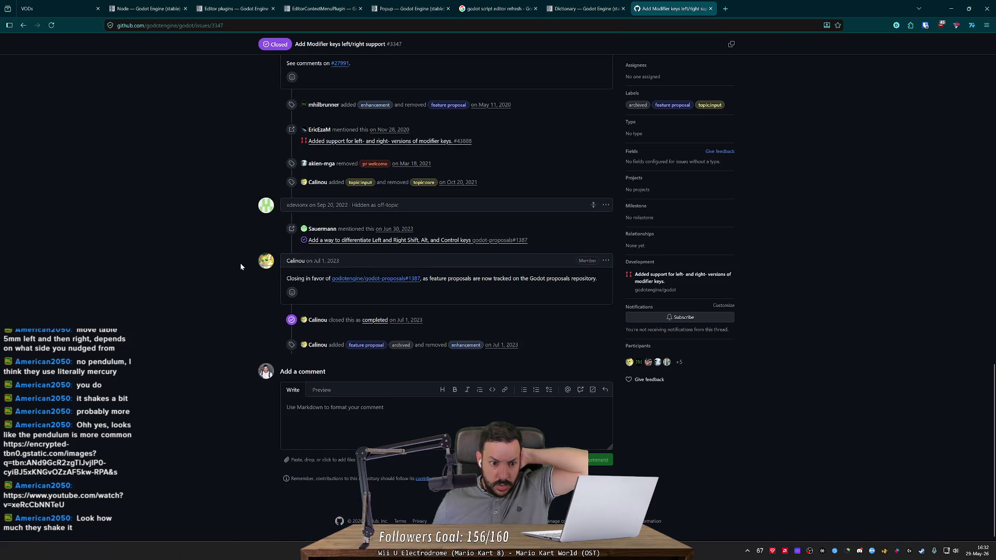
click(355, 283)
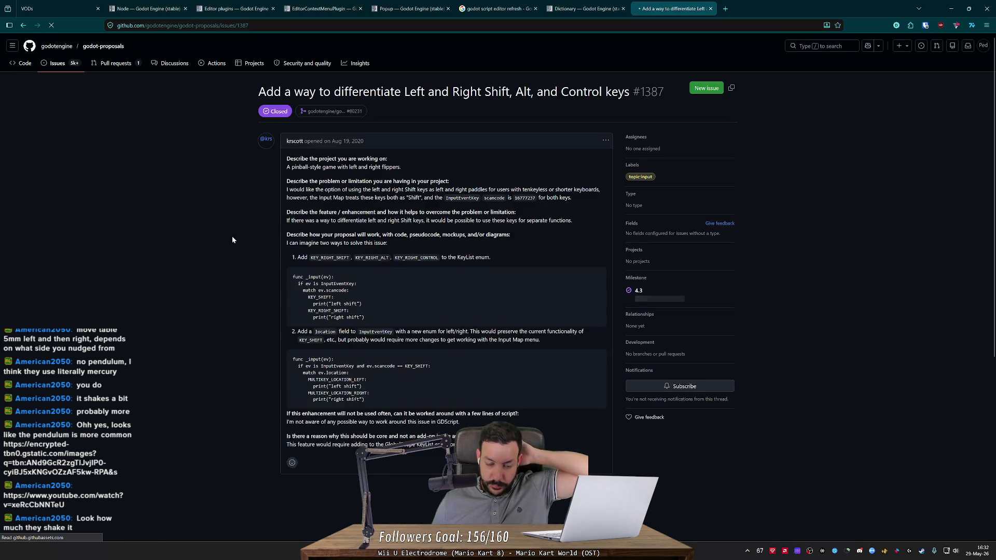
scroll(232, 239, down, 15)
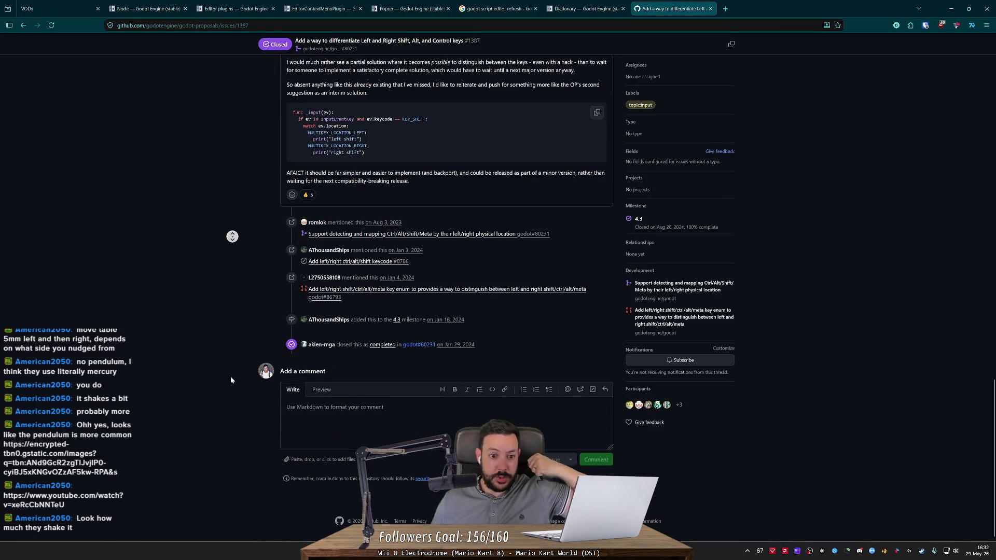
scroll(230, 372, up, 3)
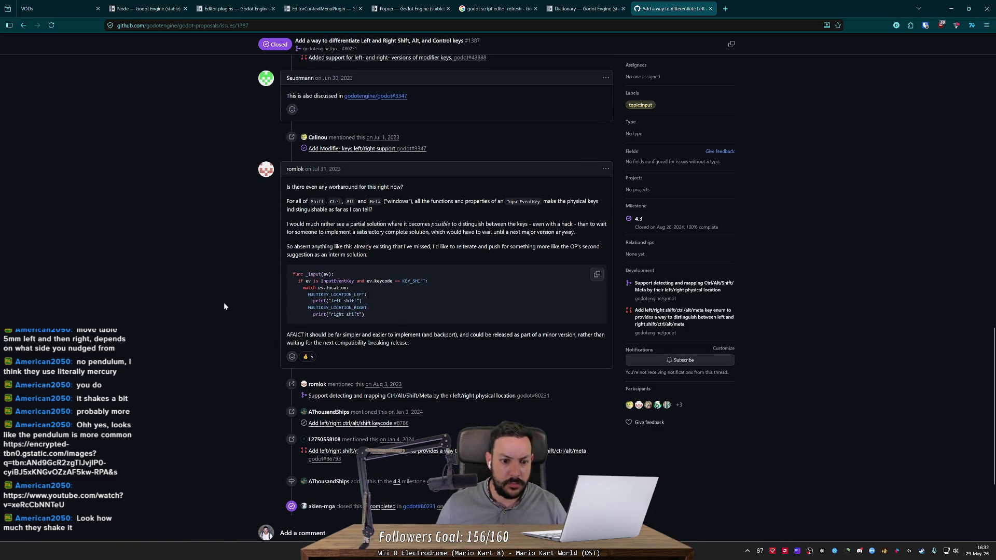
drag(361, 301, 319, 295)
click(387, 294)
key(alt+Tab)
- Bind left_flipper to left Shift instead of Z and remove its Left arrow binding
click(478, 333)
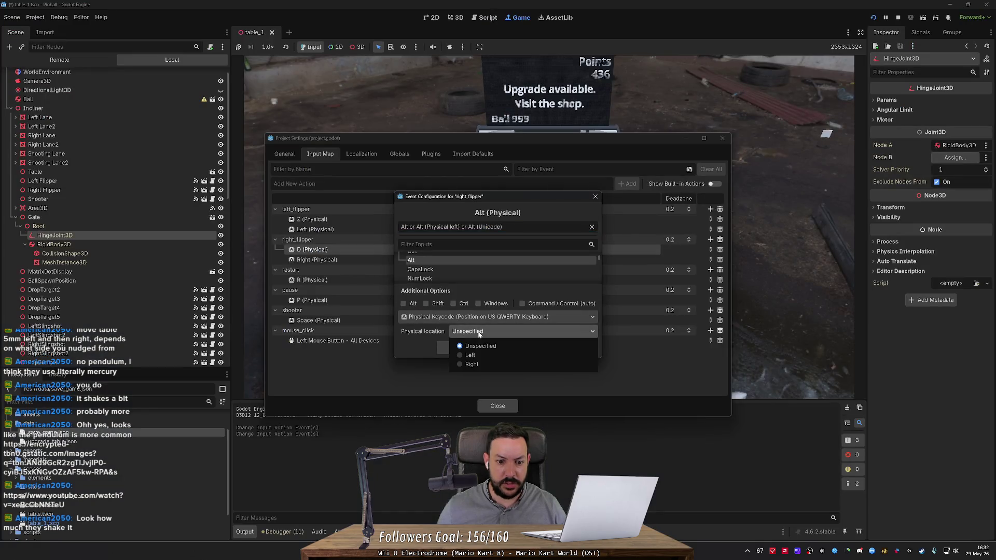
click(612, 338)
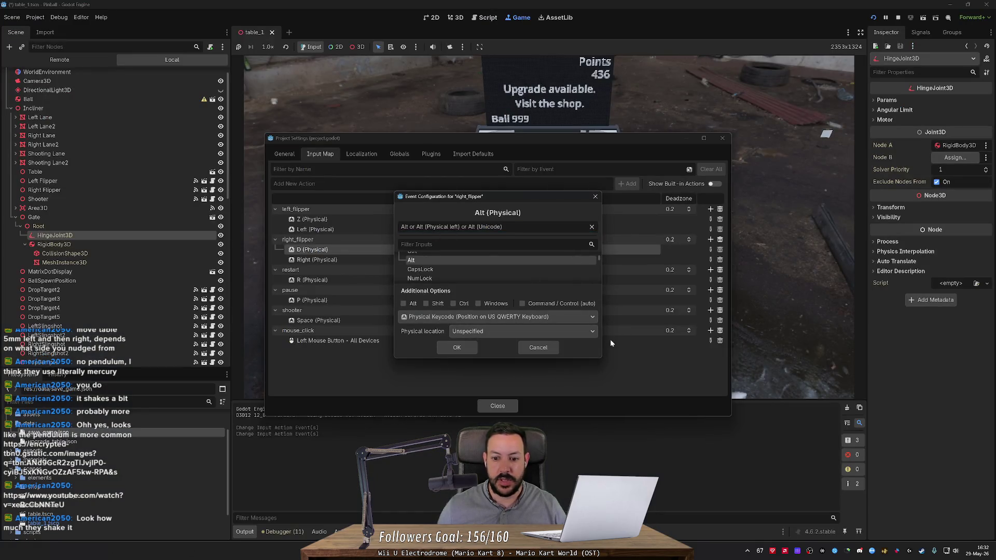
click(548, 347)
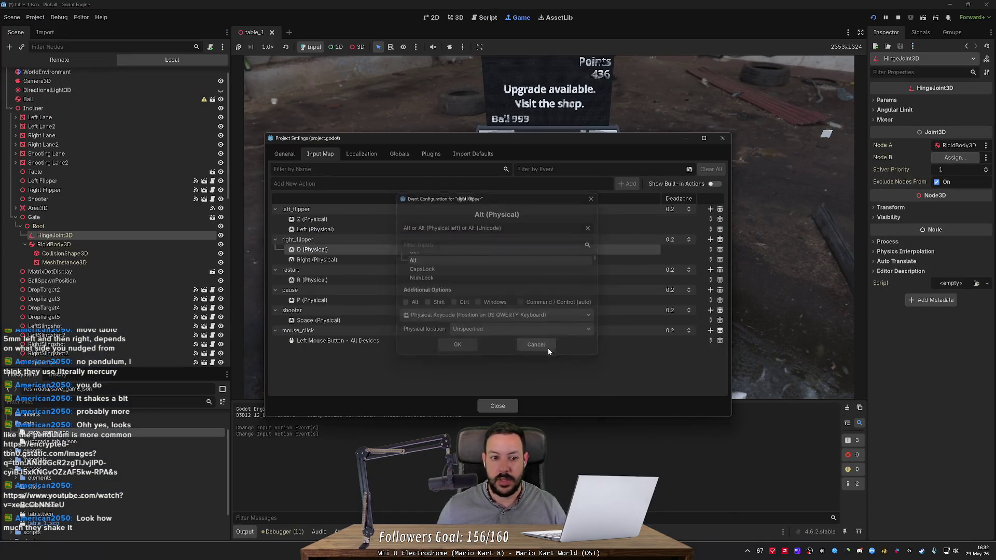
double_click(341, 221)
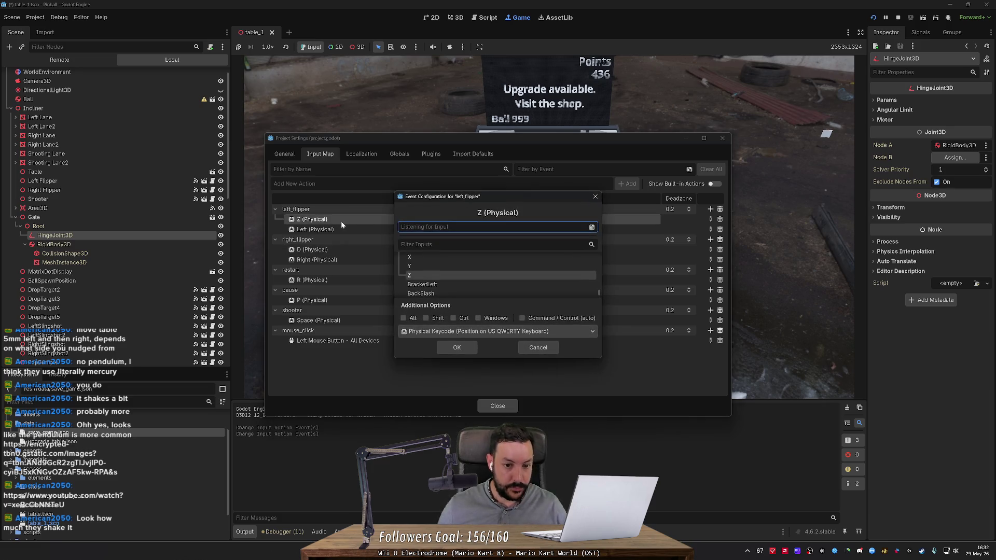
key(shift)
click(471, 334)
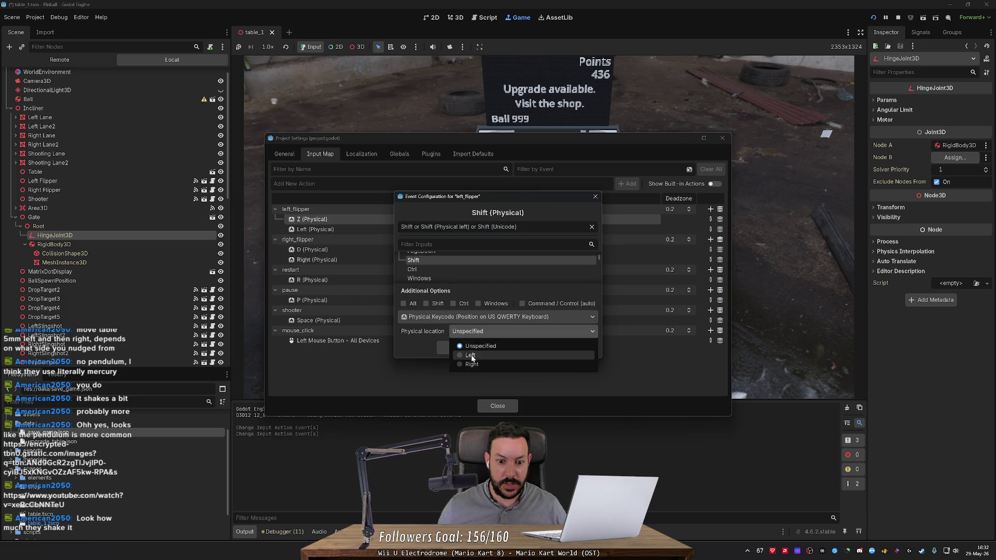
click(471, 355)
click(470, 351)
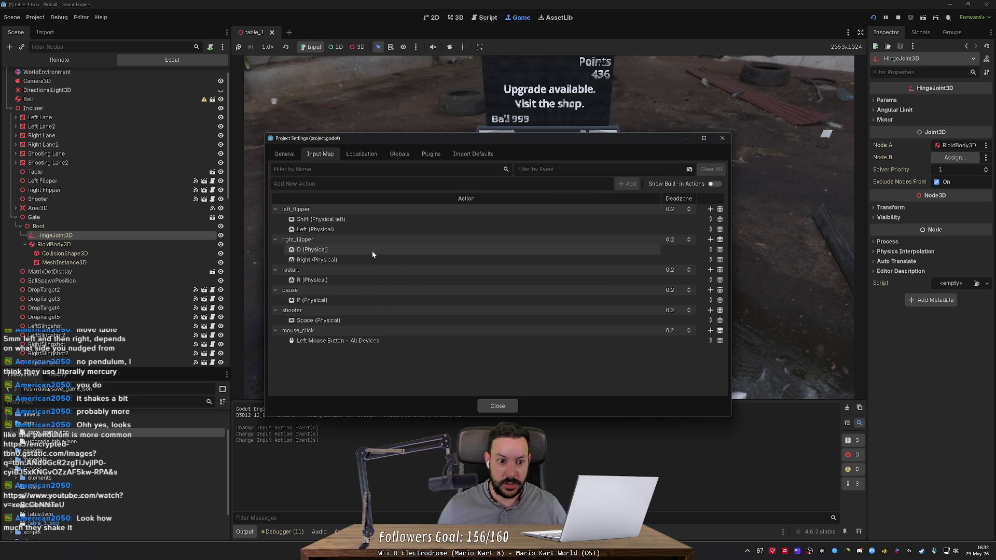
click(377, 234)
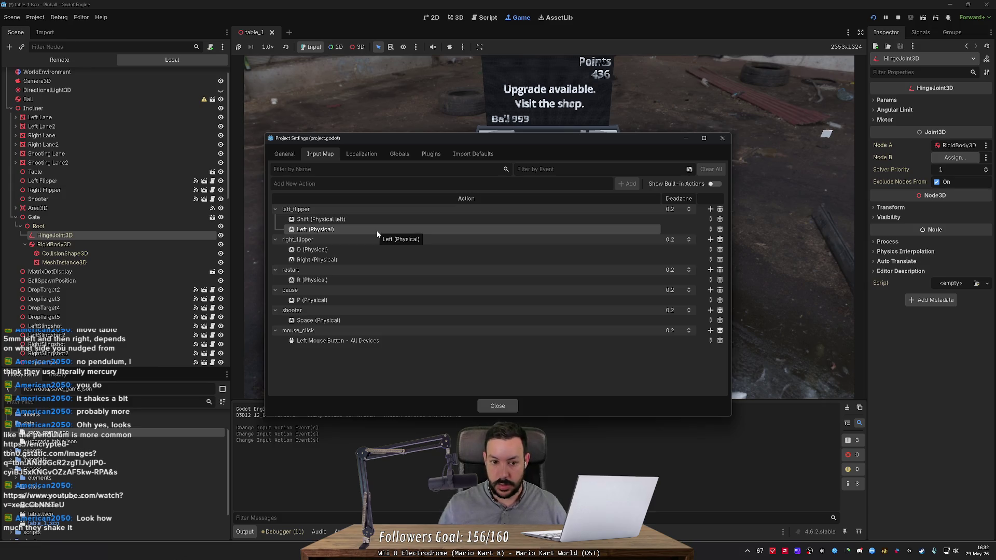
click(720, 229)
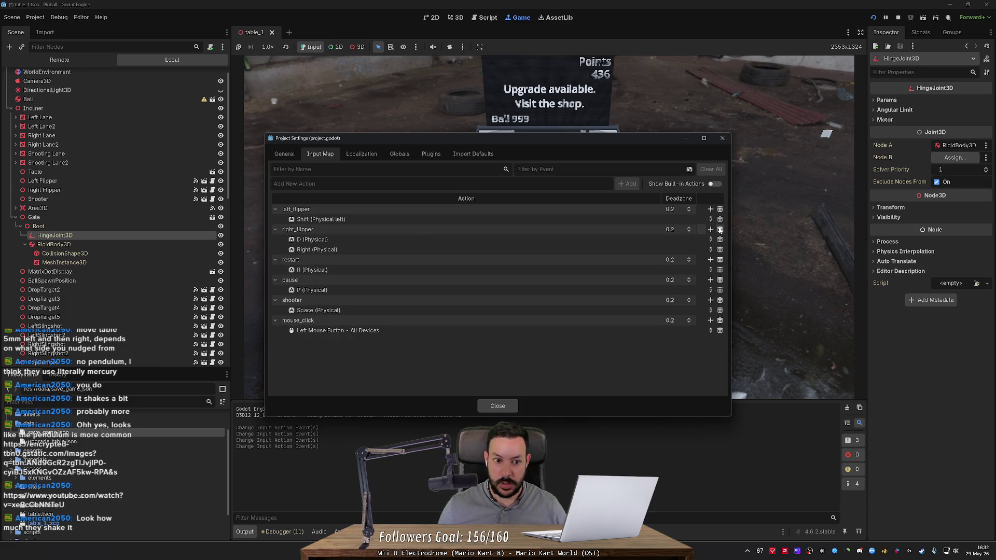
- Replace right_flipper's D binding with Shift at physical location Right
double_click(602, 237)
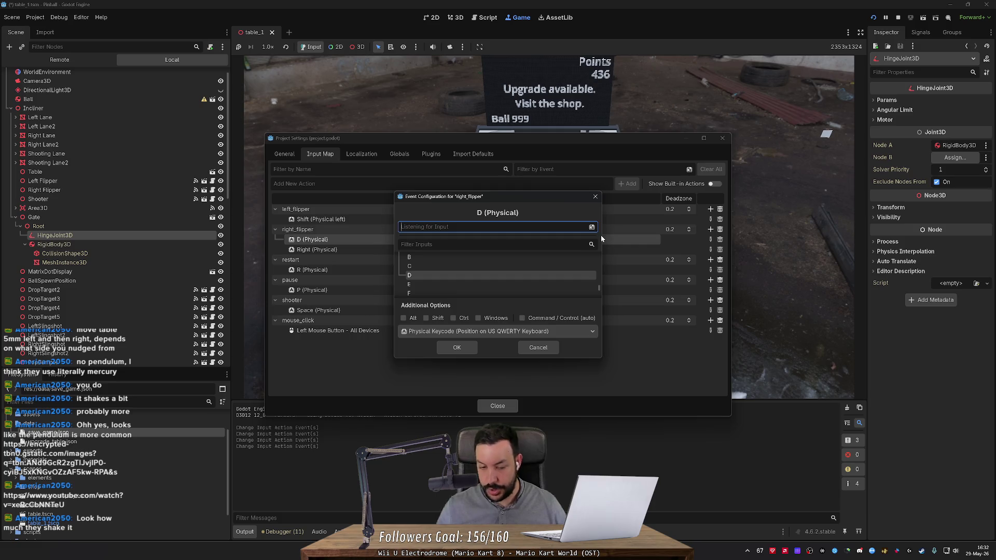
key(Shift_R)
click(503, 332)
click(459, 352)
click(460, 348)
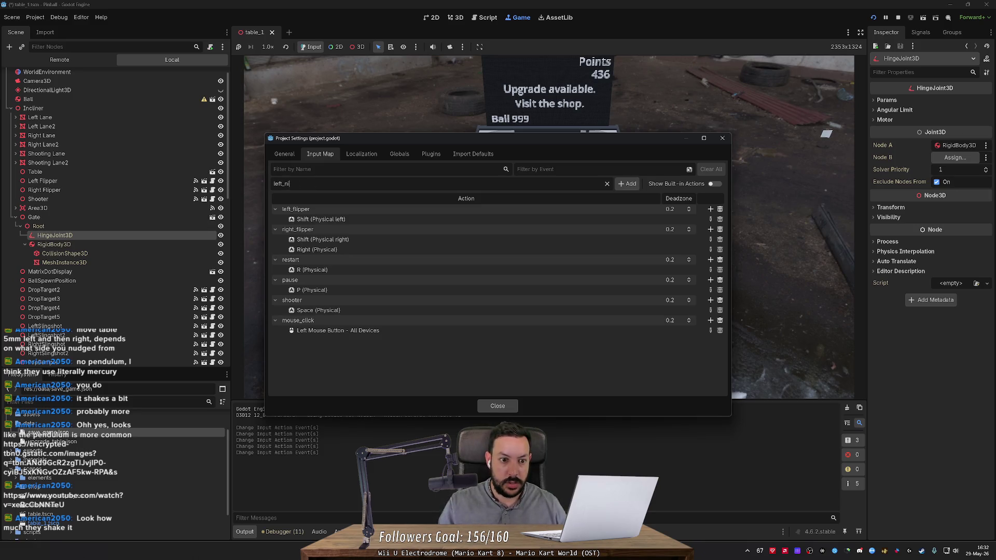
- Add a left_nudge action bound to Ctrl with physical location Left
click(627, 184)
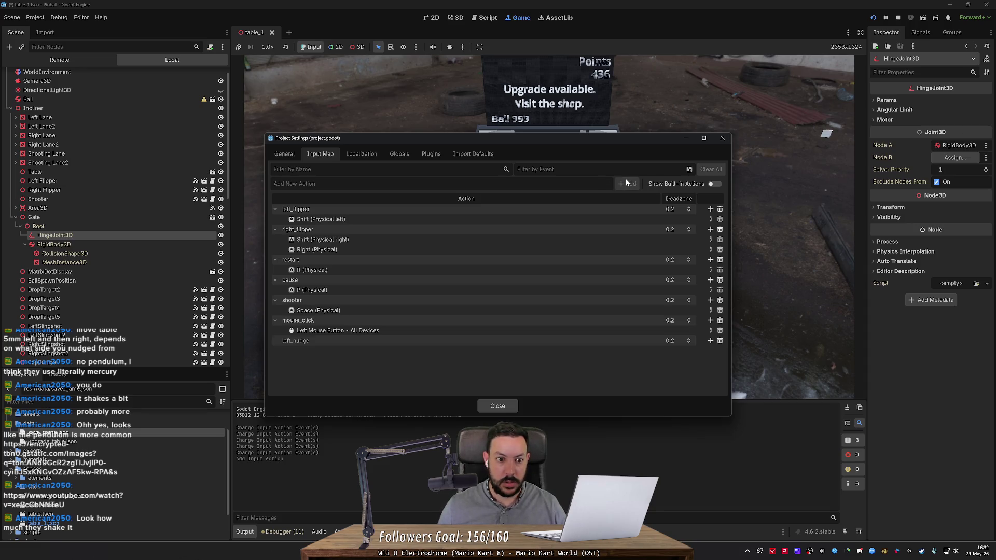
click(710, 340)
key(ctrl)
click(473, 332)
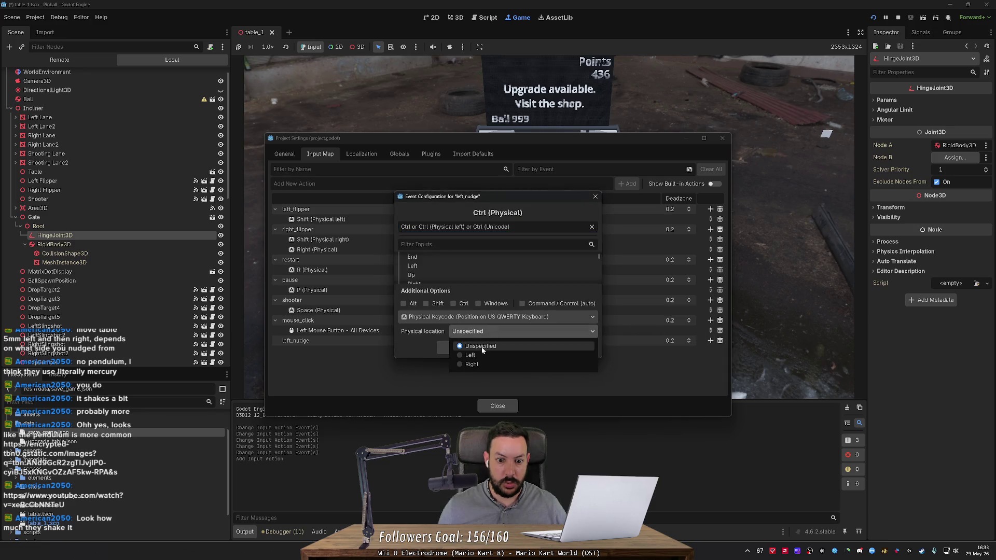
click(469, 355)
click(457, 348)
click(613, 185)
text(right_nudge)
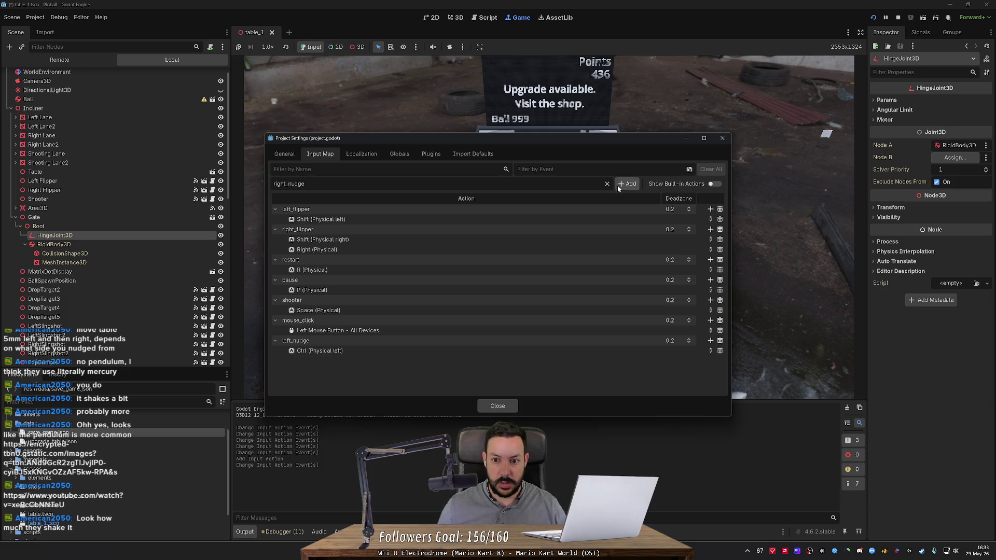
- Add a right_nudge action bound to Ctrl with physical location Right
click(626, 184)
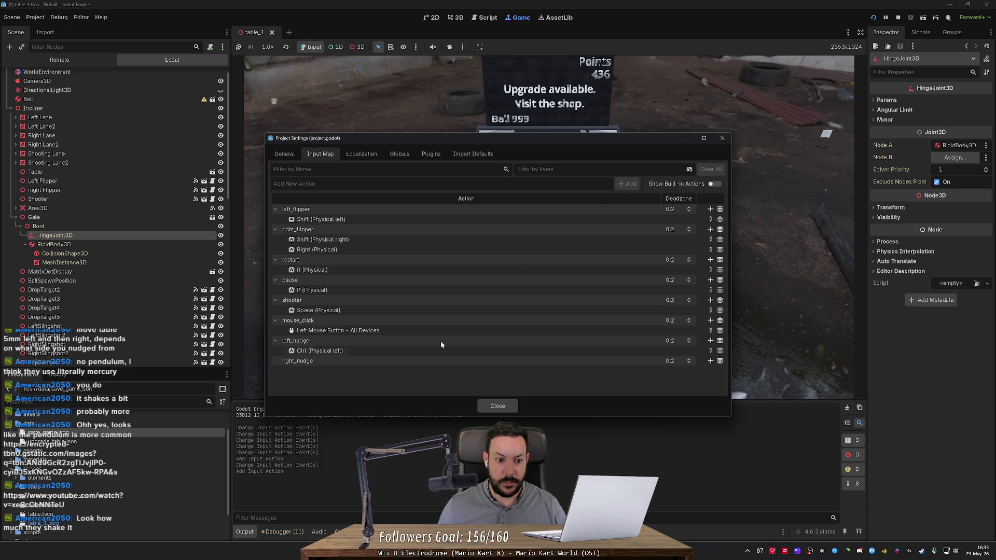
click(710, 361)
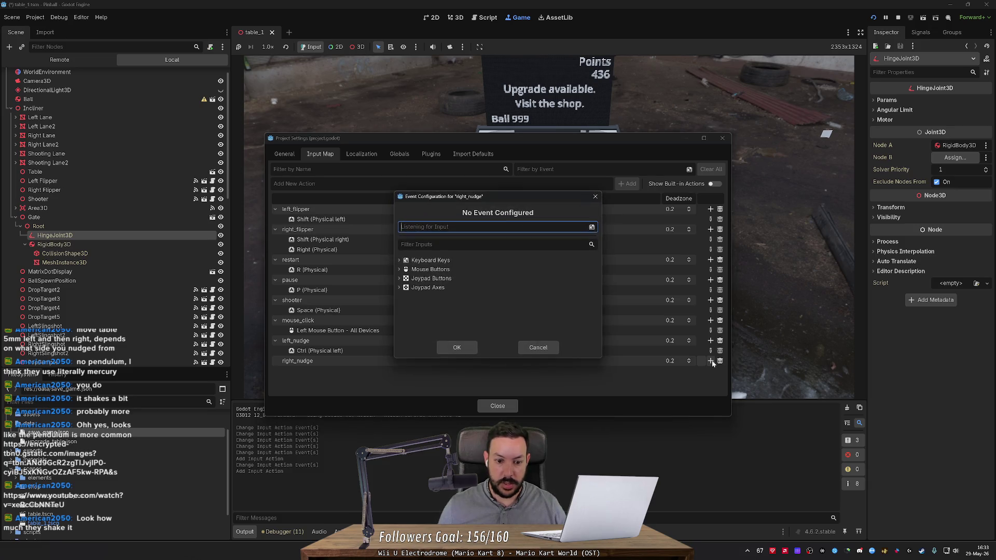
key(ctrl)
click(472, 331)
click(470, 365)
click(467, 351)
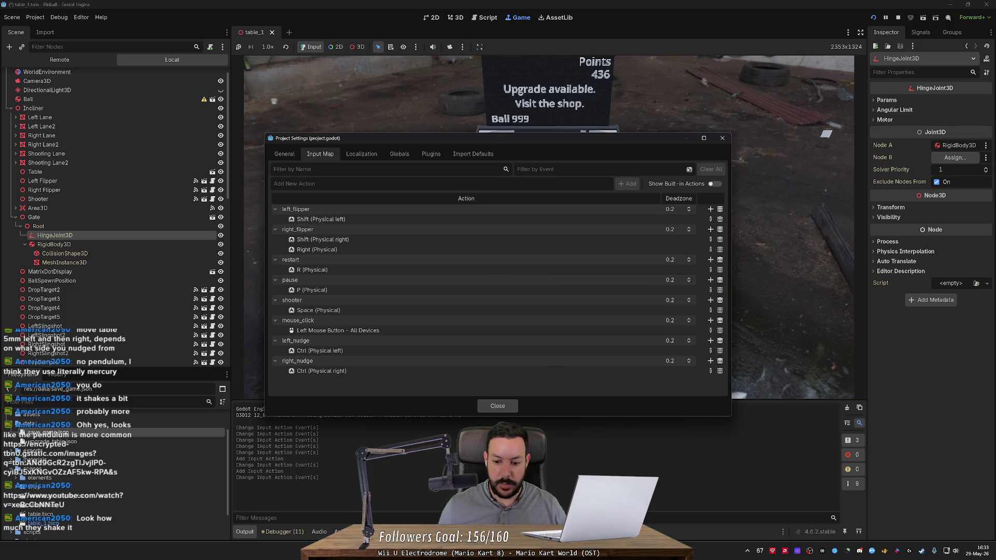
- Open the pinball tilt image linked in the stream chat
key(alt+Tab)
click(901, 338)
key(alt+Tab)
key(alt+Tab)
key(alt+Tab)
key(alt+Tab)
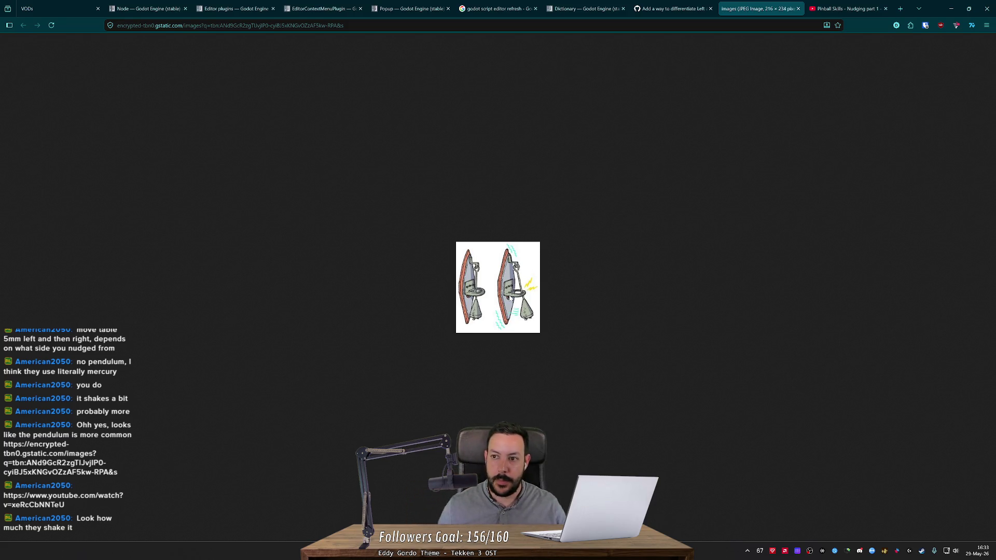
- Close the image tab, rewind 'Pinball Skills - Nudging part 1', change its quality, and play it
middle_click(756, 9)
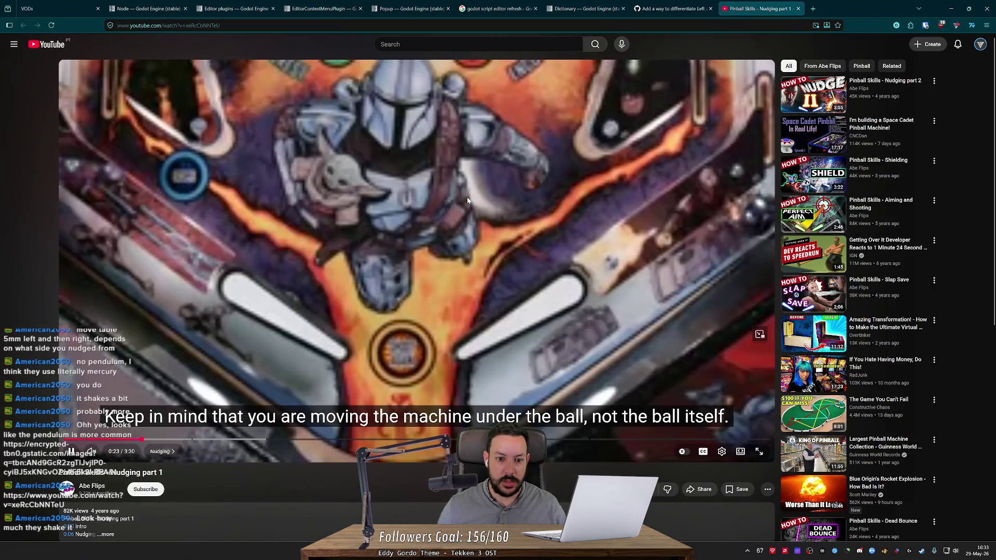
key(Left)
key(Left)
key(Left)
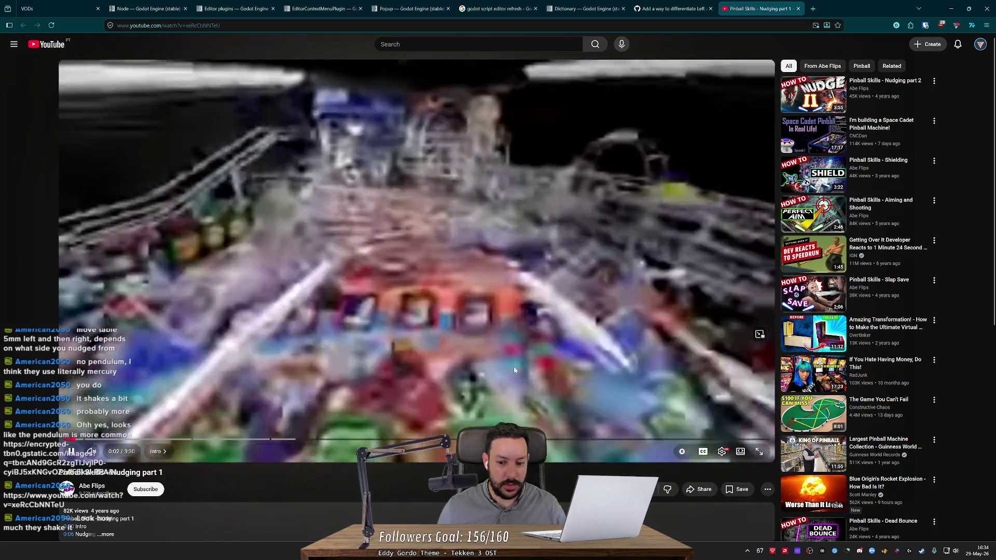
key(space)
click(721, 452)
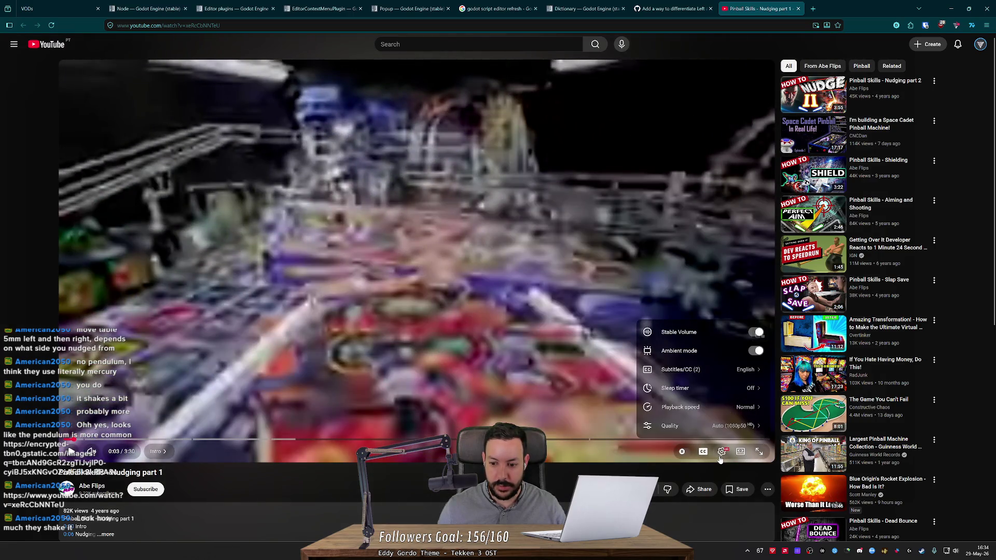
click(731, 425)
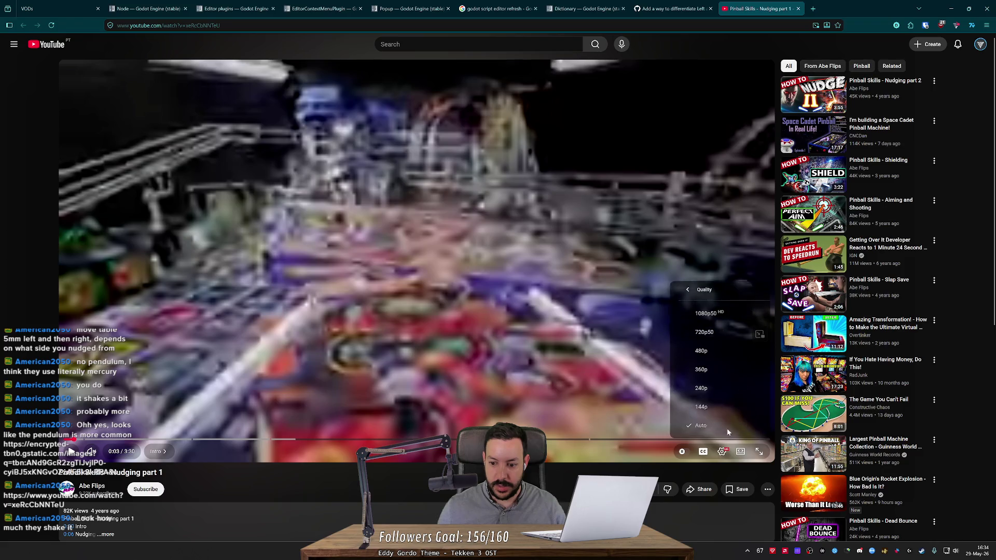
click(718, 317)
click(487, 291)
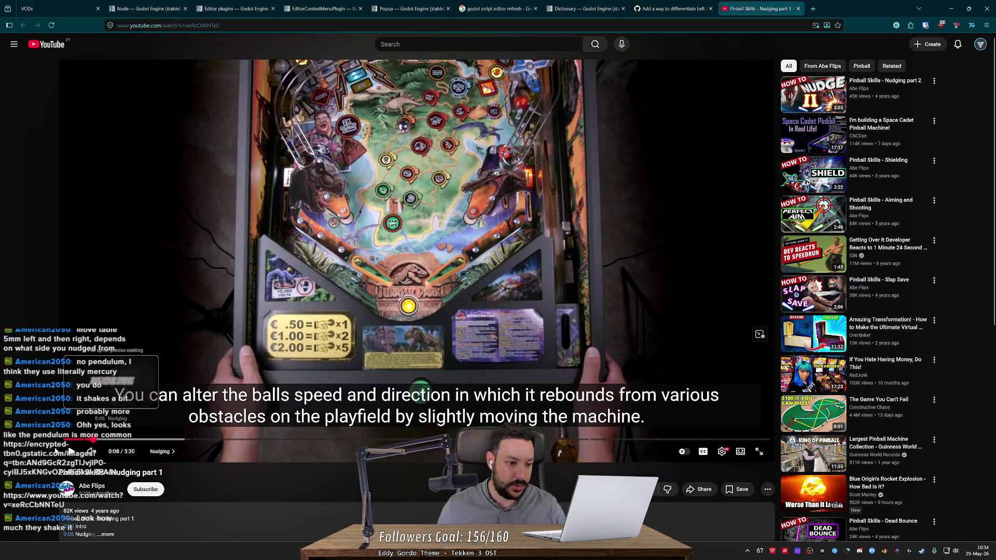
- Resume the nudging video and jump back to replay the short, hard hits and tilt bob part
click(71, 452)
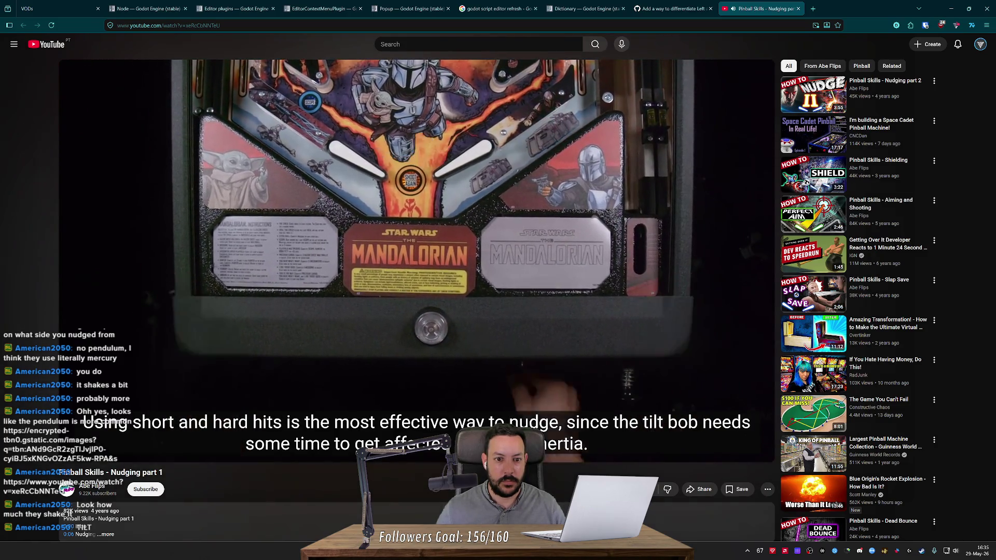
key(Left)
key(Left)
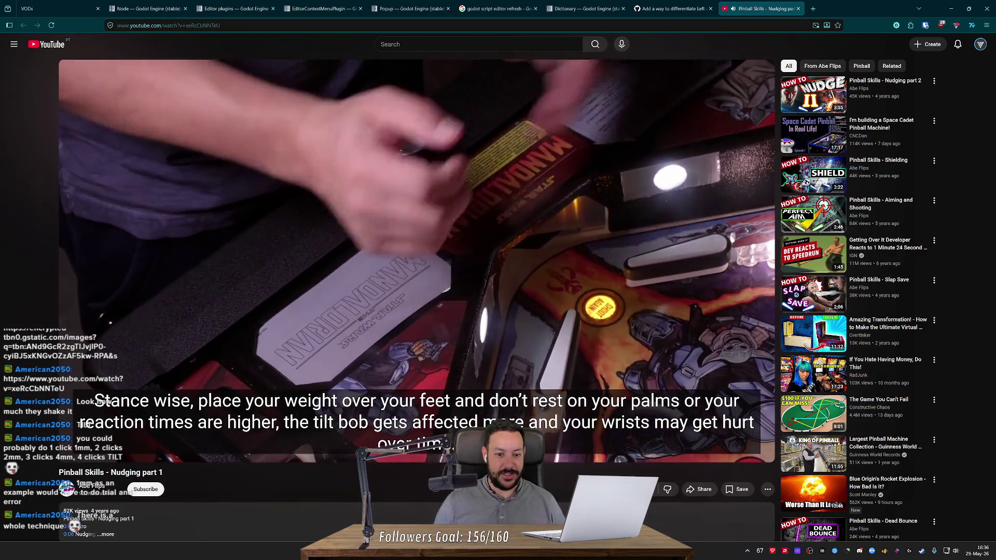
- Skip forward and back through the rest of the nudging video, pause it, and close its tab
key(Right)
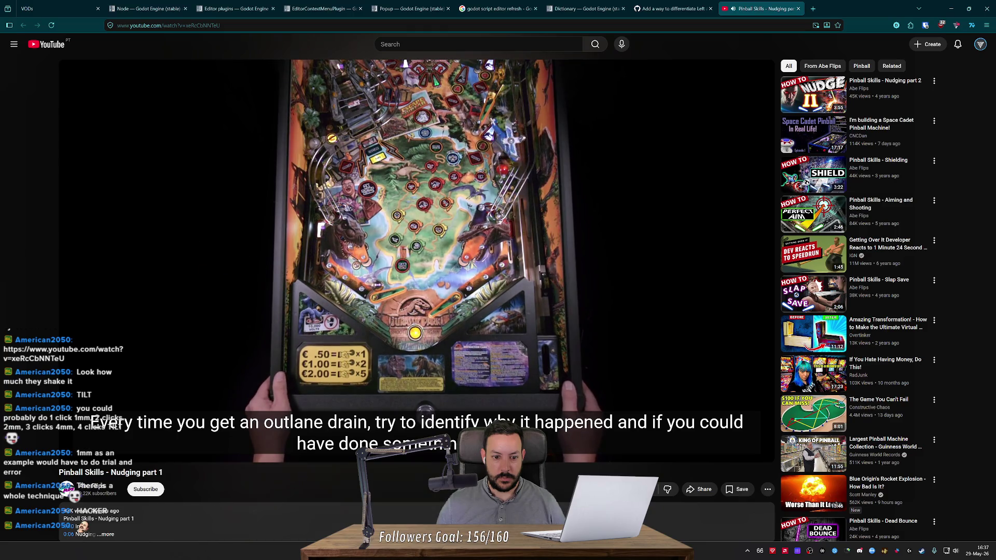
key(Left)
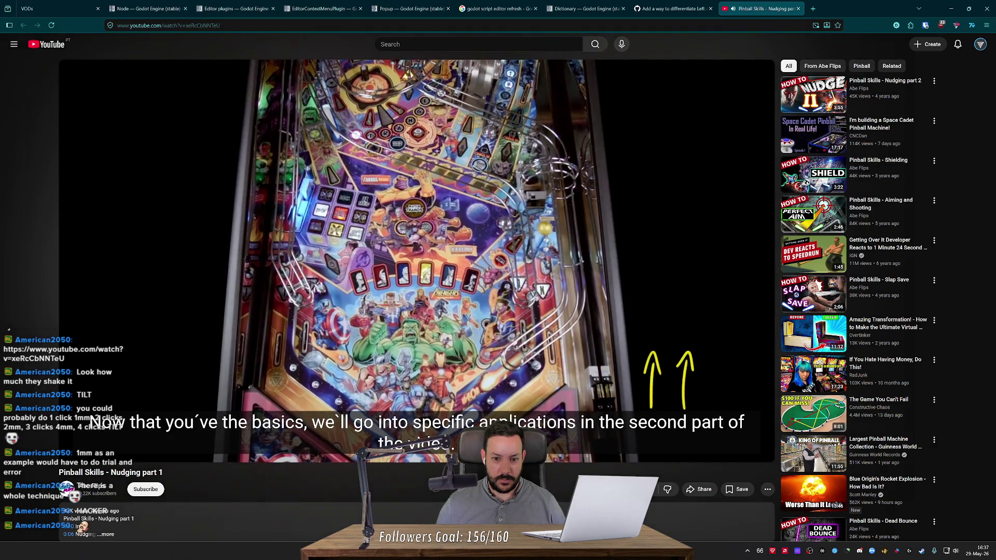
click(680, 70)
middle_click(760, 3)
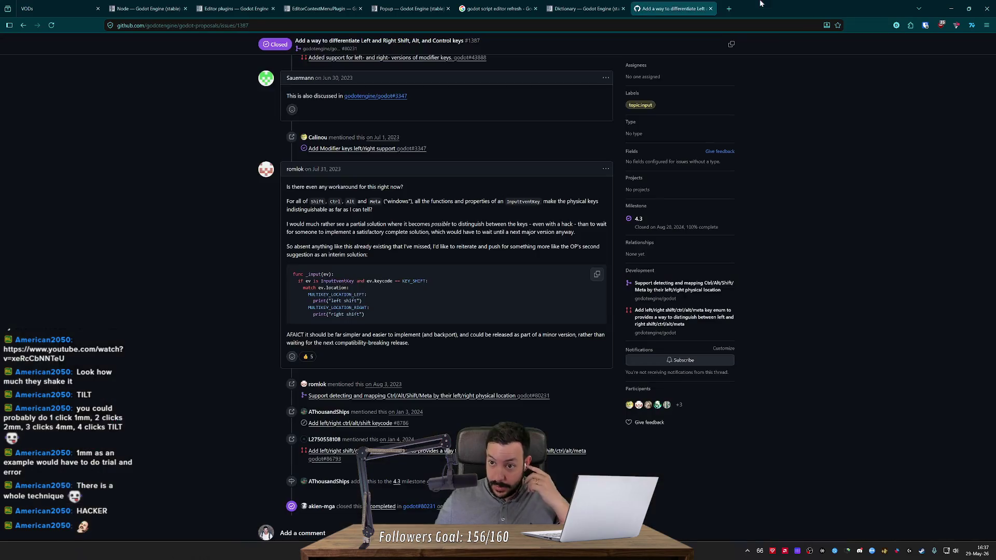
- Glance at the OBS stream window, then return to Godot's Input Map settings
key(alt+Tab)
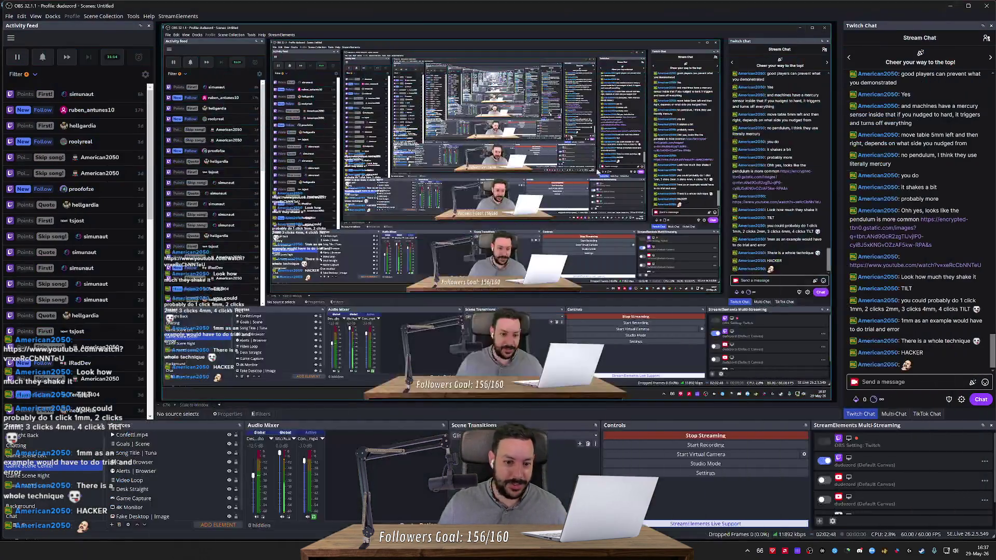
key(alt+Tab)
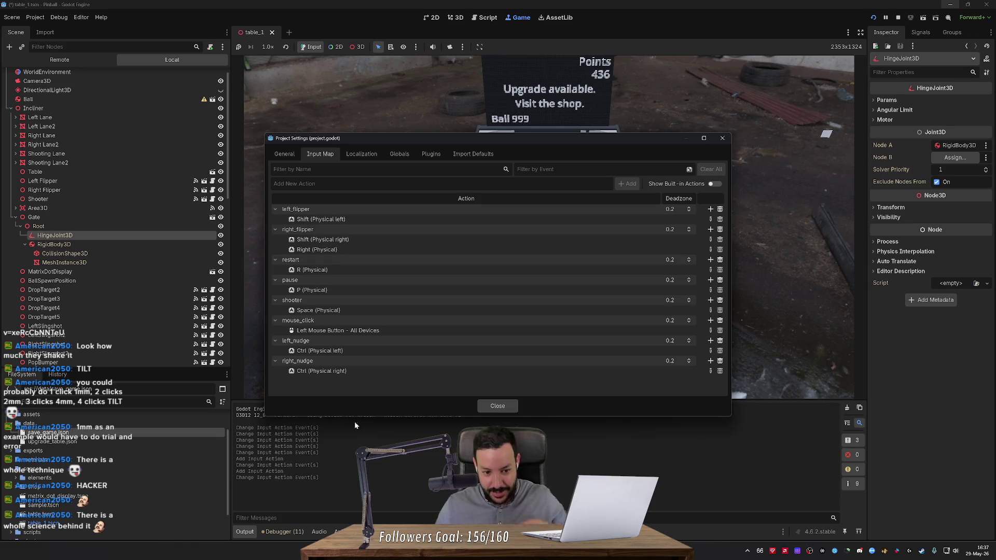
- Close Project Settings to return to the table_1 pinball scene's 3D view
click(493, 406)
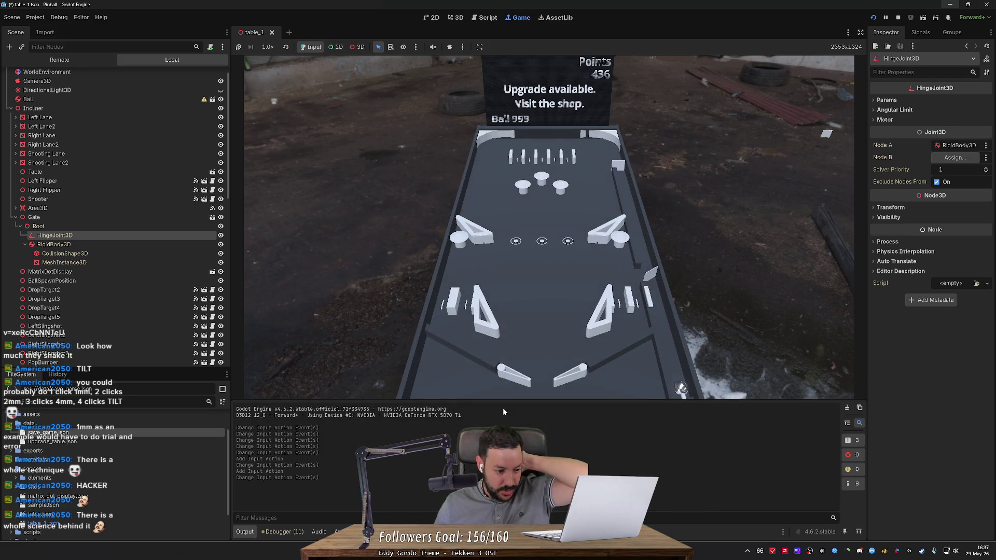
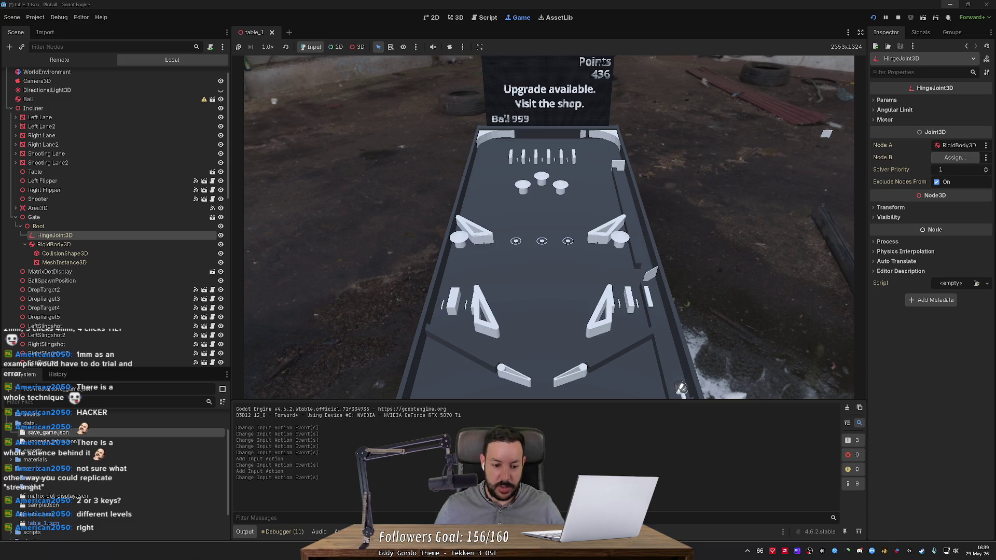
- Type long test strings into the Output log filter and clear them repeatedly
text(xzxzxzxz)
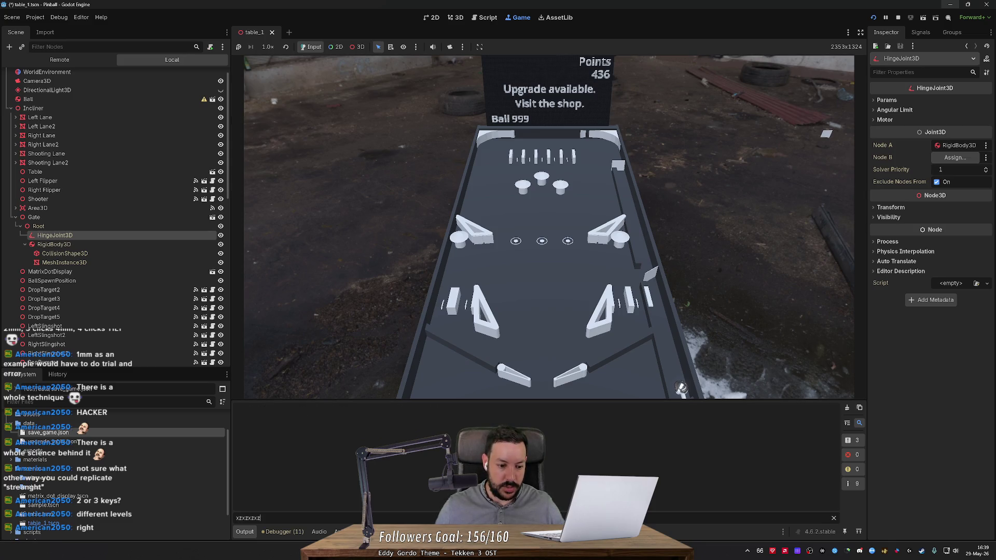
text(xzxzcxcxxczcxczcxzcccx)
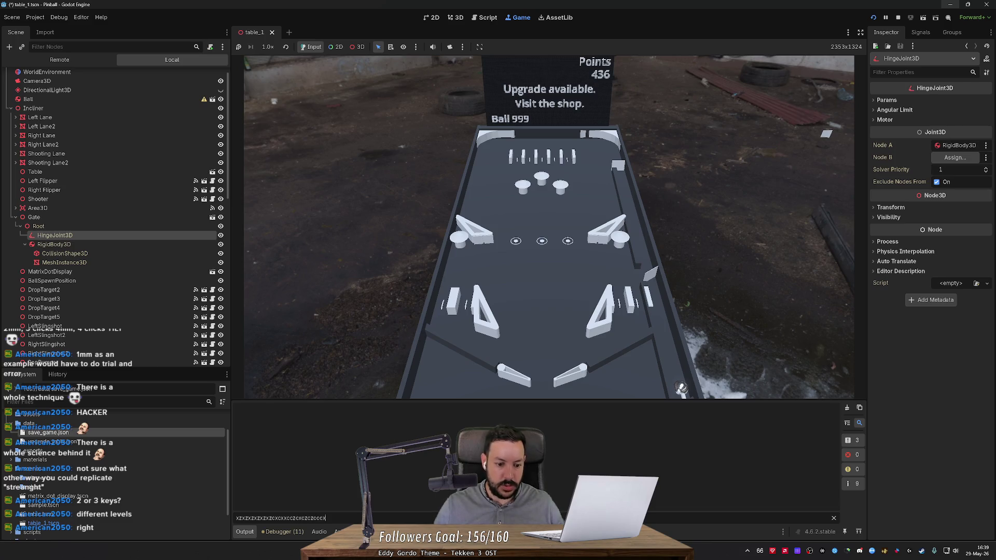
key(ctrl+a)
key(BackSpace)
text(xzxz)
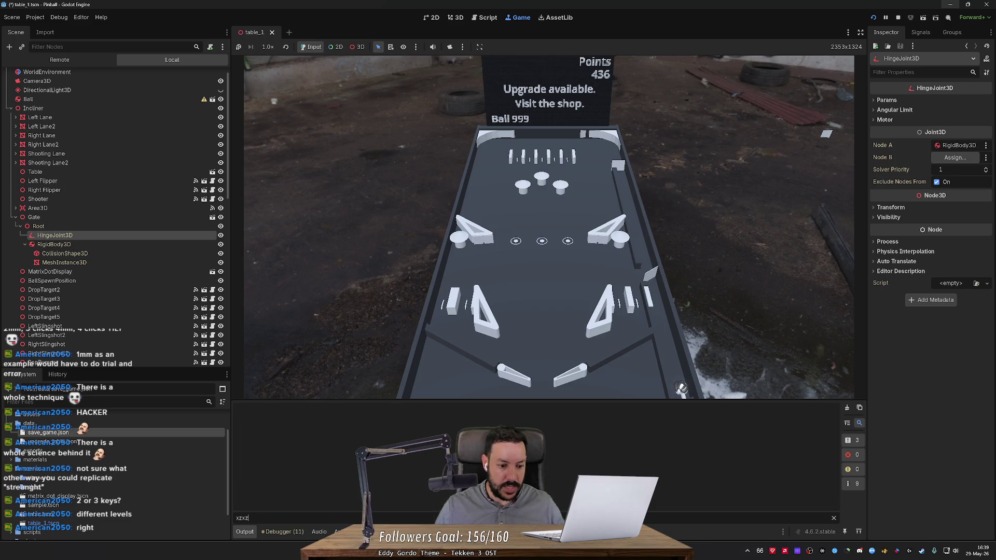
text(xzxzxzxzxzxzxz)
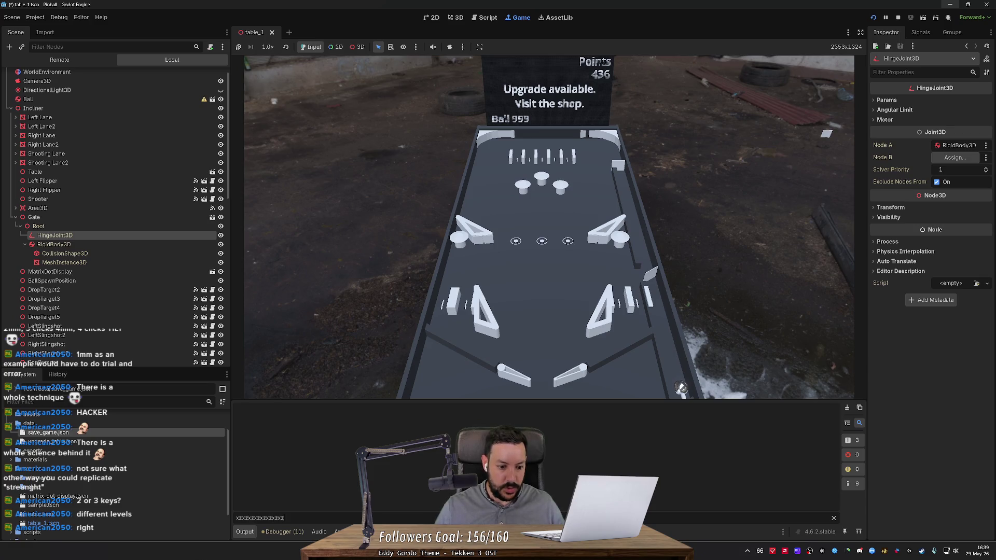
text(xzxzxzxzxzxzxzxzxzxzxzxzxz)
text(xzxxzzxxzzxzxxzzxxzzxz)
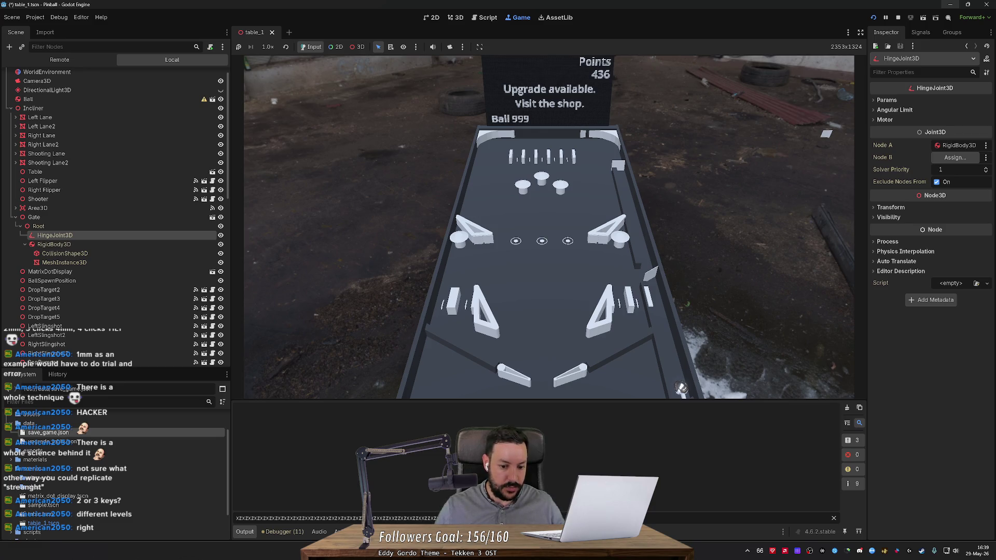
key(ctrl+BackSpace)
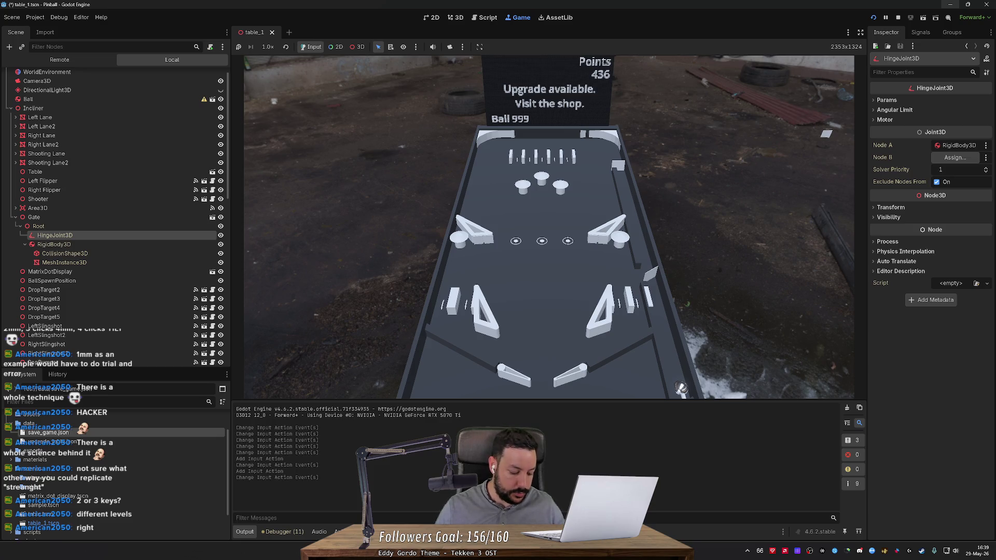
text(c)
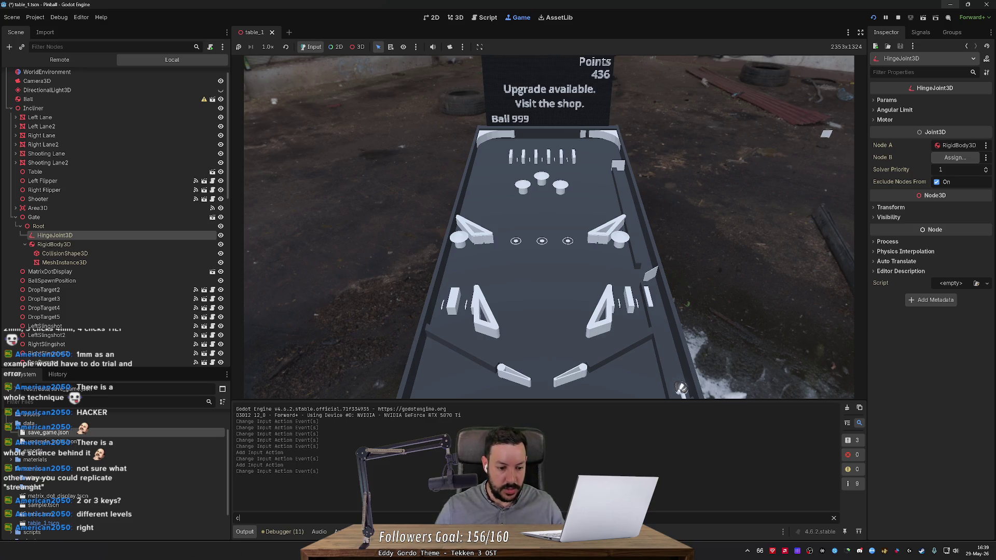
text(c)
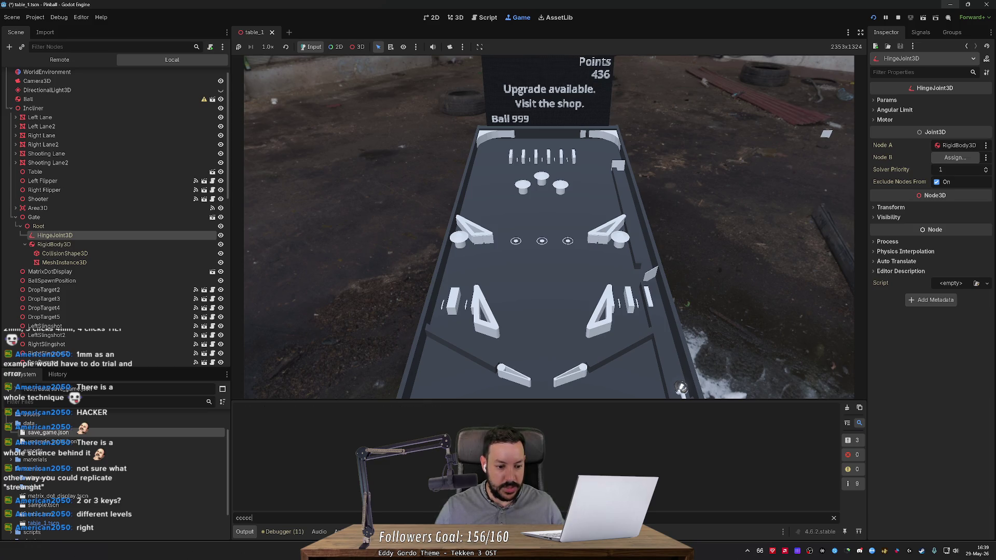
text(xzcxzc)
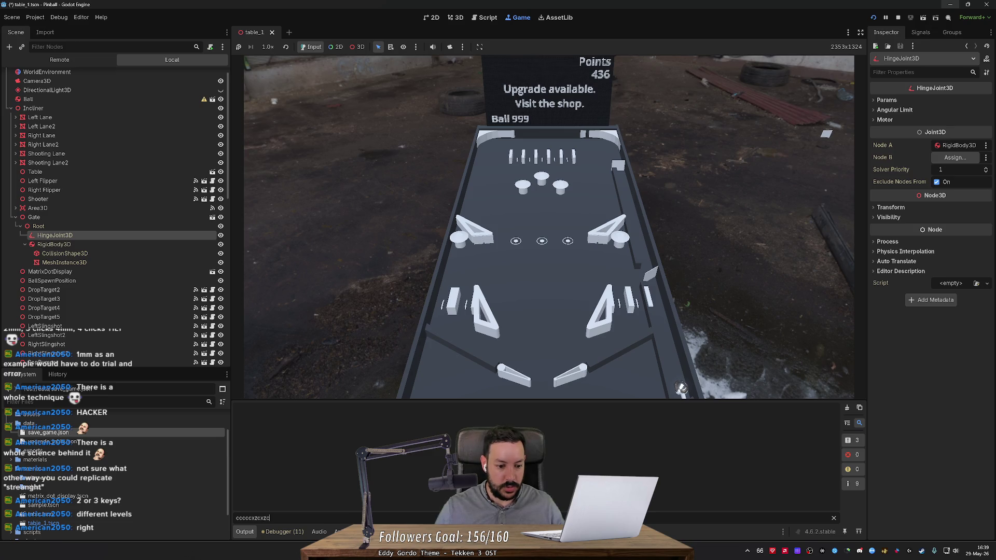
text(zxzxzxzxzxzxzxzxzxzxzxzxzxc)
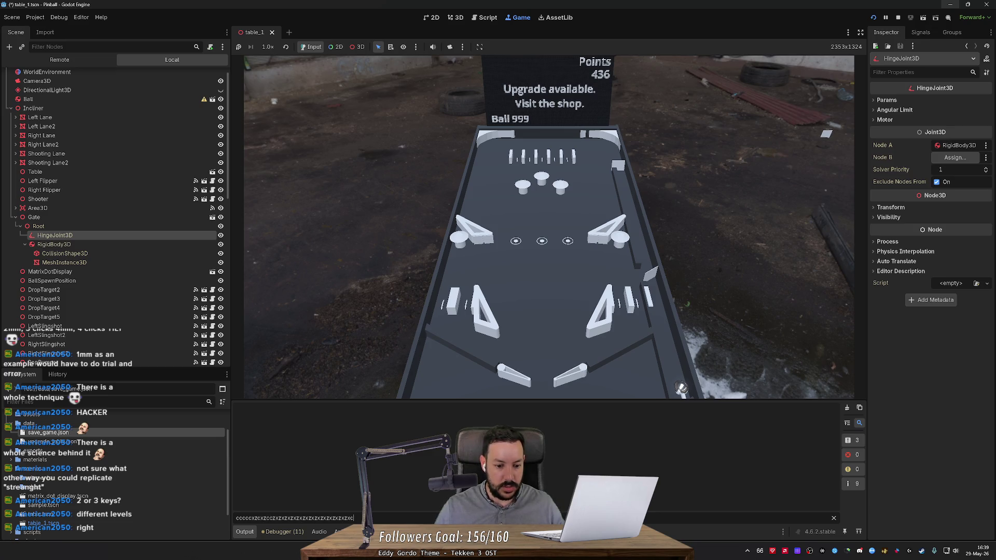
text(zcc)
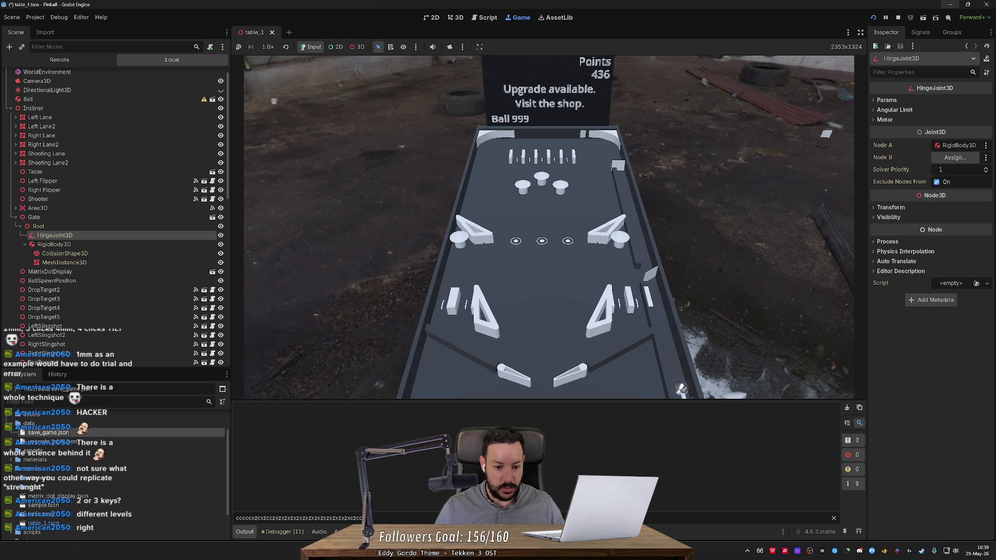
text(zxcxczxccx)
key(ctrl+a)
key(BackSpace)
text(zxxvc)
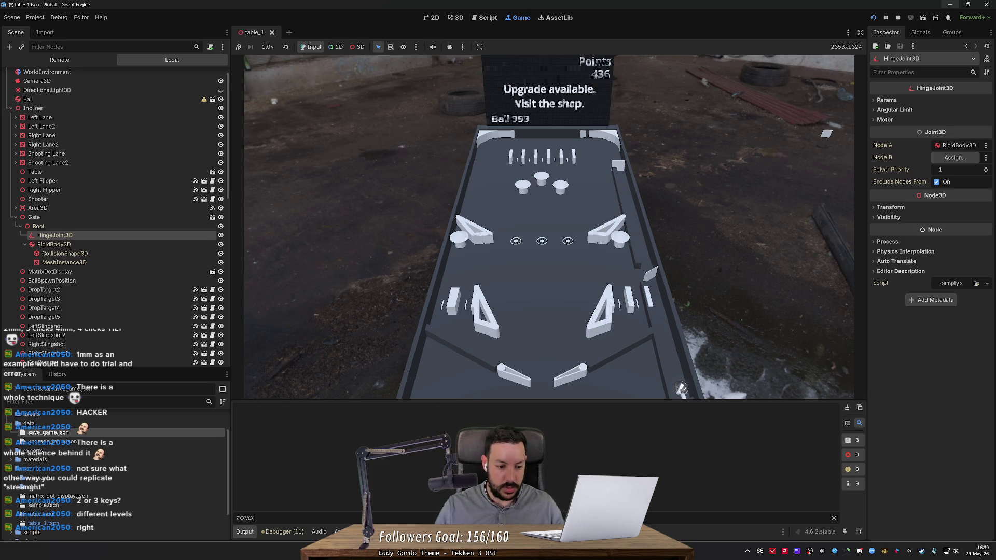
key(ctrl+a)
key(BackSpace)
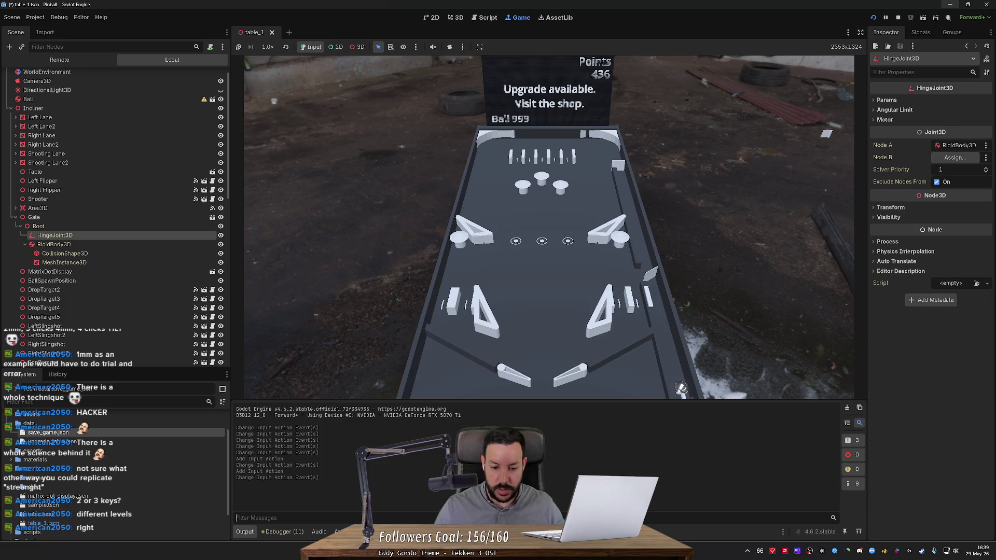
text(xzzxxzxz)
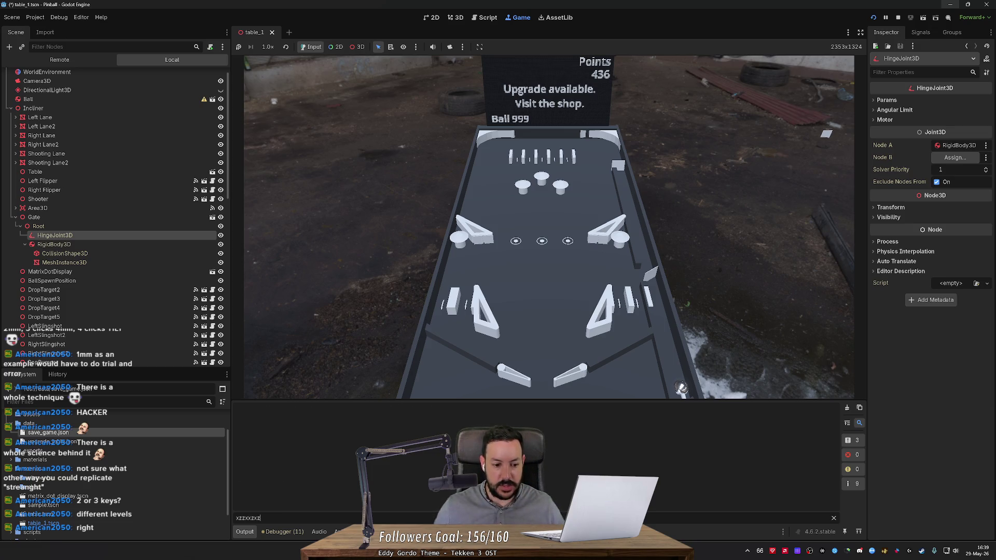
key(BackSpace)
key(BackSpace)
key(BackSpace)
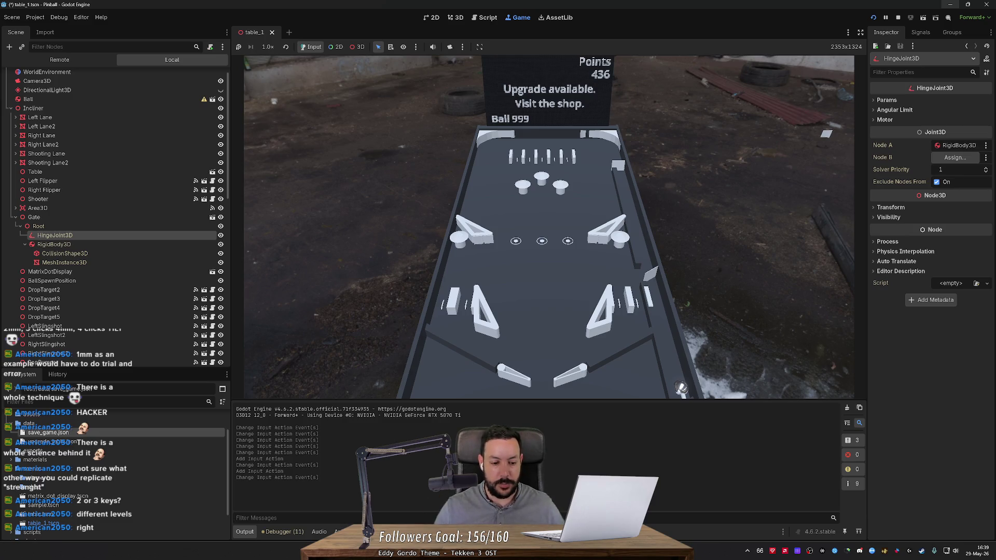
- Try short filter strings (z, xZ, _---, Zzzzzzz), deleting each so the log returns
text(z)
key(BackSpace)
text(z)
key(BackSpace)
text(z)
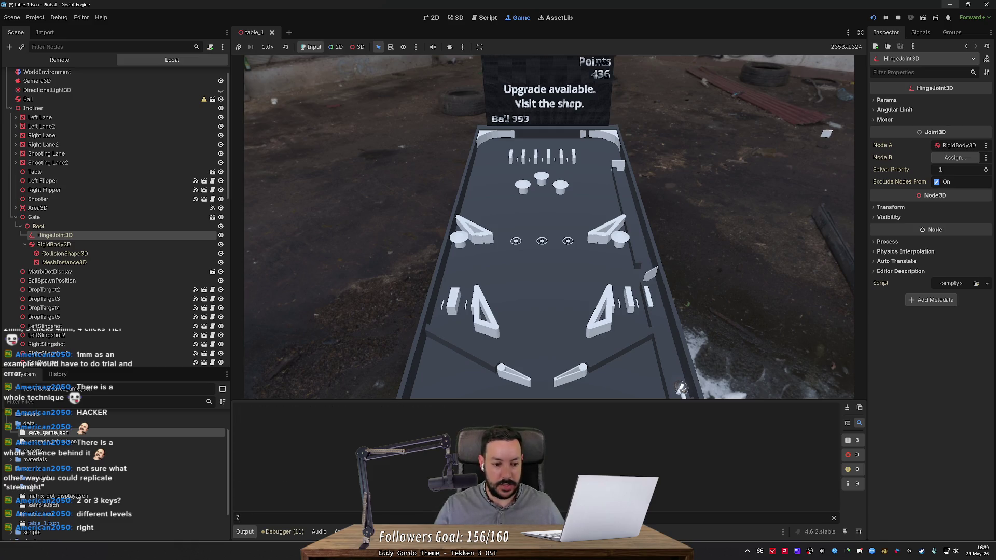
key(BackSpace)
text(xZZX)
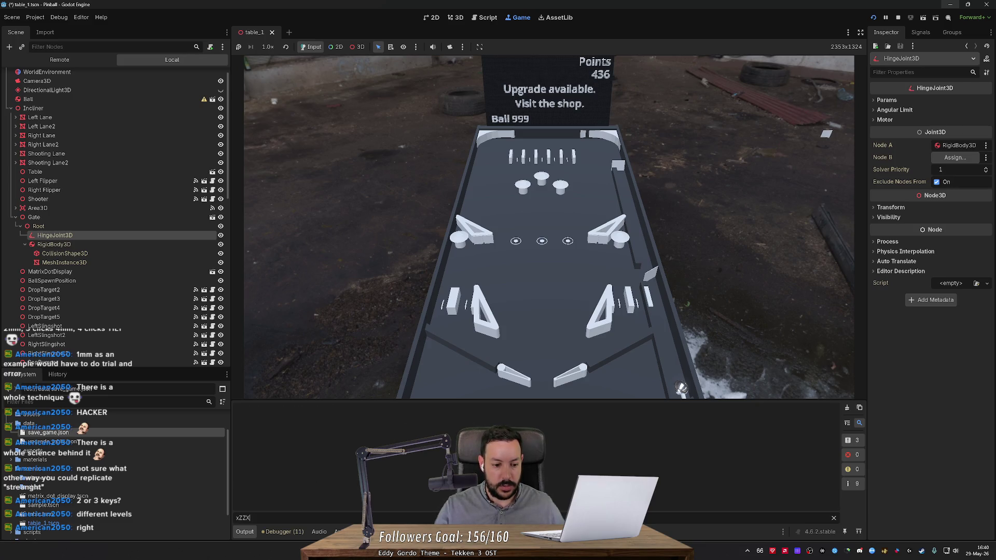
key(BackSpace)
key(BackSpace)
key(BackSpace)
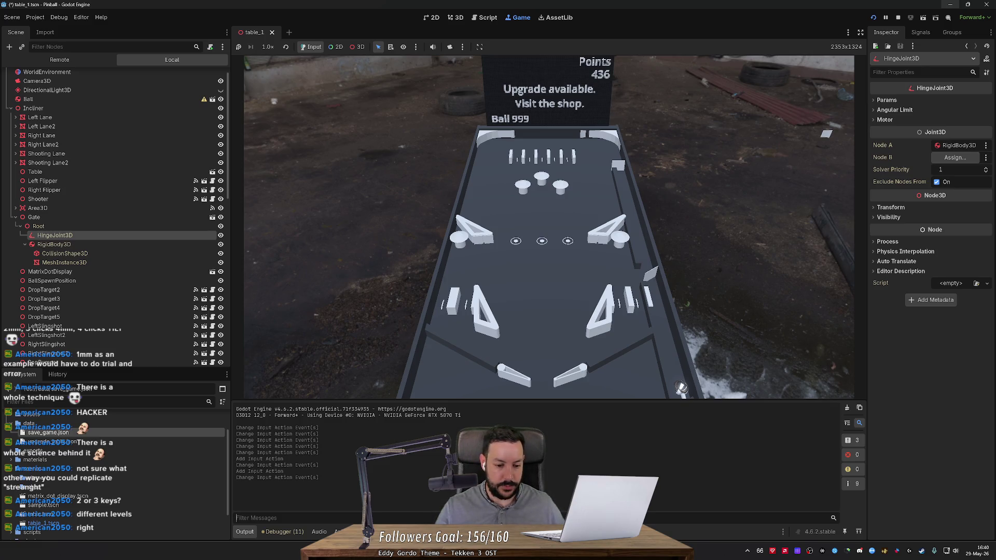
text(_)
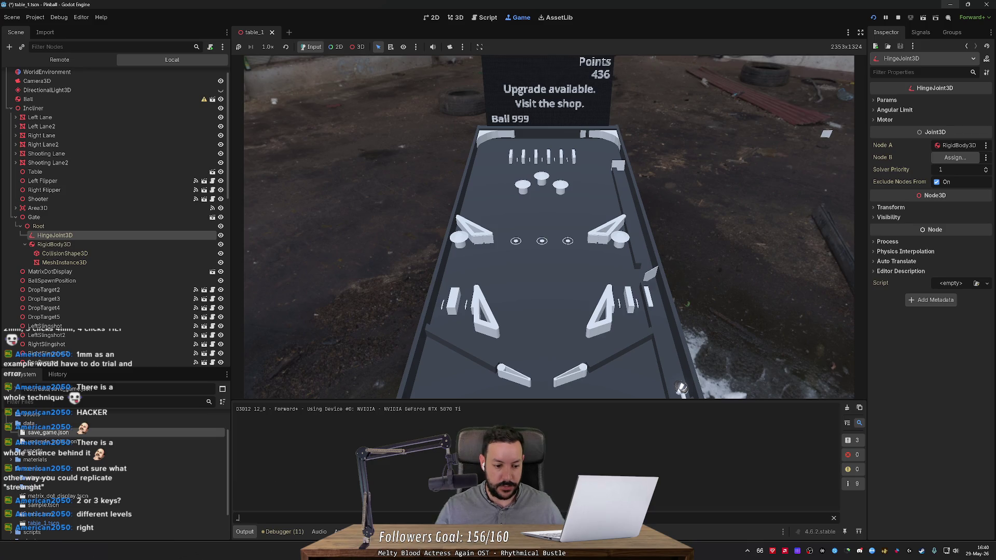
text(---)
key(BackSpace)
key(BackSpace)
key(BackSpace)
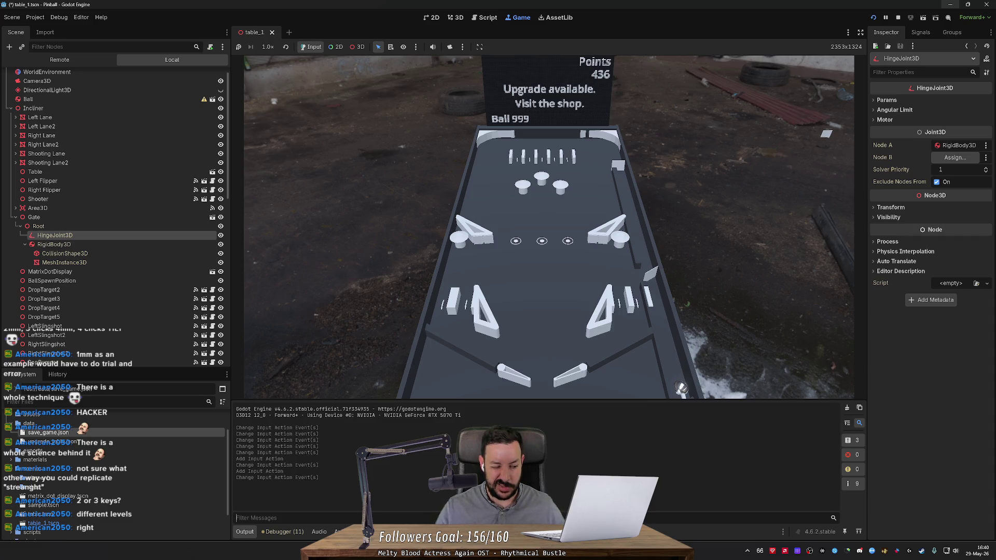
text(Zzzzzzz)
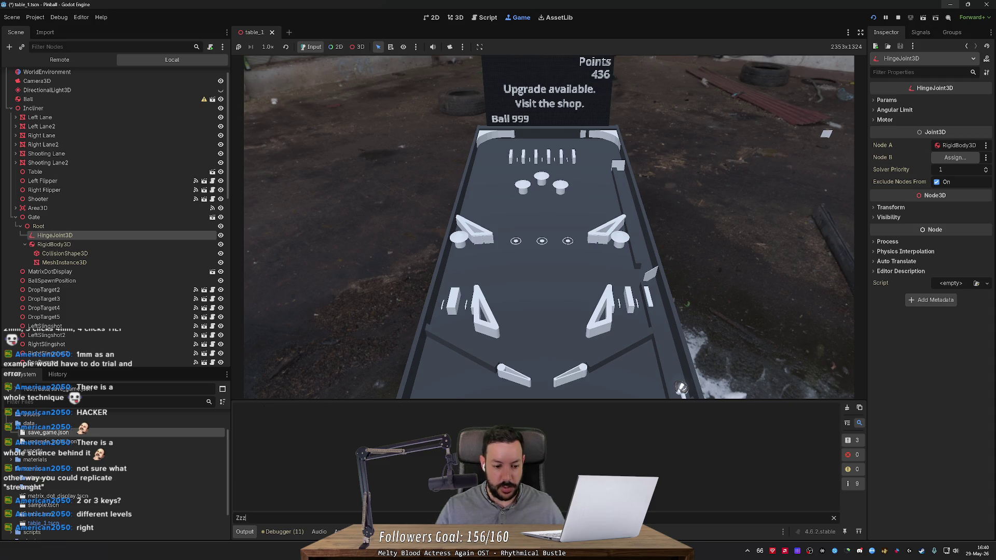
key(ctrl+a)
key(BackSpace)
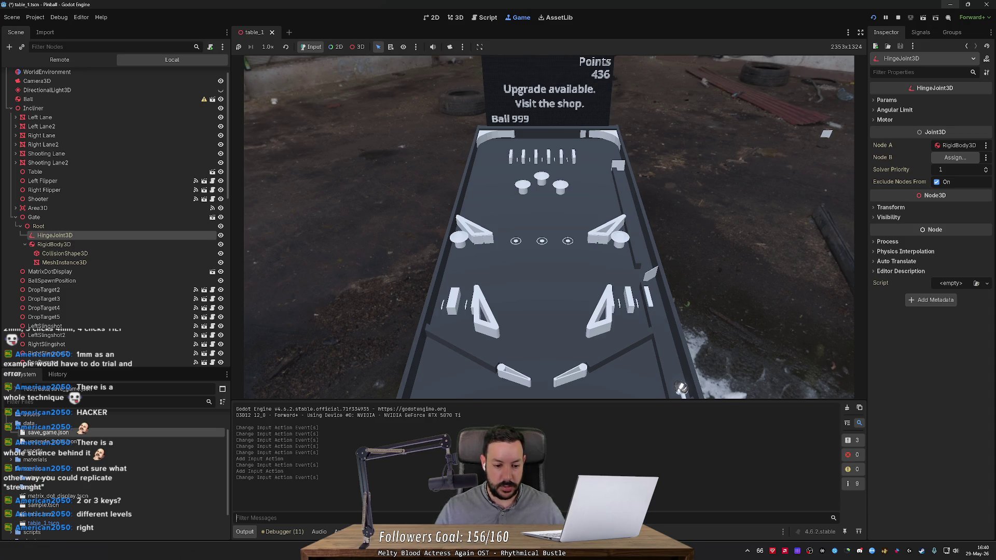
- Clear the remaining filter dashes and open Project Settings on the Input Map
text(_Zz)
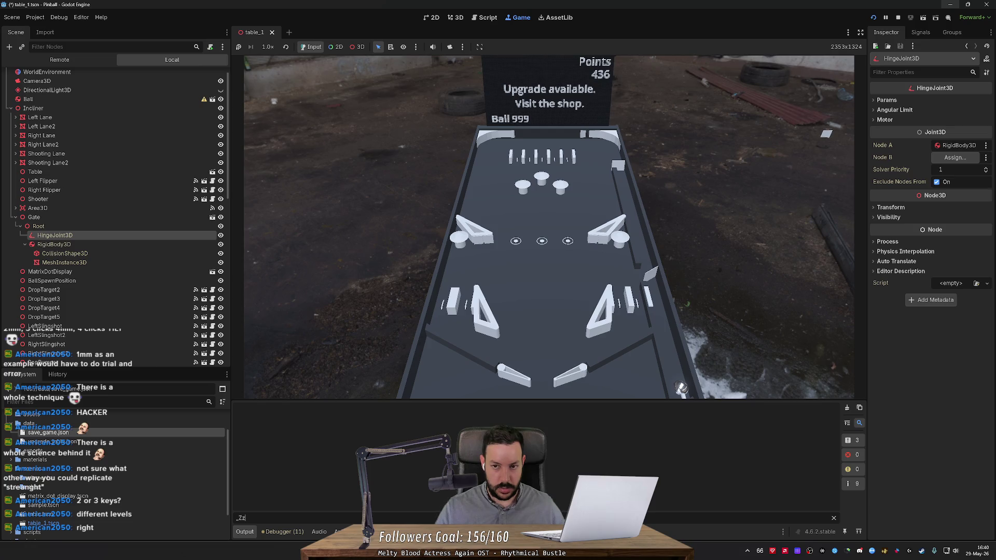
key(BackSpace)
key(BackSpace)
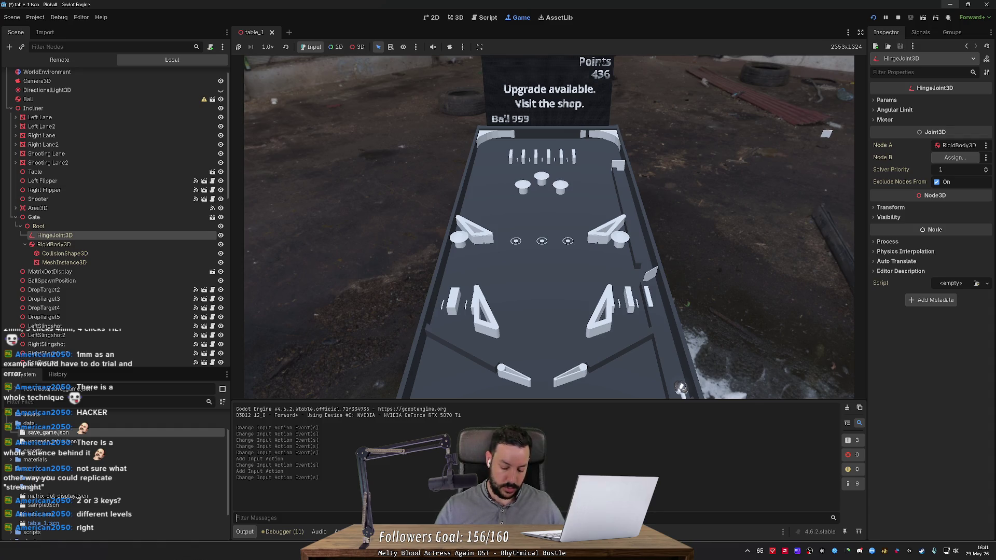
text(------)
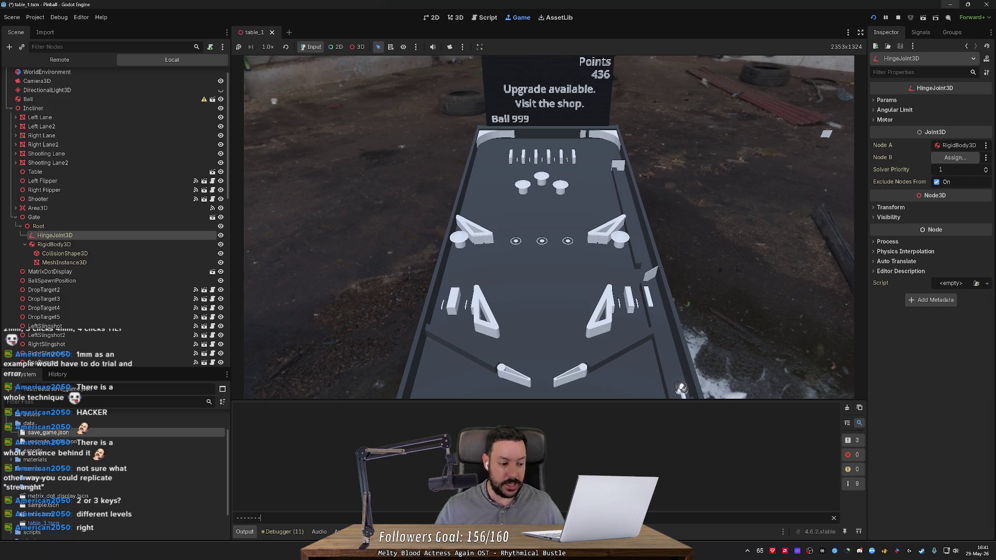
key(BackSpace)
key(BackSpace)
key(BackSpace)
key(BackSpace)
key(BackSpace)
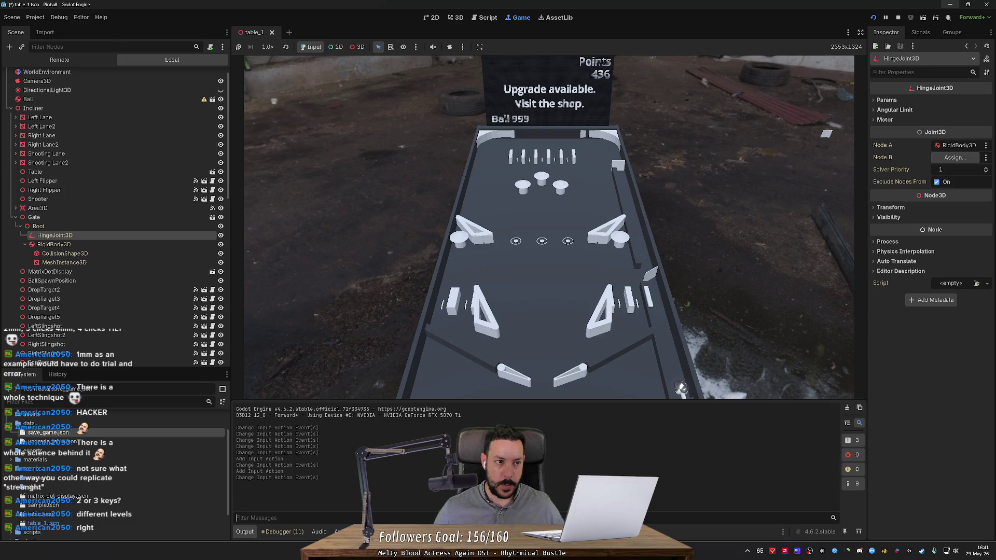
click(33, 19)
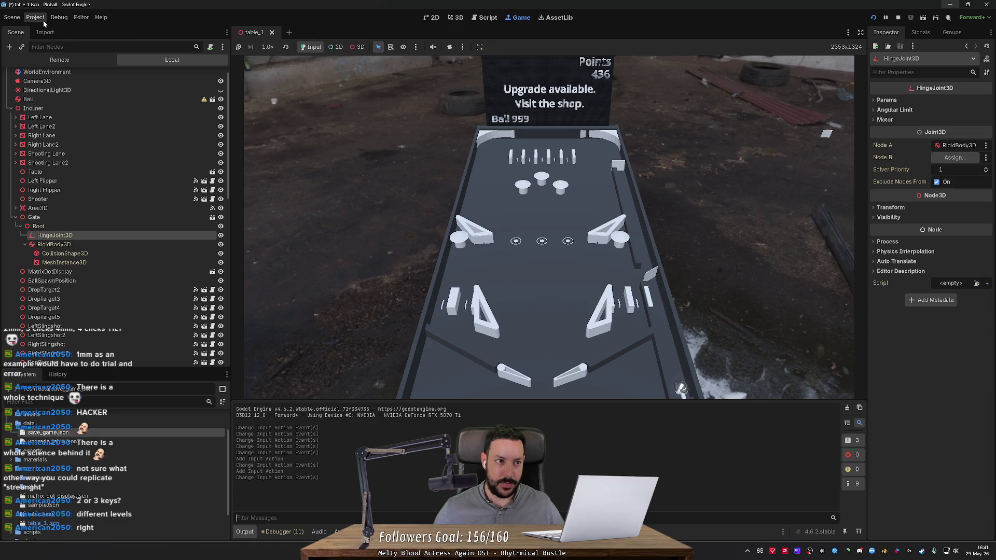
click(63, 30)
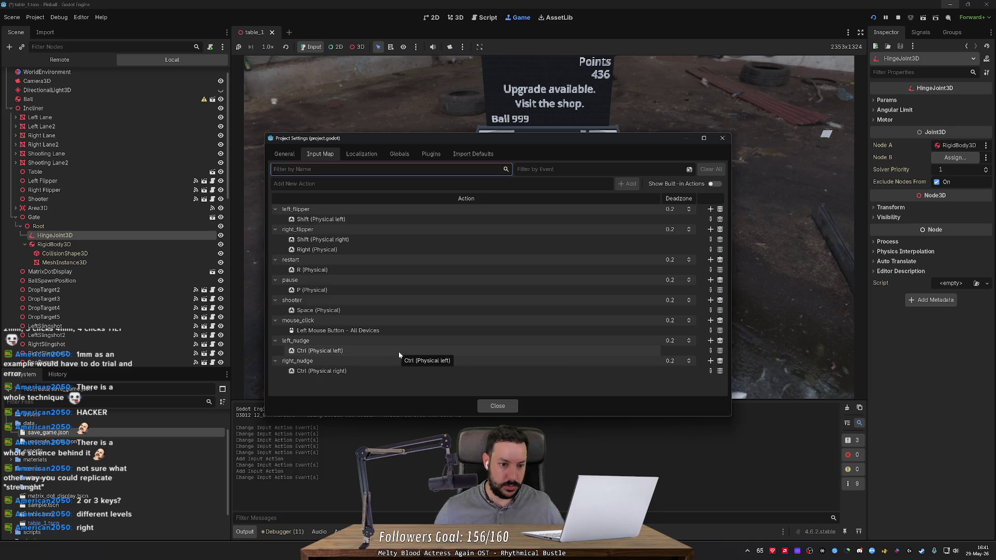
- Rebind left_flipper and right_flipper to left and right Ctrl, removing the extra Right key
double_click(383, 222)
key(ctrl)
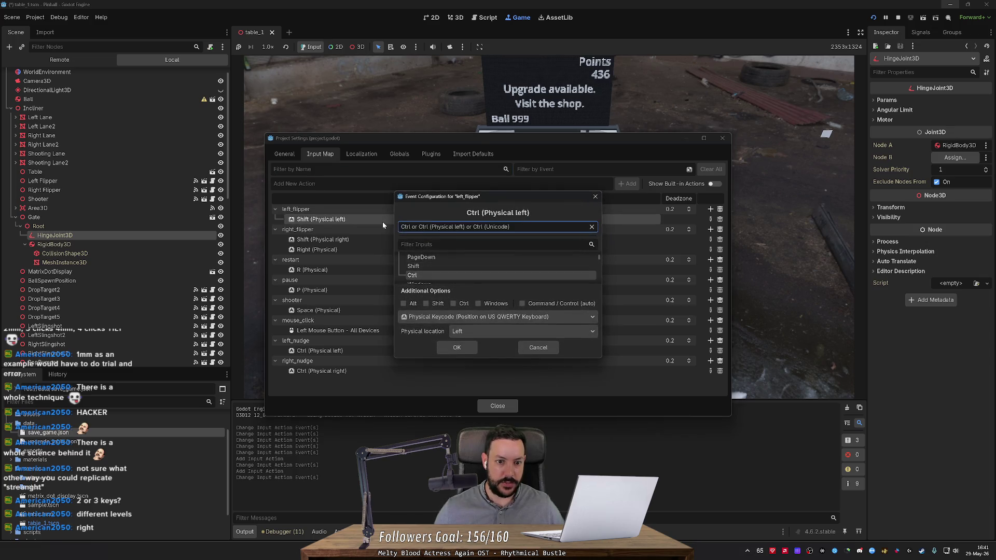
click(458, 346)
double_click(376, 242)
key(ctrl)
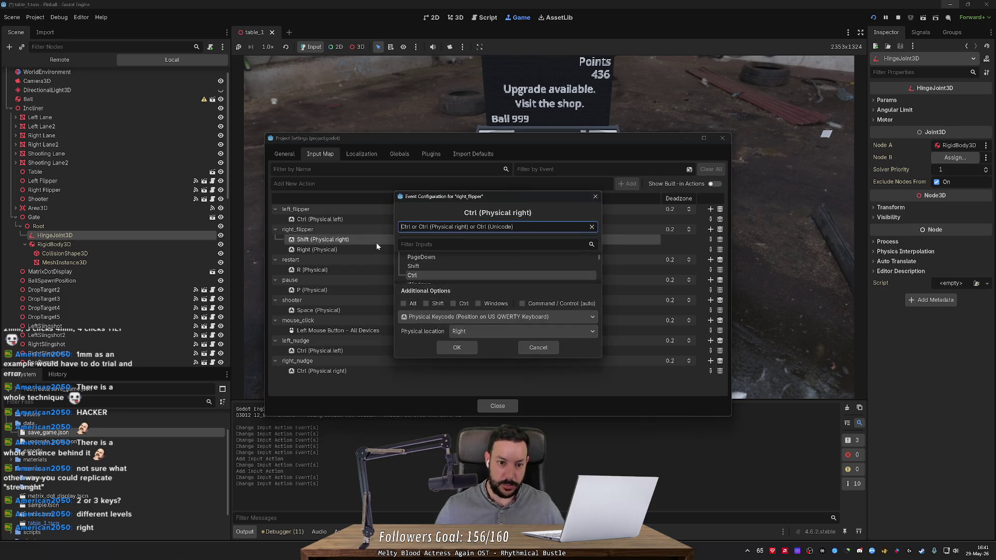
click(457, 348)
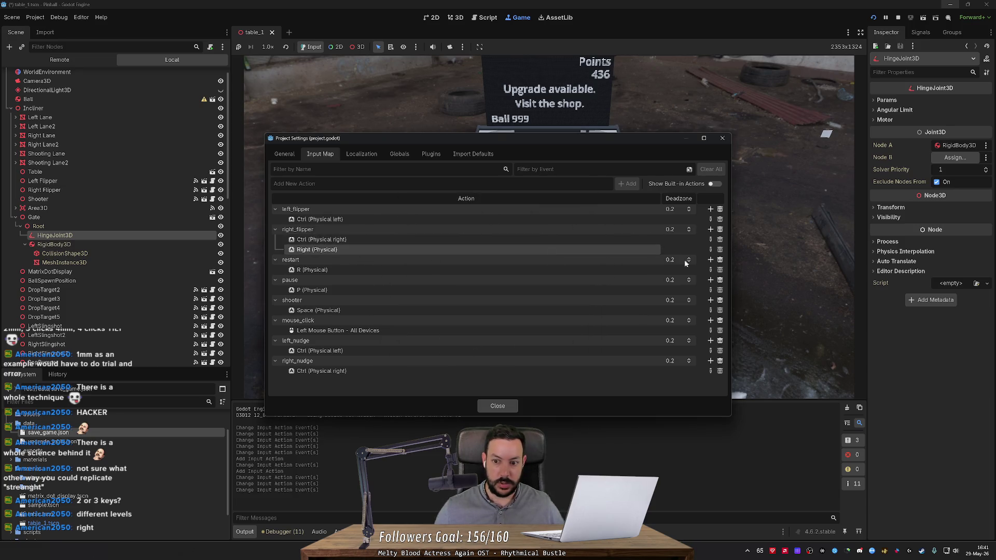
click(719, 249)
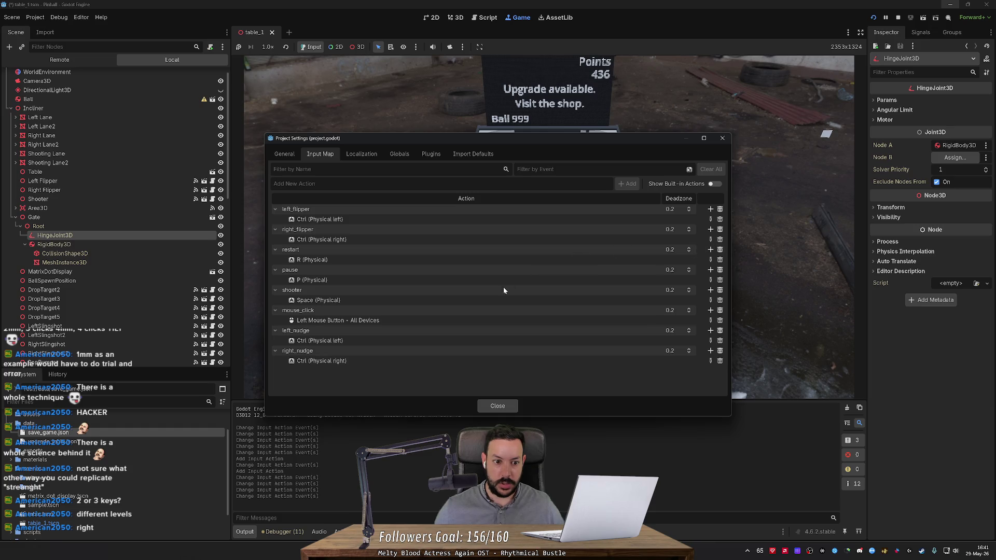
- Set both left_nudge and right_nudge to Shift
double_click(375, 341)
key(shift)
click(457, 345)
double_click(419, 358)
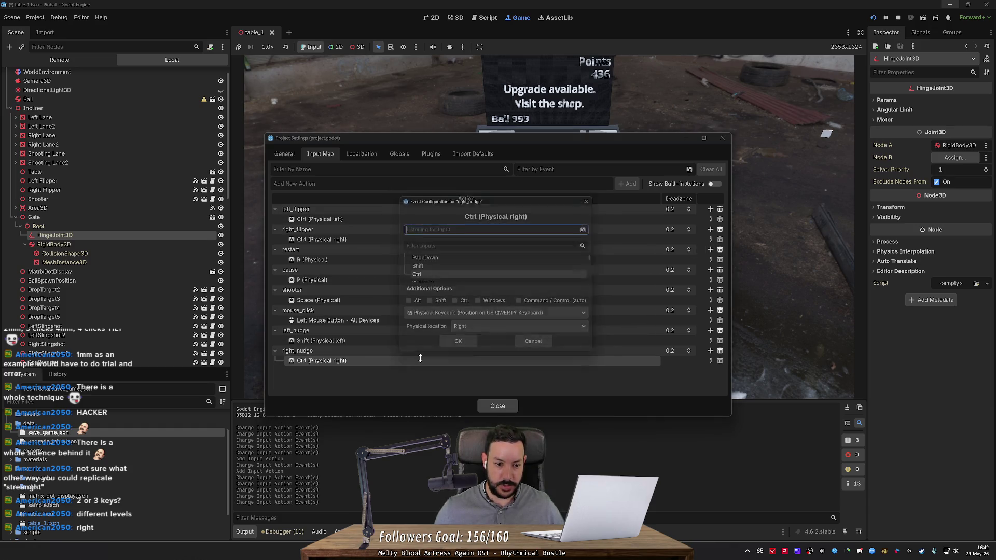
key(shift)
click(442, 348)
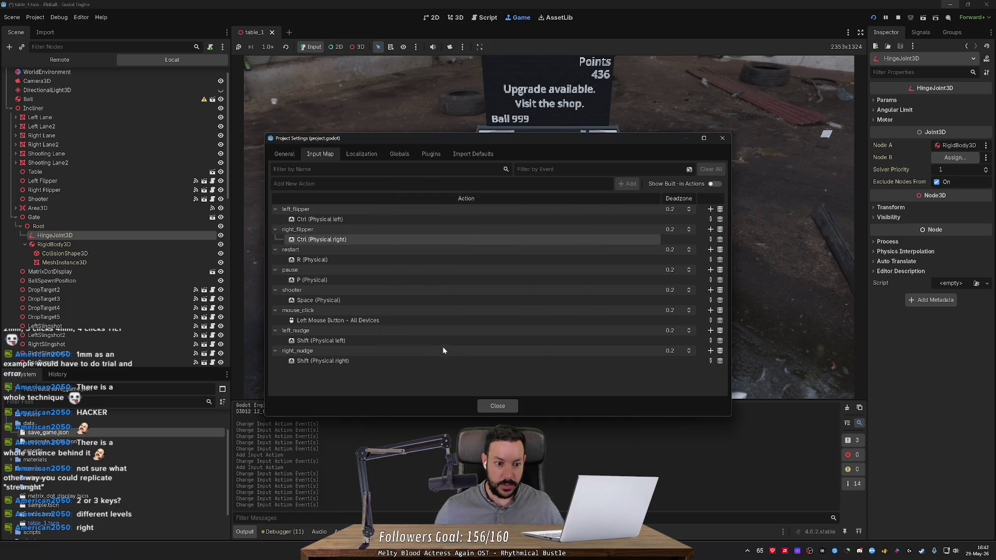
double_click(442, 341)
click(544, 343)
- Add Z (Physical) as a second left_nudge key
click(709, 330)
key(z)
click(461, 346)
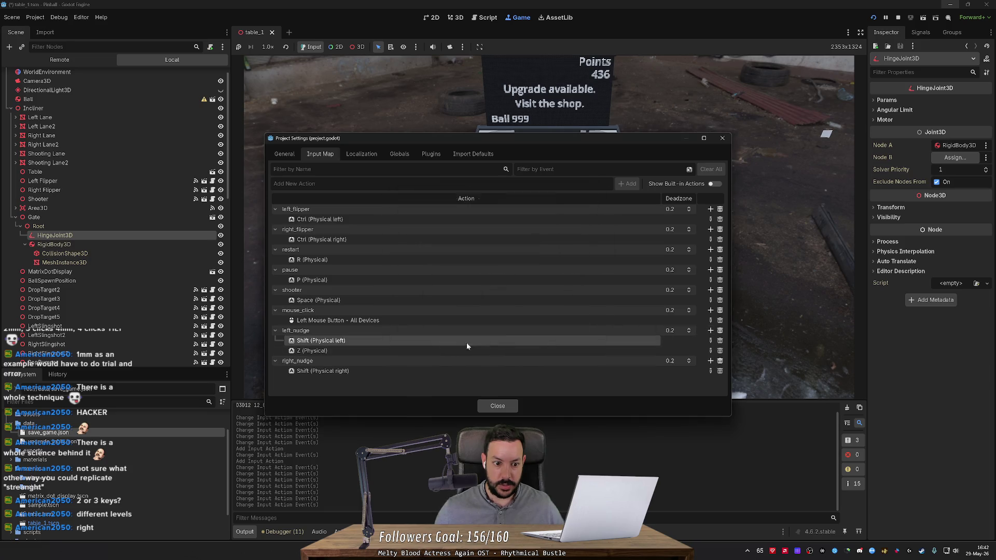
- Remove the Slash (Physical) key mistakenly added to left_nudge
click(710, 331)
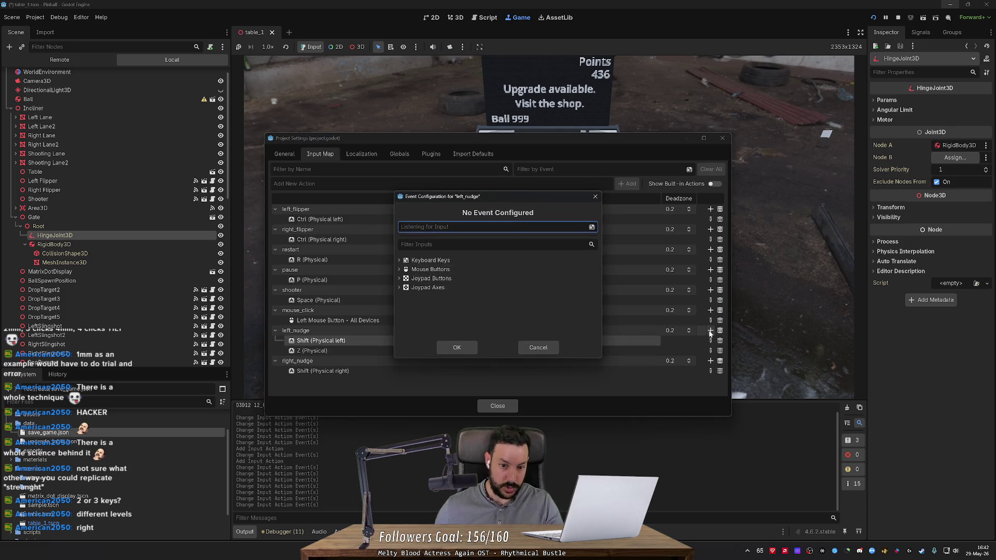
key(slash)
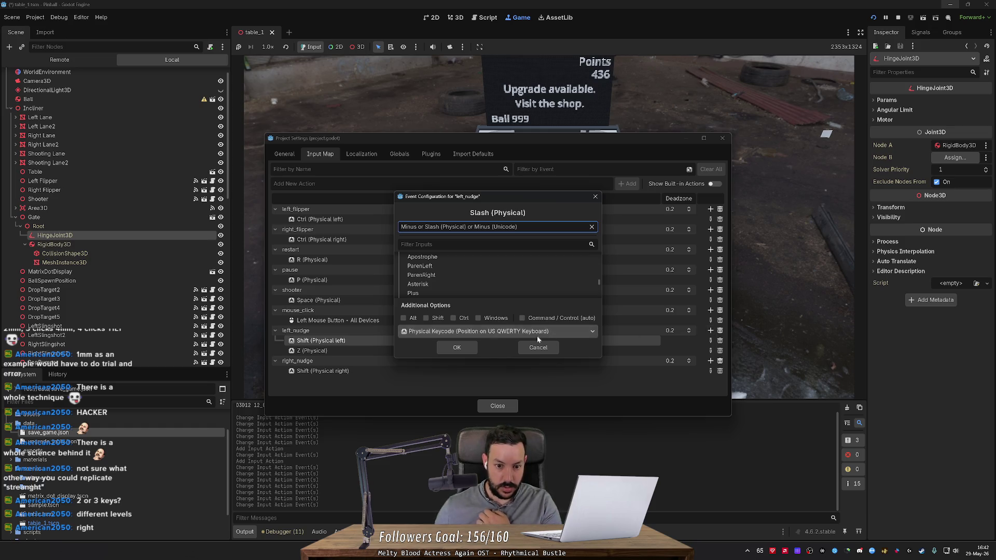
click(469, 348)
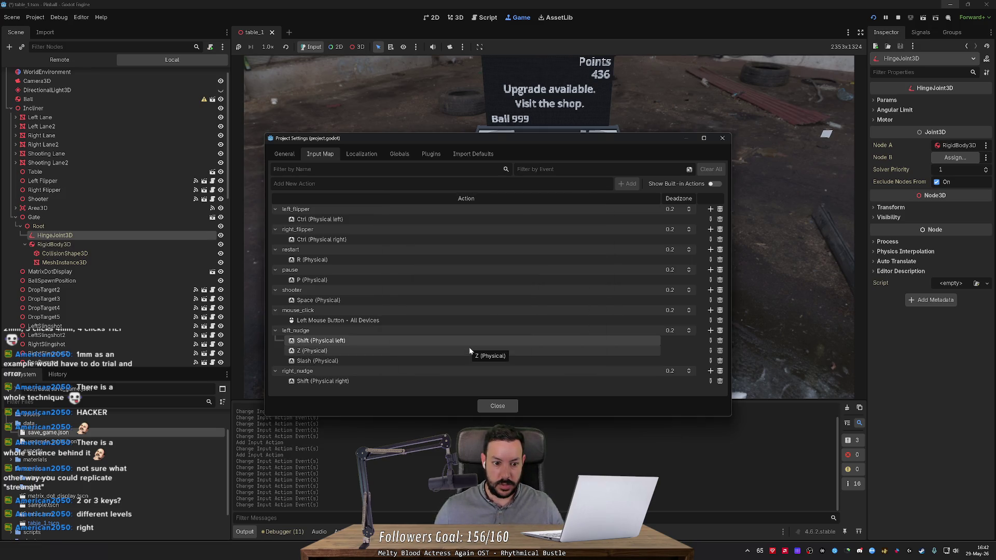
click(473, 361)
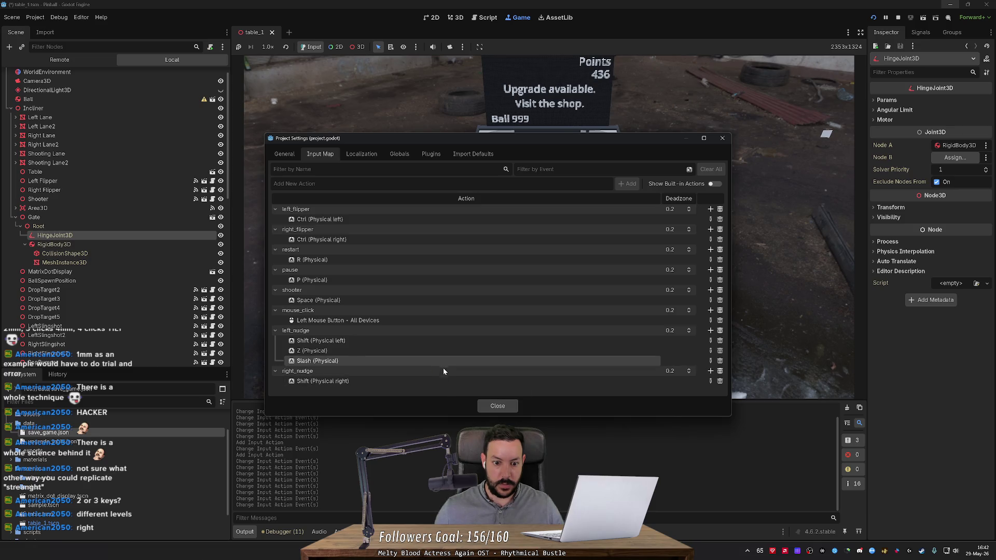
key(Delete)
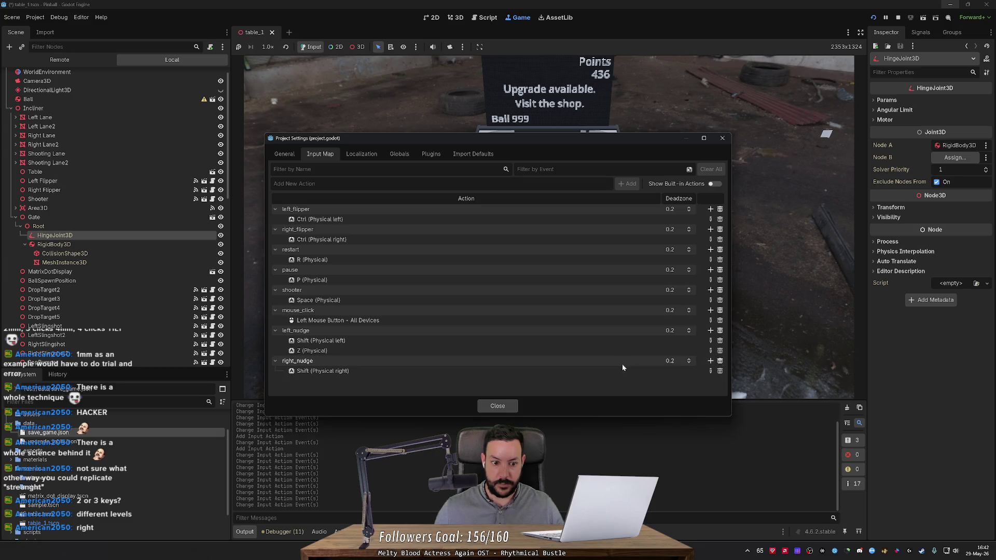
- Bind Slash (Physical) as an extra right_nudge key and close Project Settings
click(709, 361)
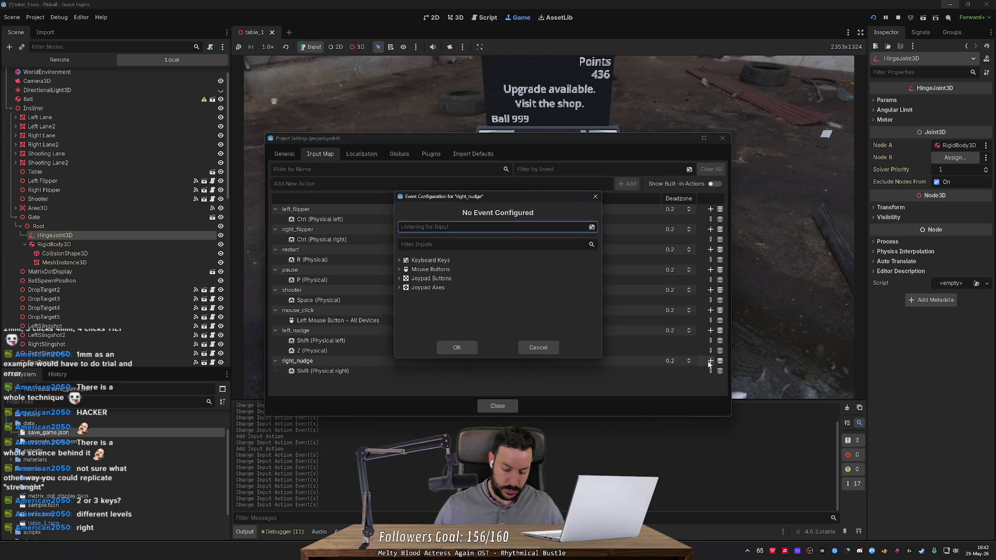
key(slash)
click(457, 348)
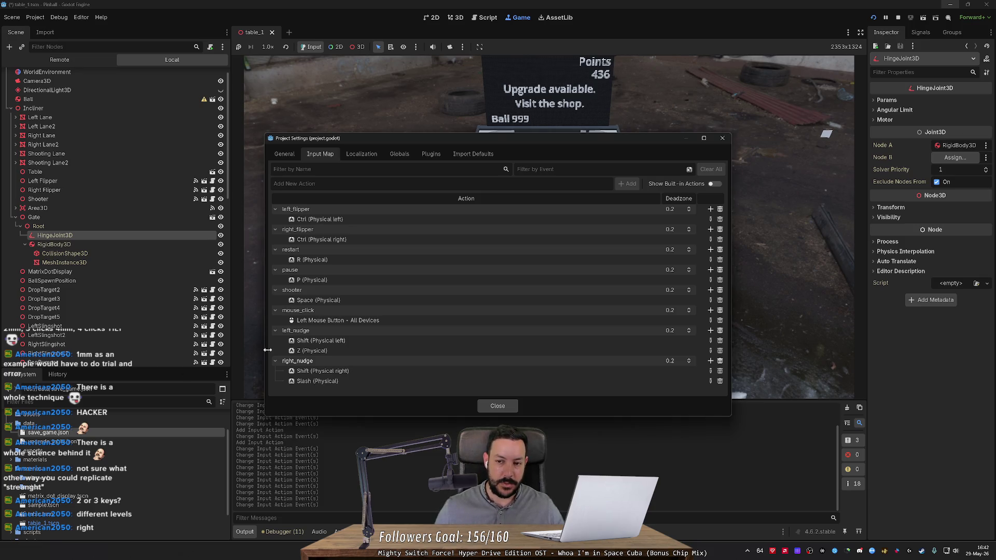
click(722, 139)
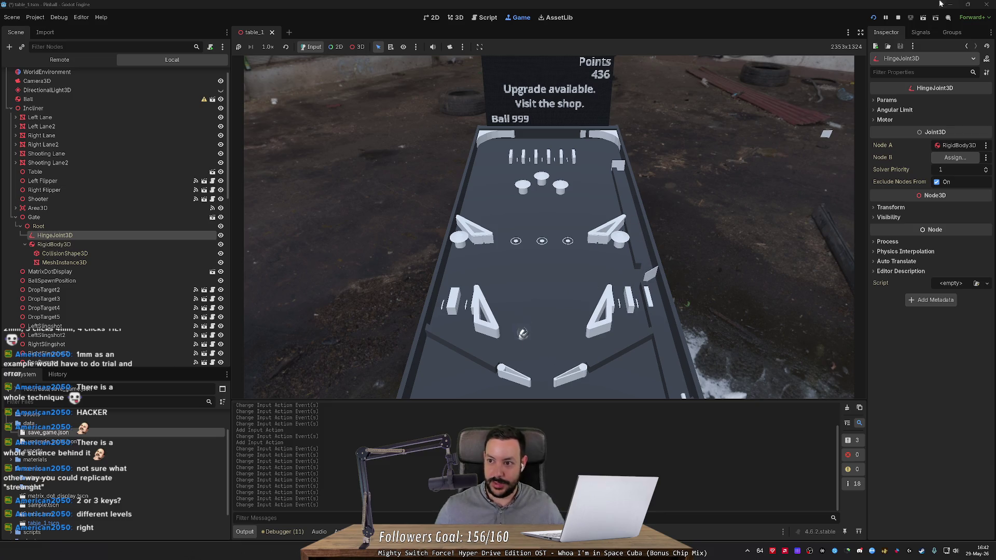
- Restart the pinball game, flap the flippers with Left and Right, then stop it
click(873, 18)
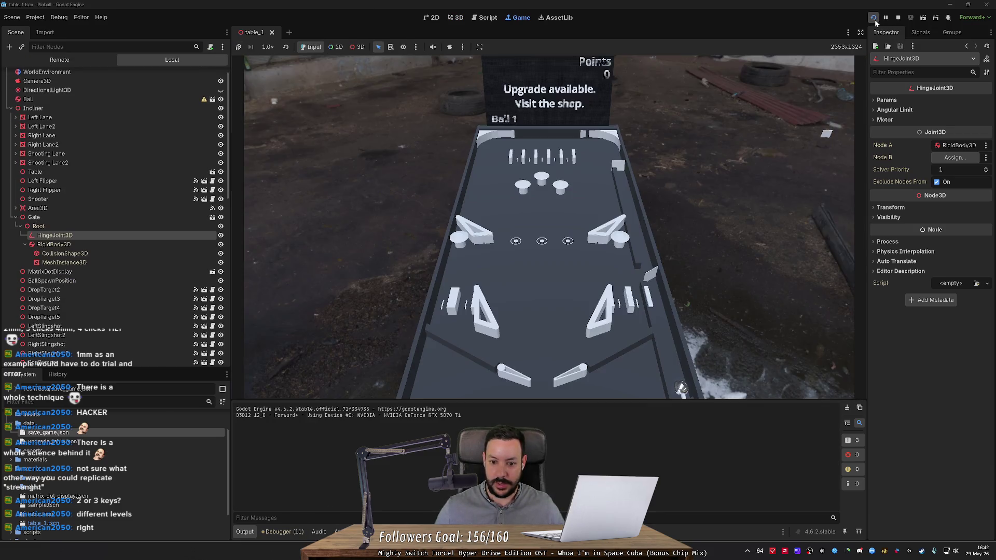
key(Left)
key(Right)
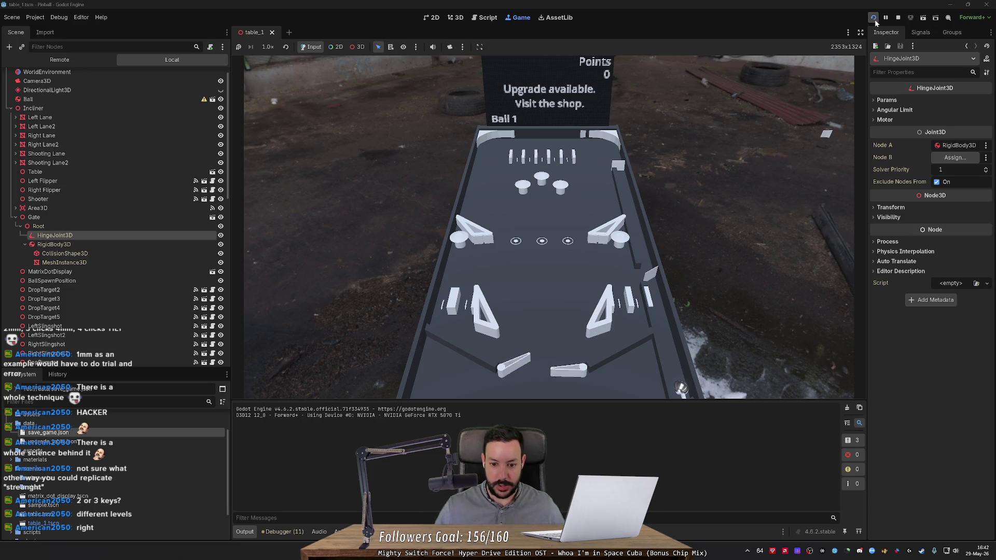
key(Left)
key(Right)
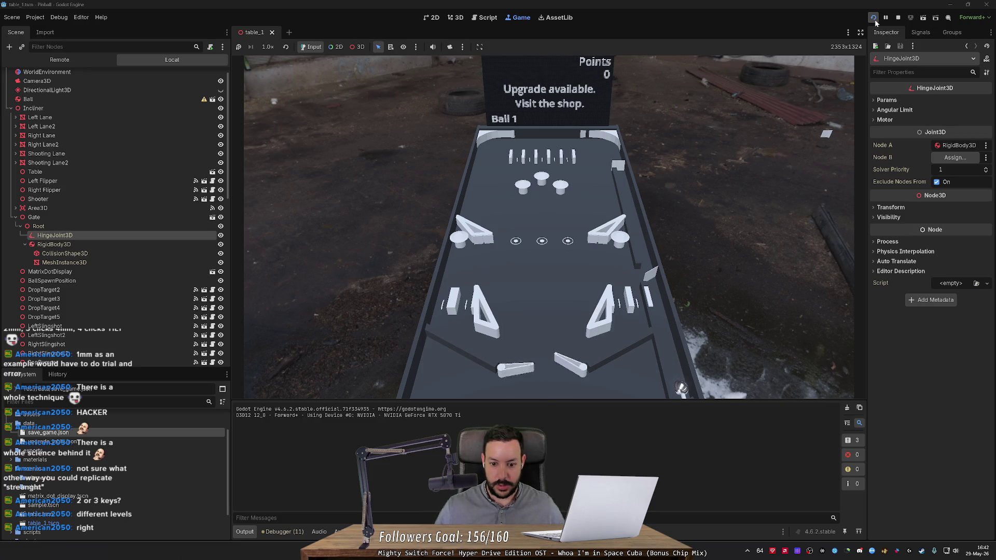
click(897, 18)
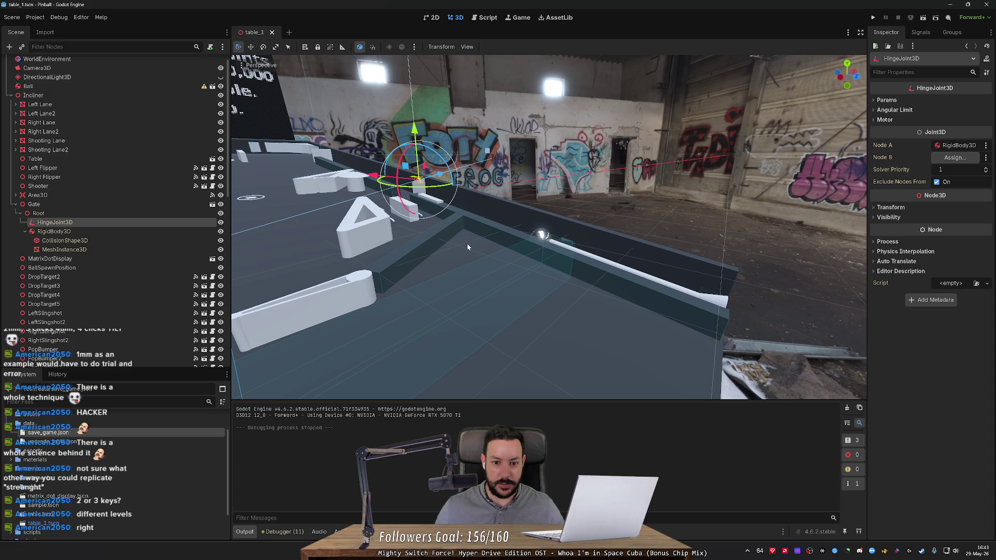
- Freelook-fly the editor camera around the table to a low view, selecting LeftSlingshot2
right_click(493, 243)
key(s)
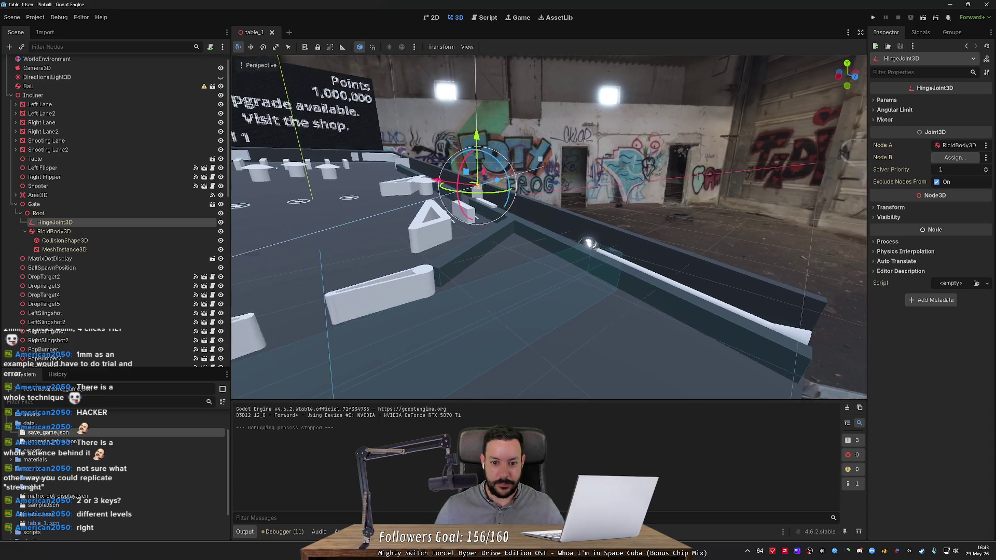
scroll(493, 239, up, 6)
key(w)
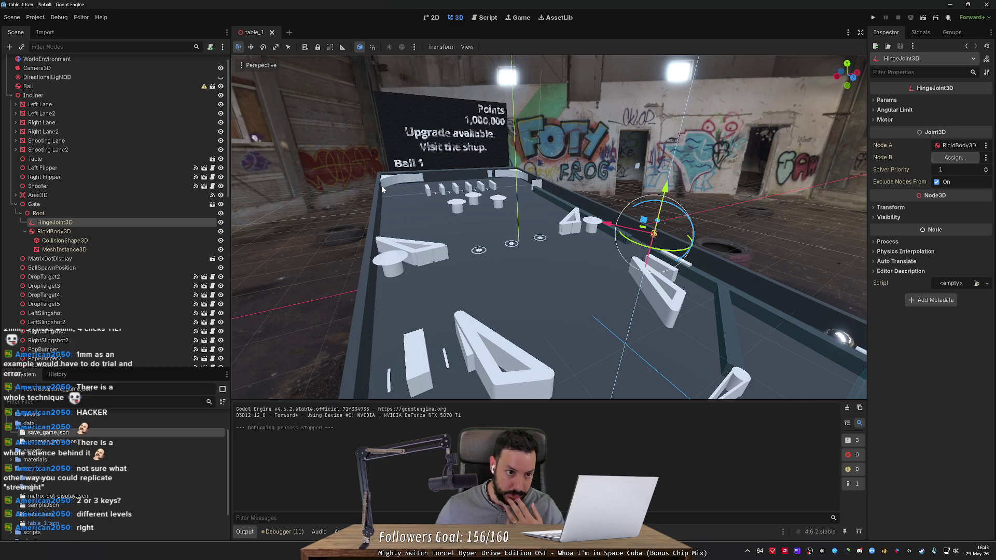
right_click(394, 181)
scroll(394, 181, up, 10)
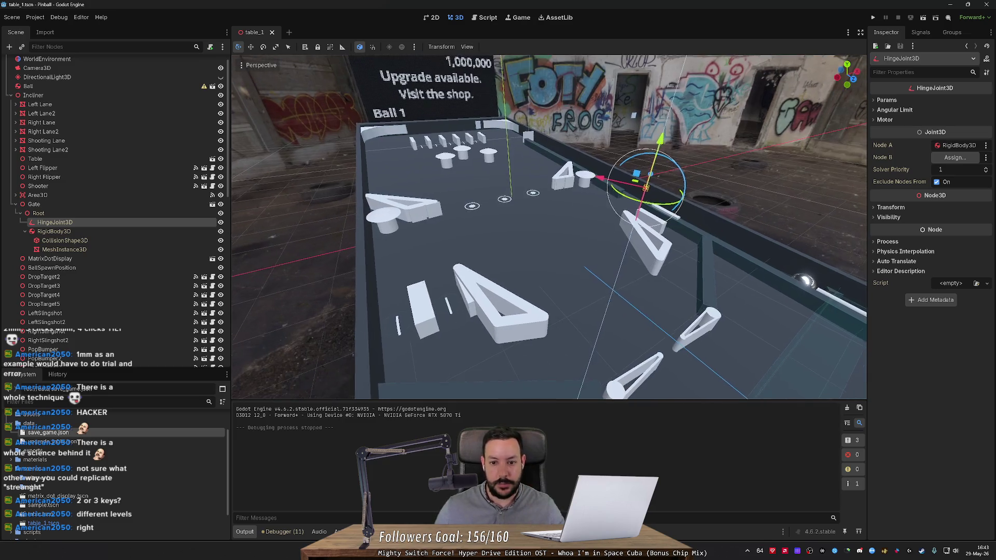
right_click(443, 201)
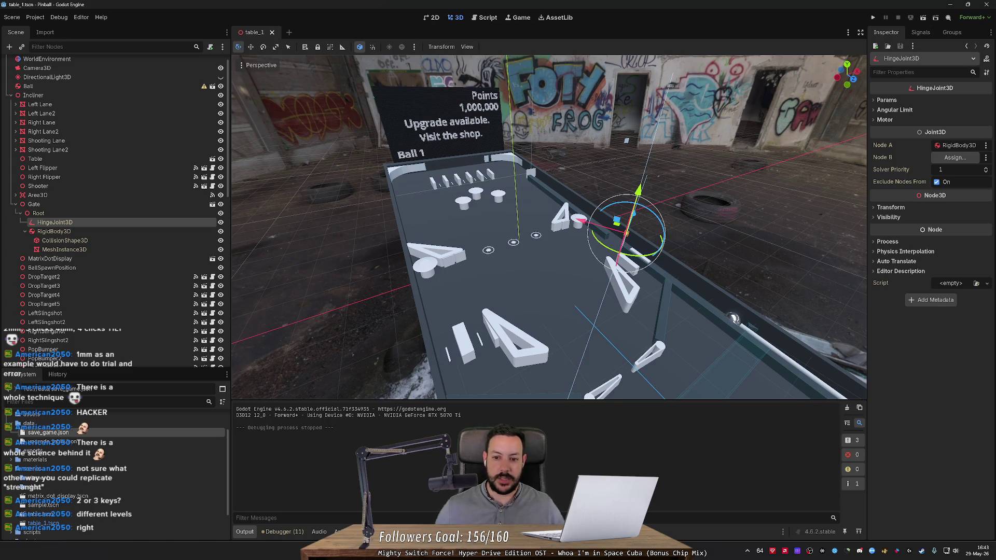
click(680, 207)
right_click(681, 208)
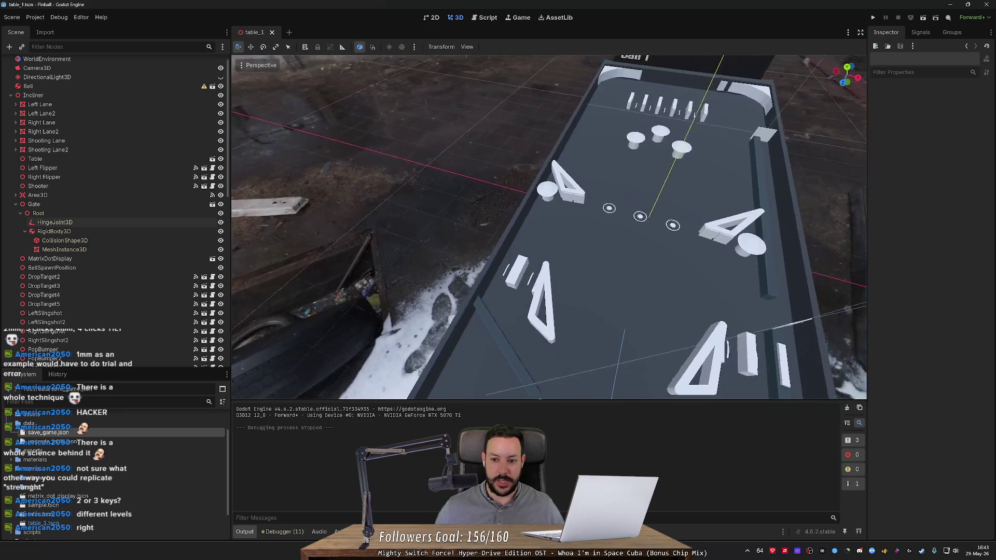
key(w)
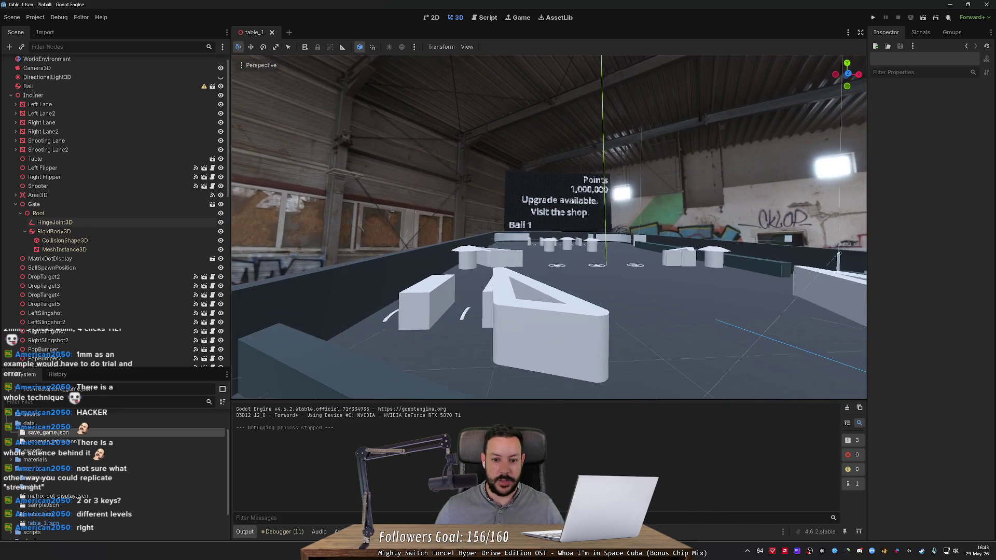
click(514, 316)
- Select the SlotRollover7, LeftSlingshot and Table nodes, then frame the table with F
click(390, 330)
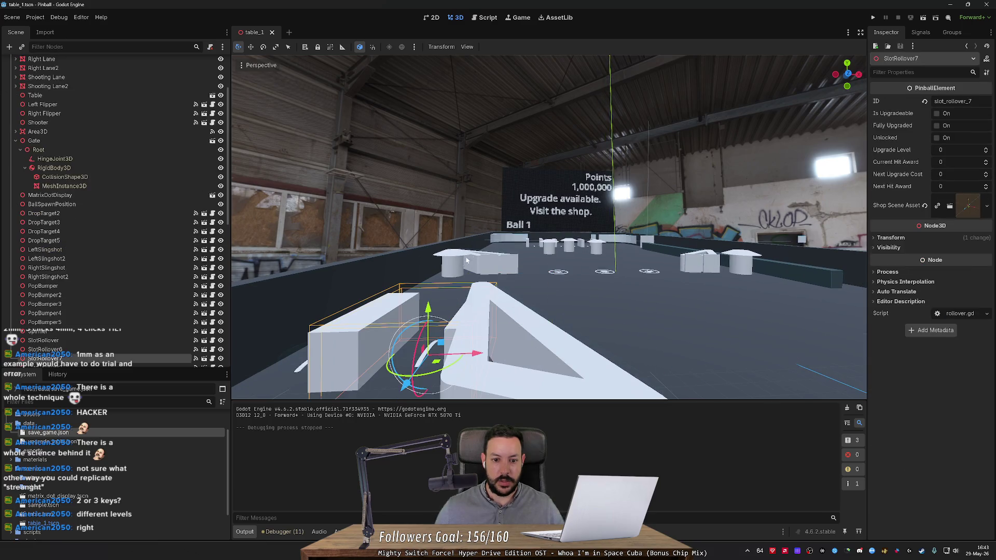
click(483, 258)
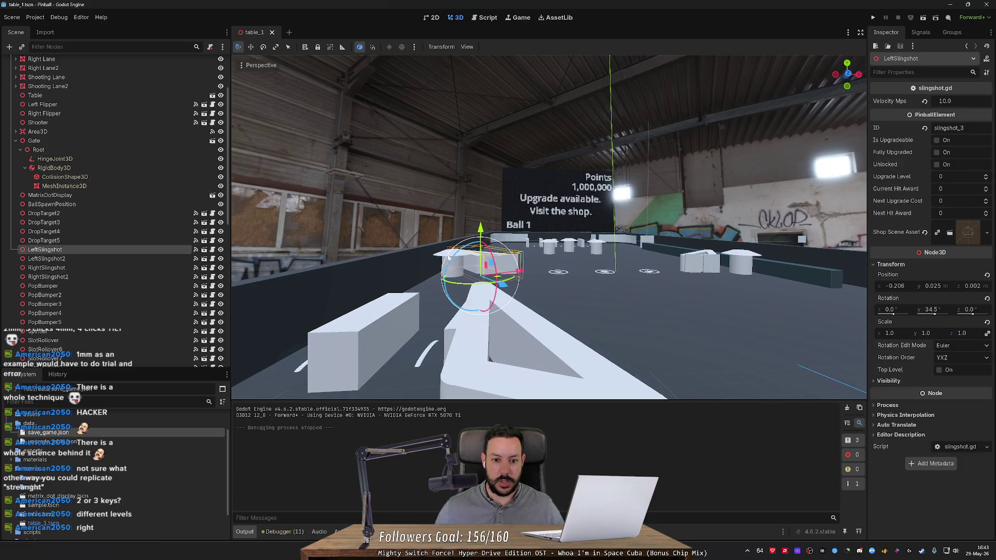
click(696, 261)
key(f)
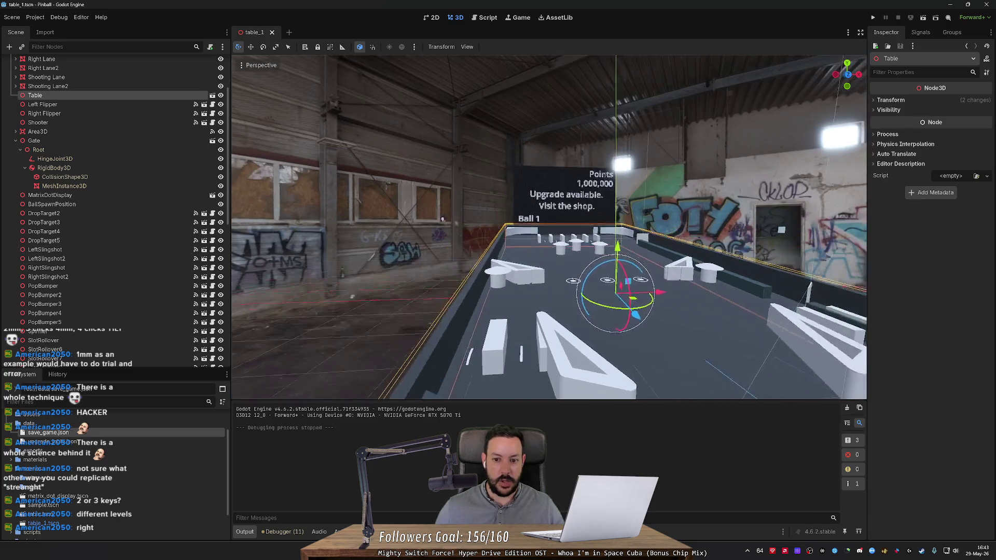
- Fly to a low view toward the flippers, then switch to the browser and close the GitHub tab
click(794, 270)
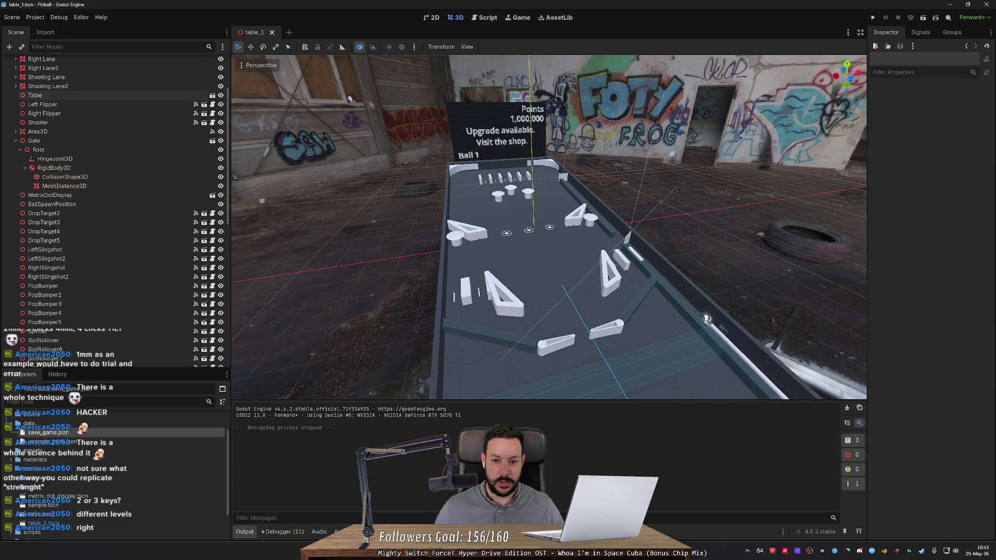
key(w)
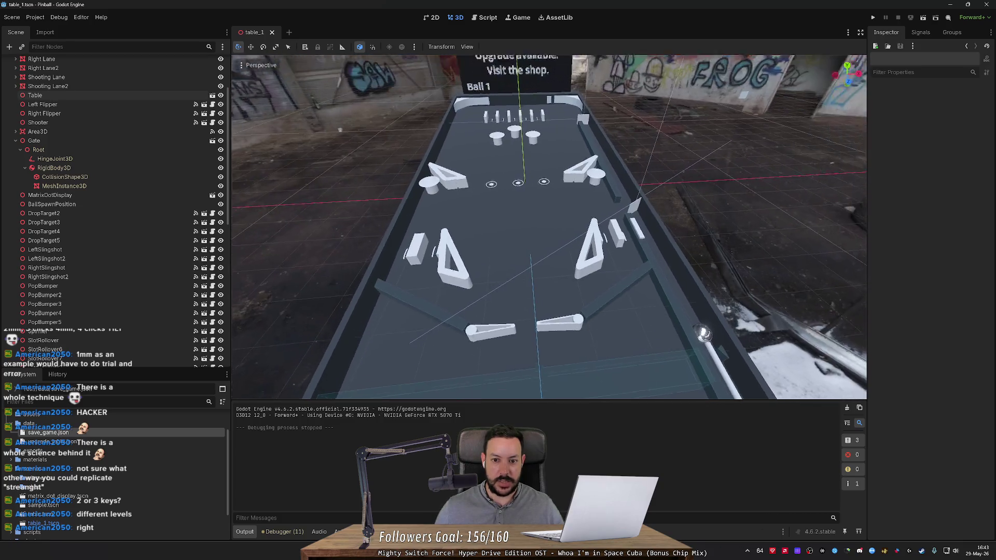
key(w)
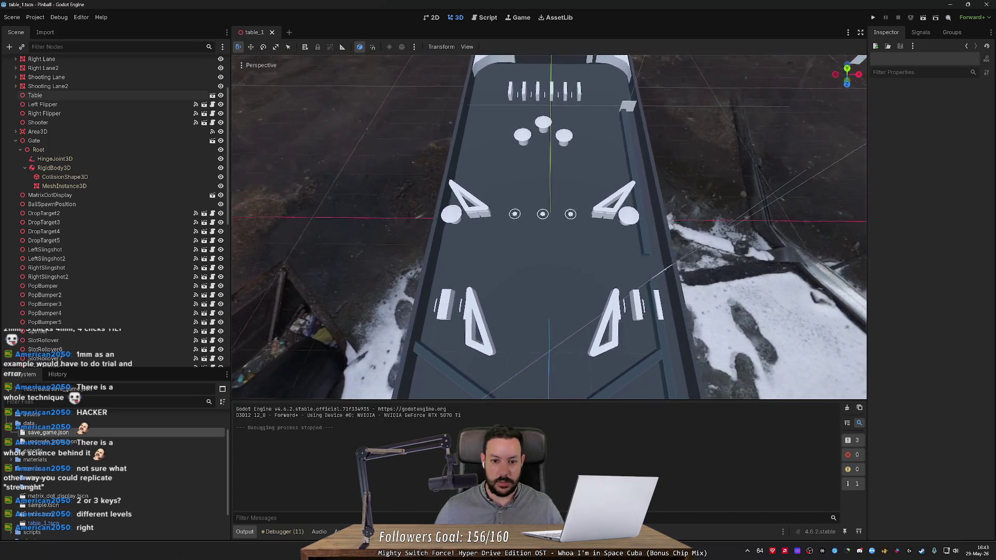
key(w)
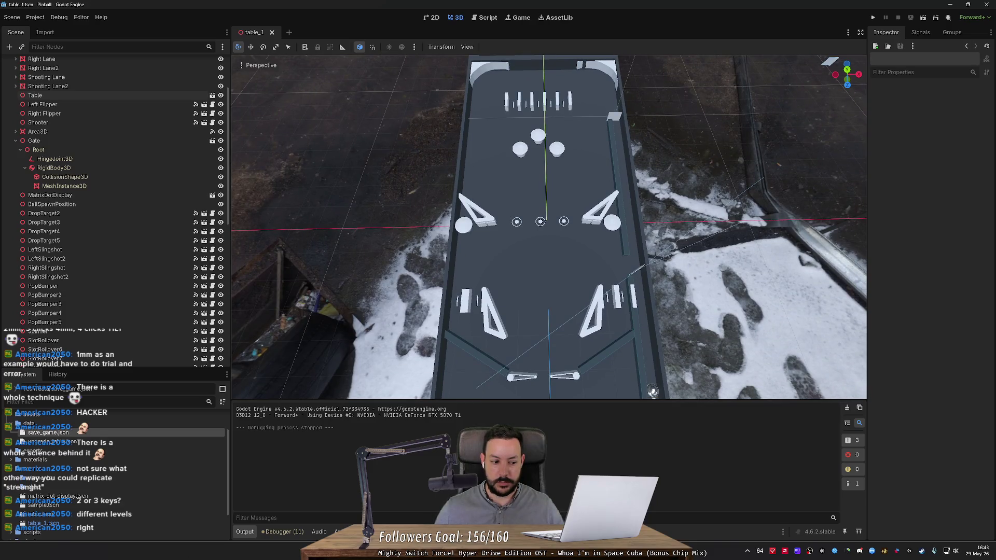
key(s)
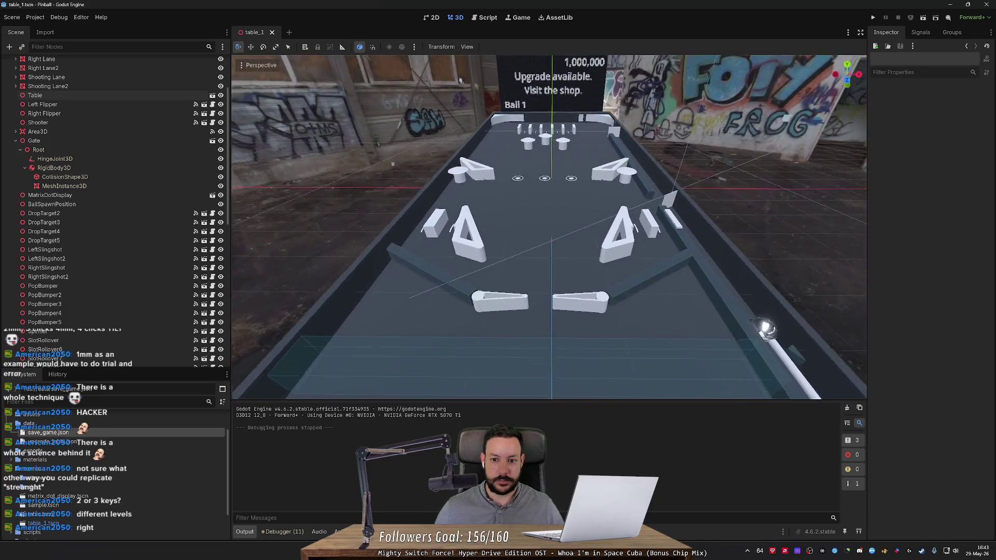
key(w)
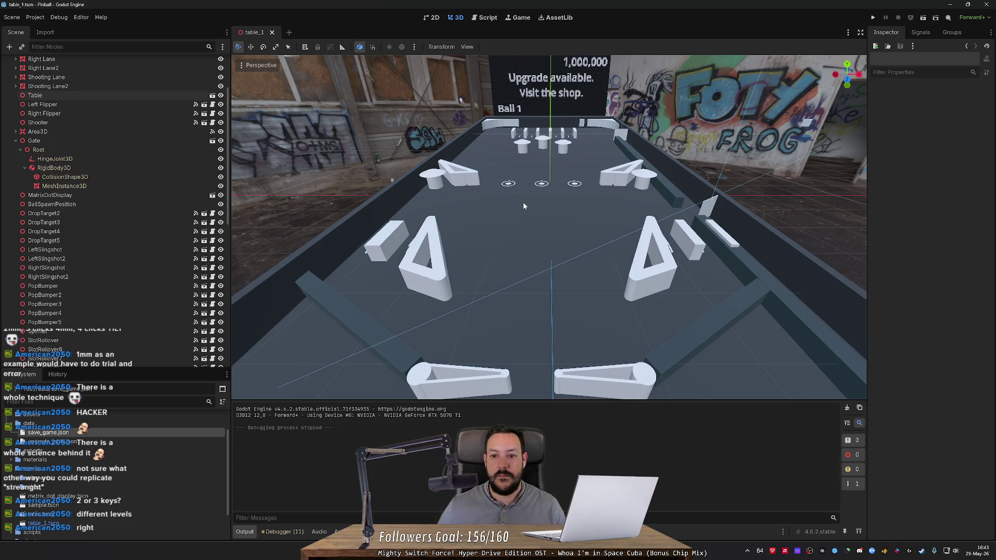
scroll(527, 206, down, 3)
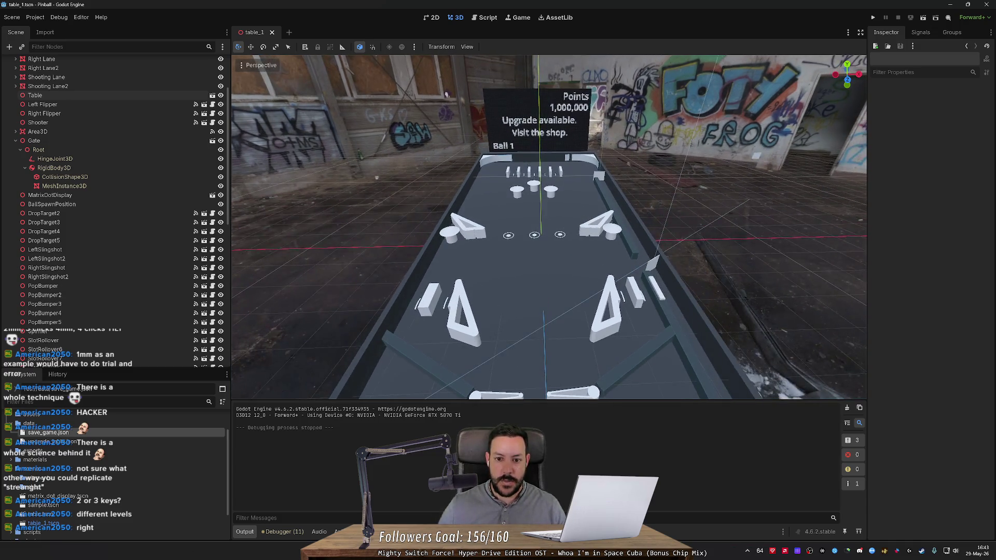
mouse_move(517, 236)
mouse_down()
mouse_move(509, 233)
mouse_move(517, 236)
mouse_up()
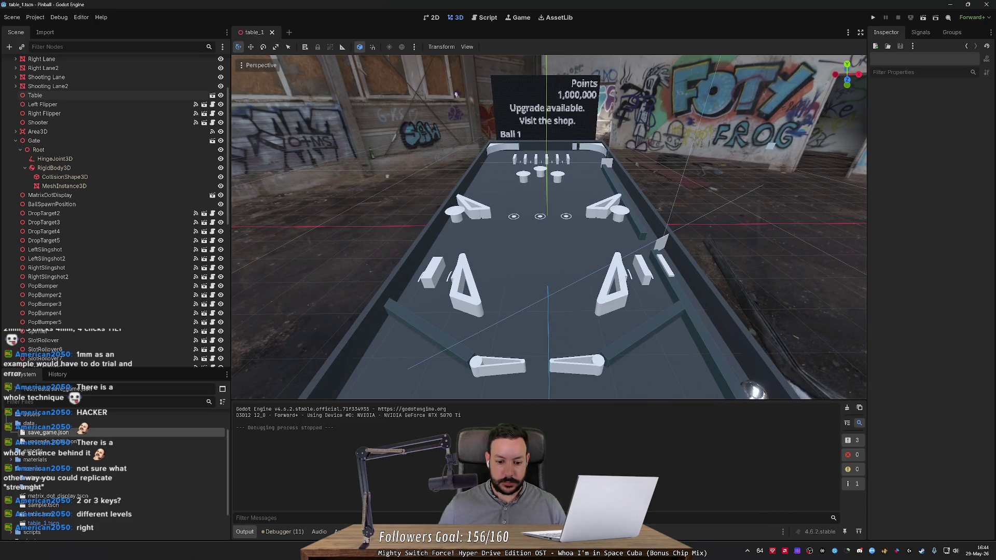
key(alt+Tab)
click(690, 8)
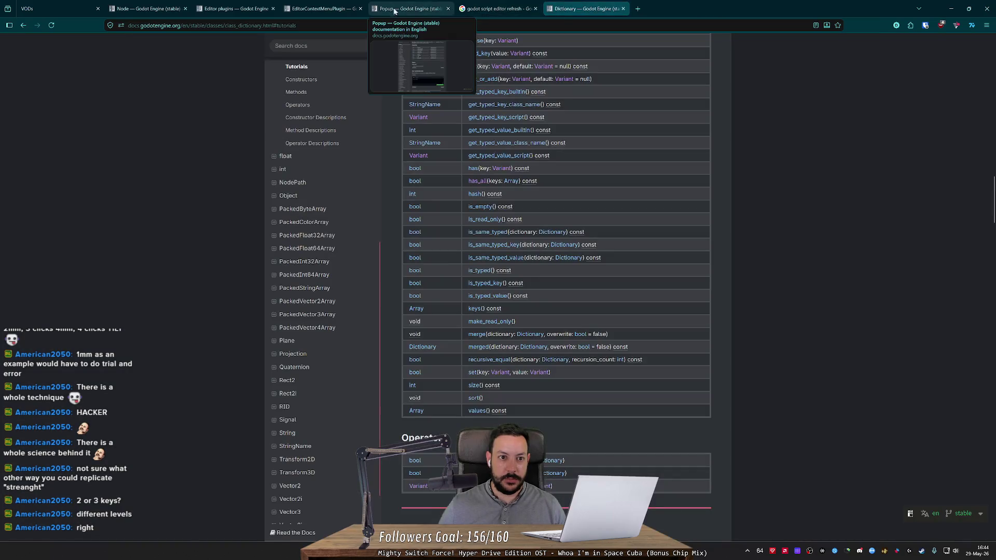
- Close the leftover search, Dictionary and Popup docs tabs
click(536, 8)
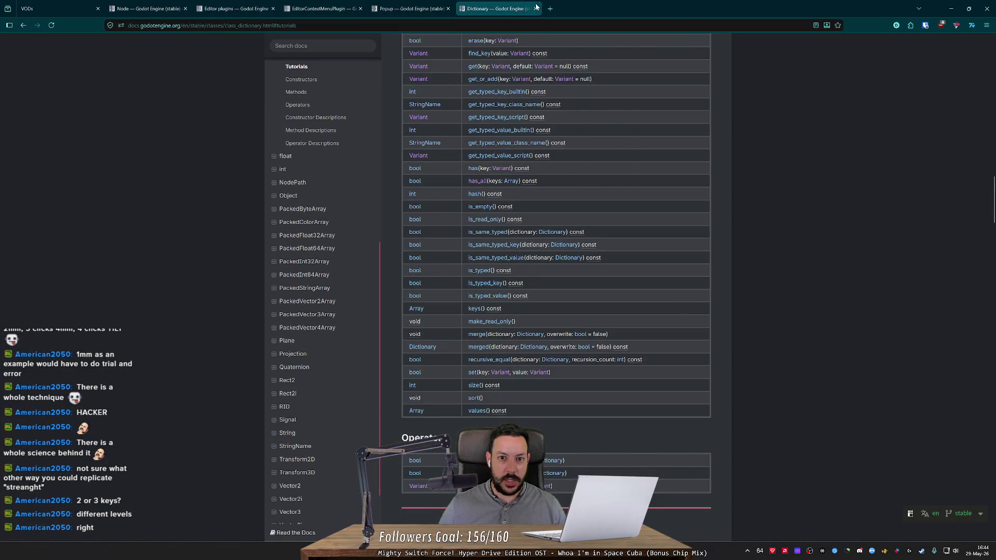
click(536, 7)
click(318, 5)
key(ctrl+w)
key(ctrl+w)
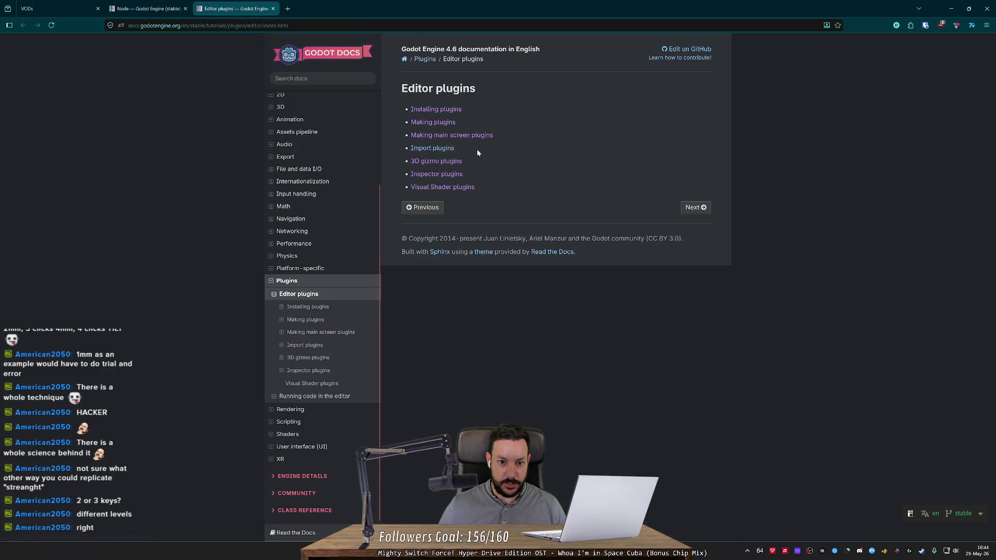
- Open the Making main screen plugins tutorial and follow its GitHub plugin demos link
click(452, 136)
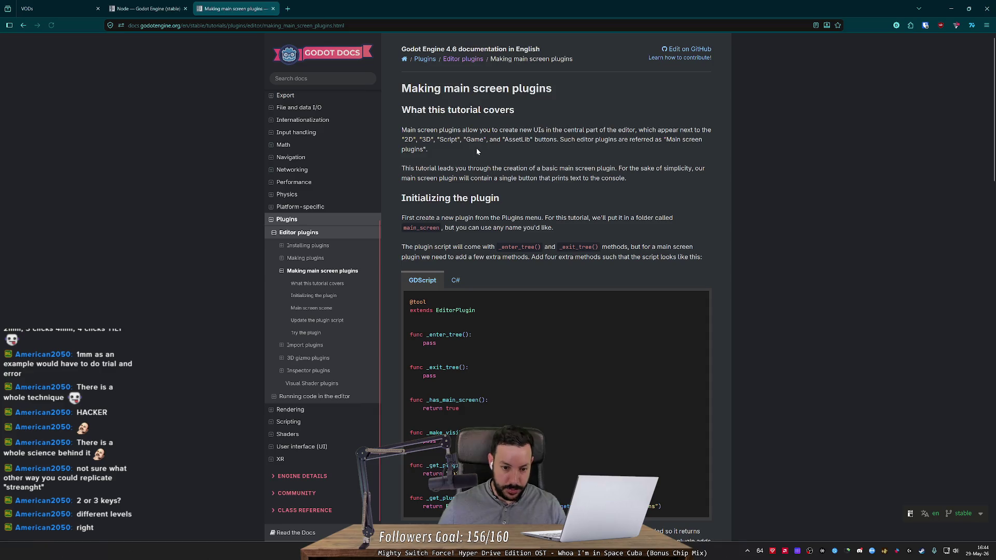
scroll(477, 151, down, 6)
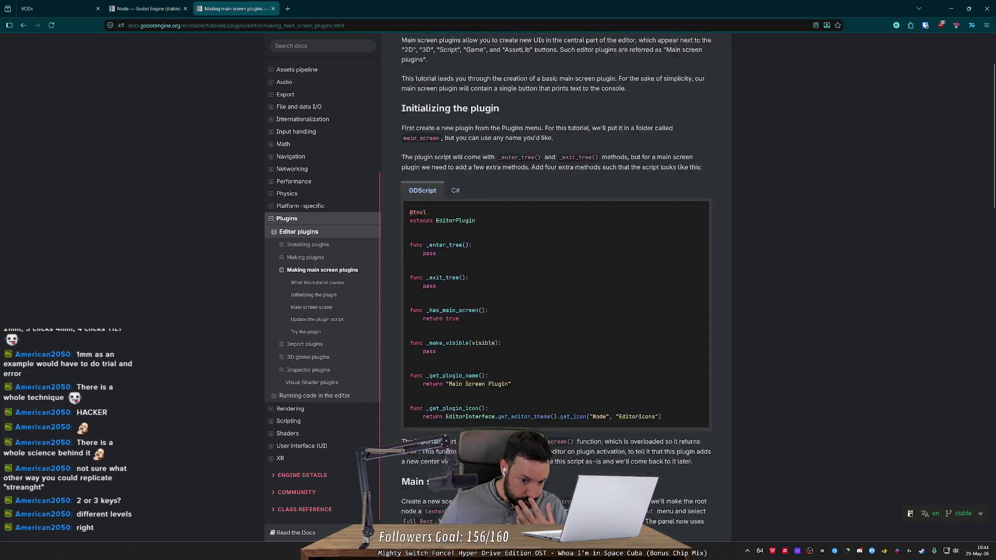
scroll(486, 207, down, 20)
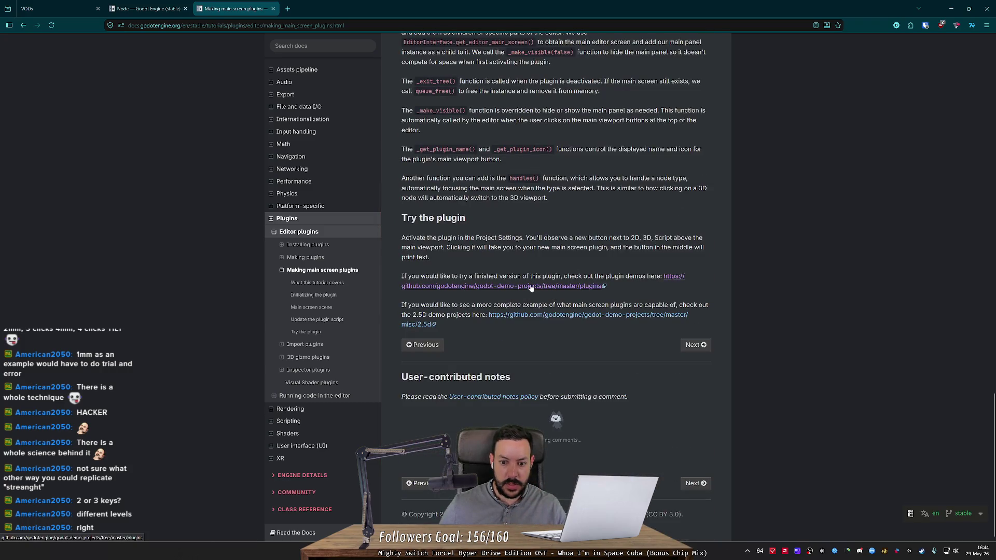
click(531, 287)
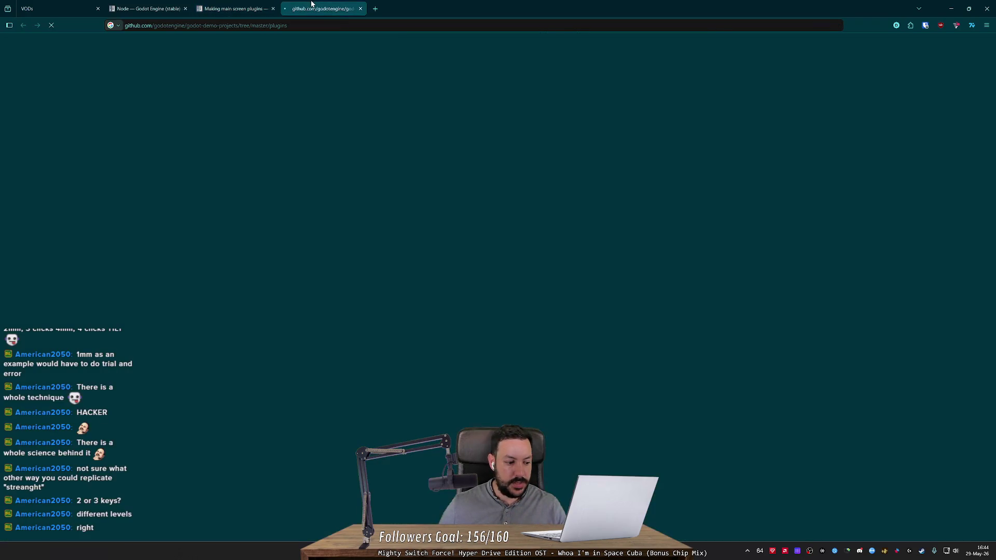
- Scroll through the godot-demo-projects plugin screenshots, then close the GitHub demos tab
scroll(401, 196, down, 10)
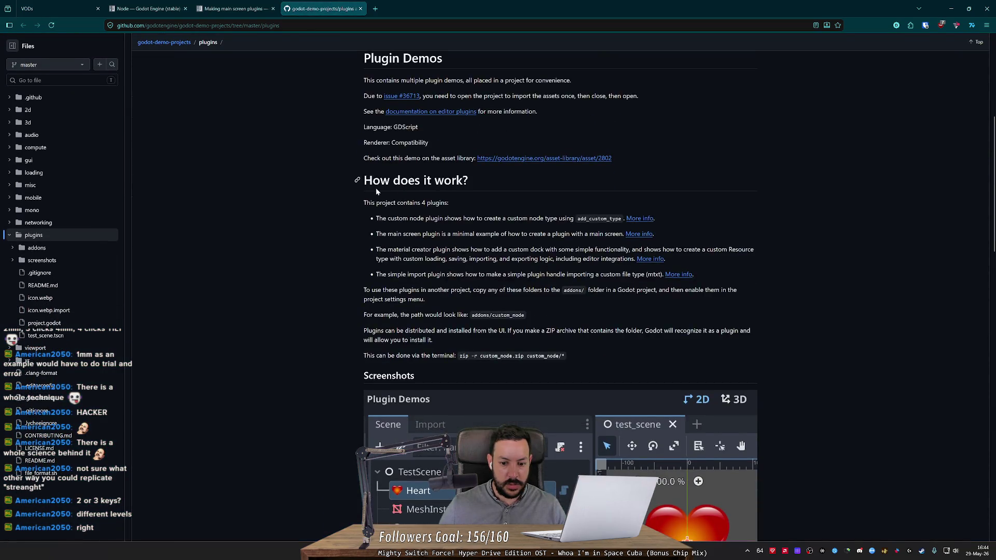
scroll(376, 193, down, 10)
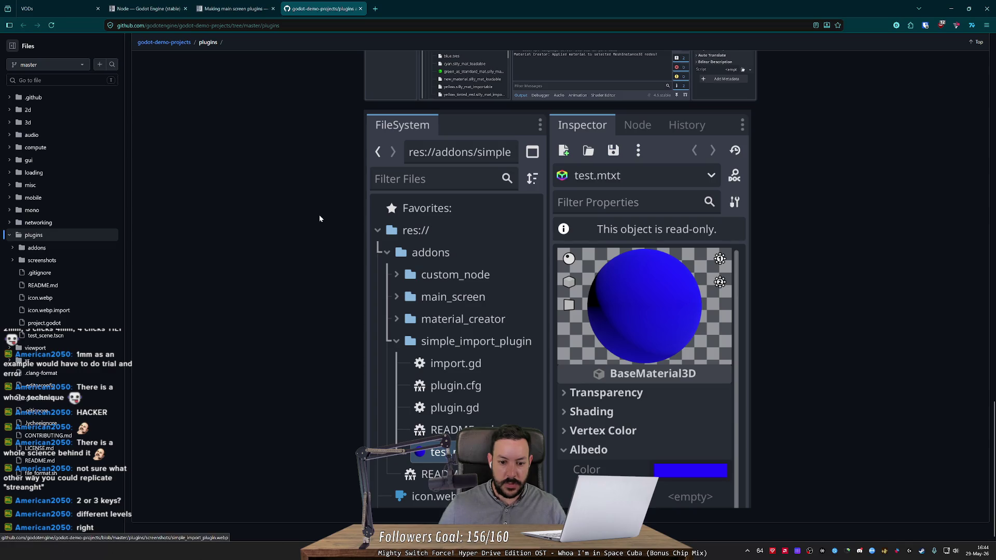
scroll(319, 215, up, 2)
scroll(318, 214, up, 10)
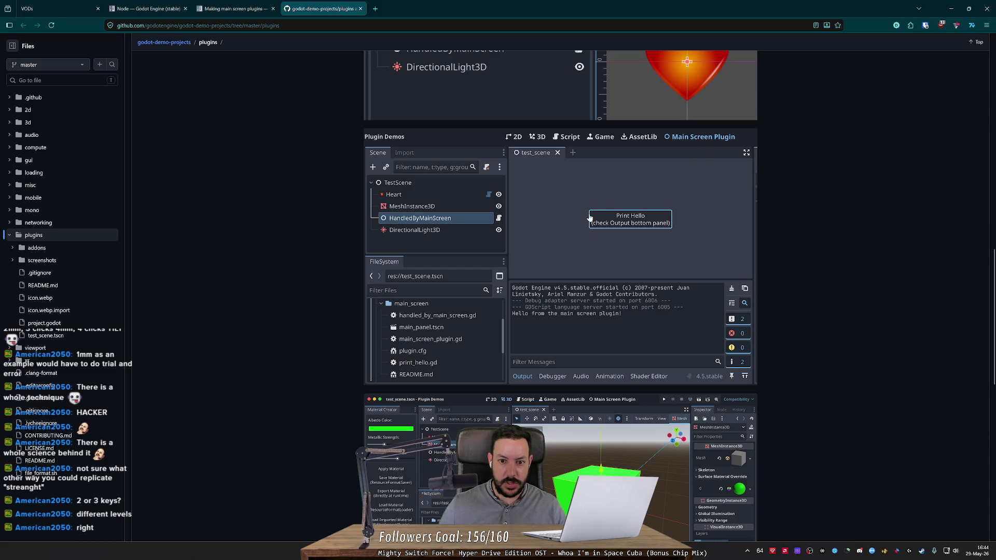
middle_click(338, 10)
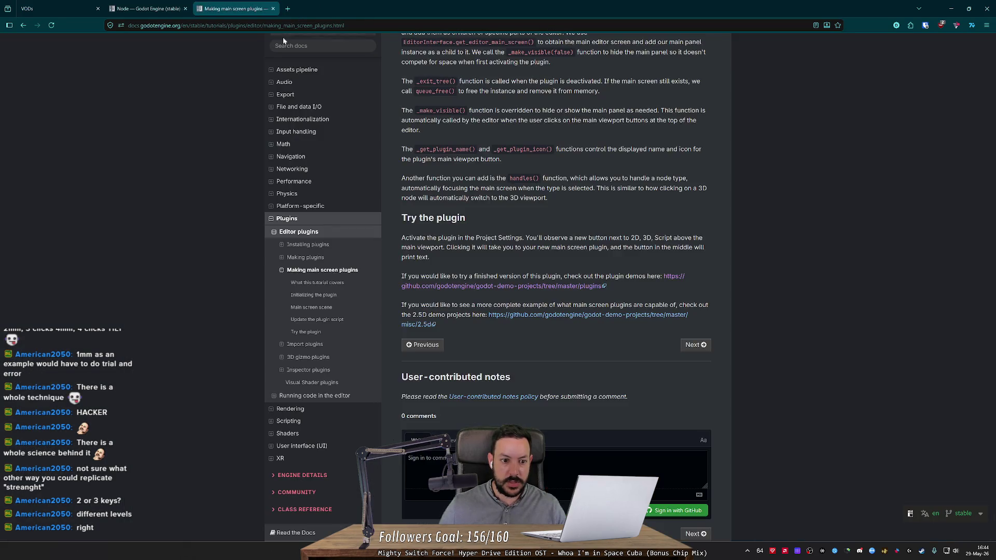
- From the Editor plugins index, open the 3D gizmo plugins page and close the Node reference tab
click(148, 9)
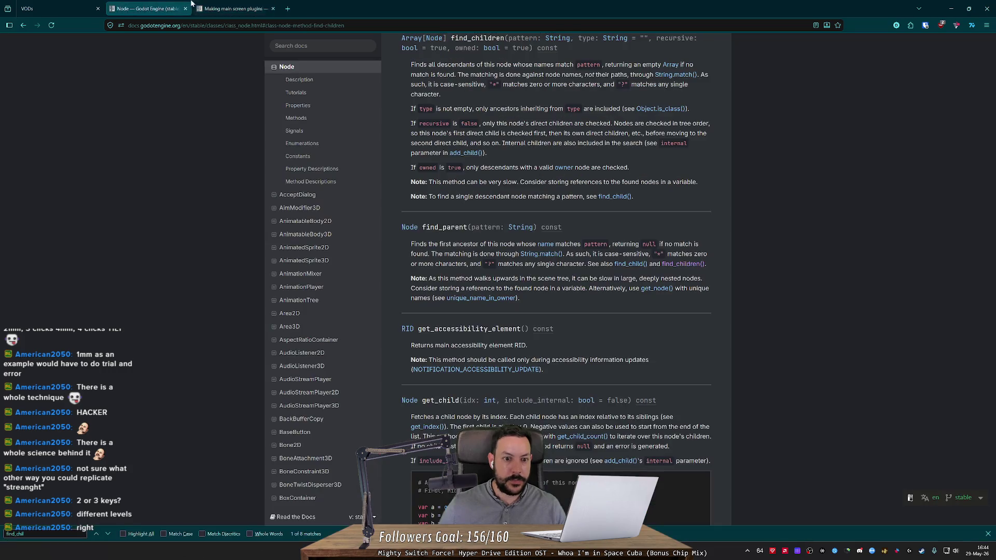
click(219, 3)
click(291, 147)
middle_click(426, 162)
click(185, 9)
click(218, 8)
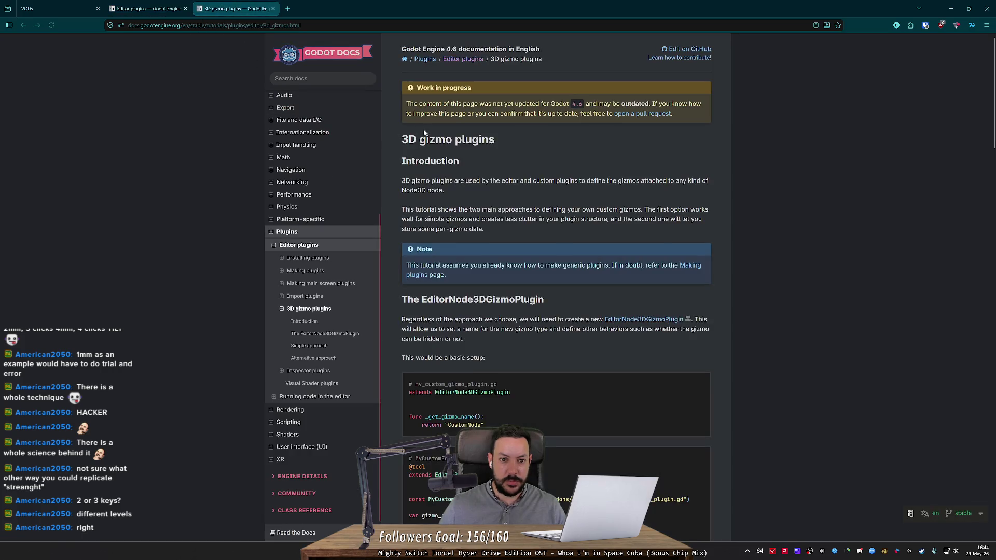
- Read through the 3D gizmo plugins introduction, then close that page
mouse_move(401, 181)
mouse_down()
mouse_move(667, 181)
mouse_move(658, 192)
mouse_up()
click(658, 196)
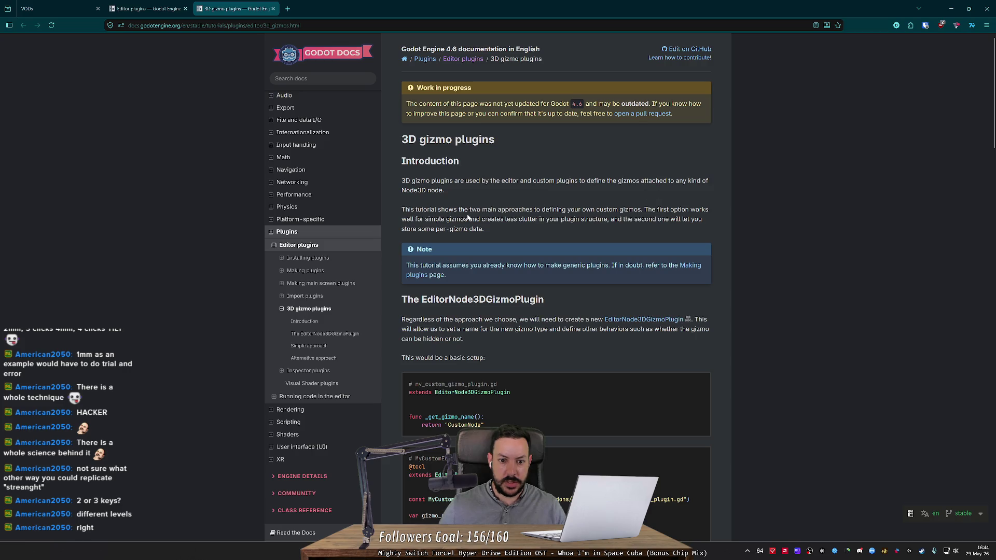
scroll(443, 228, down, 6)
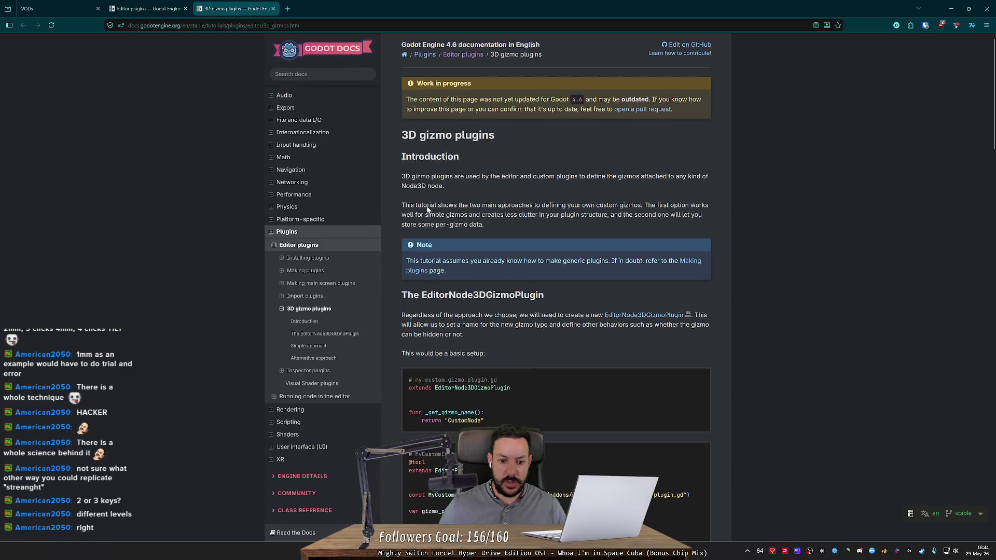
scroll(442, 228, down, 3)
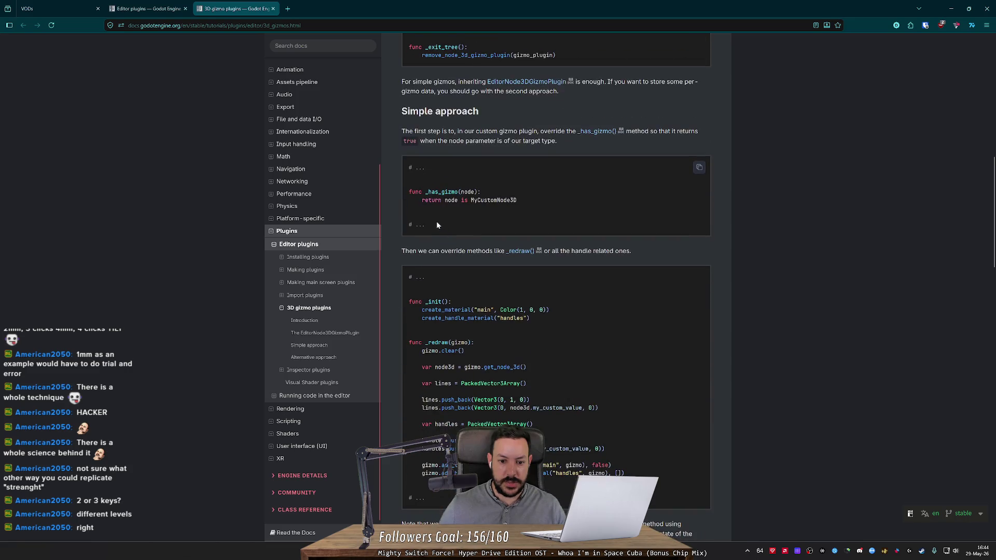
key(ctrl+w)
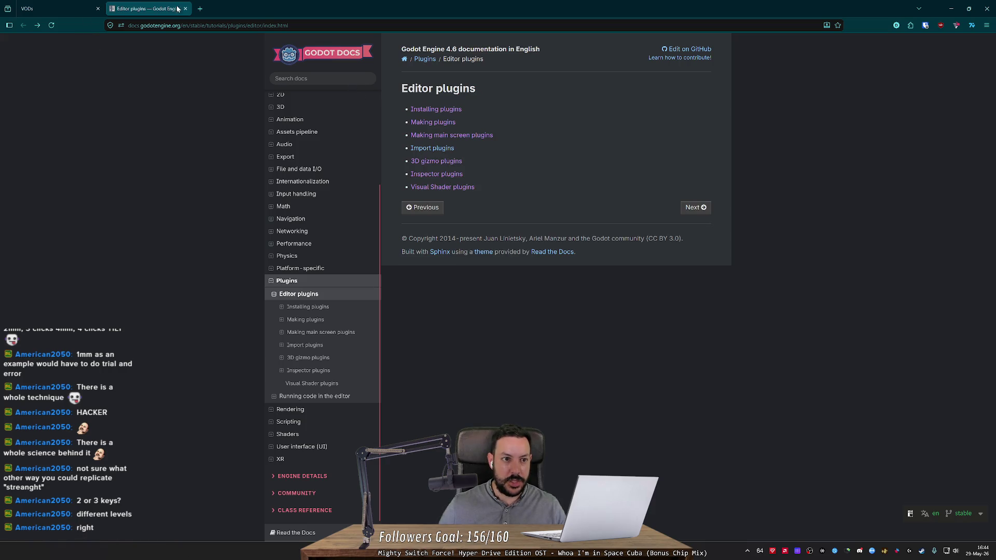
- In a new tab, load the ChatGPT 'pinball' project page
click(200, 9)
text(pinball)
key(Return)
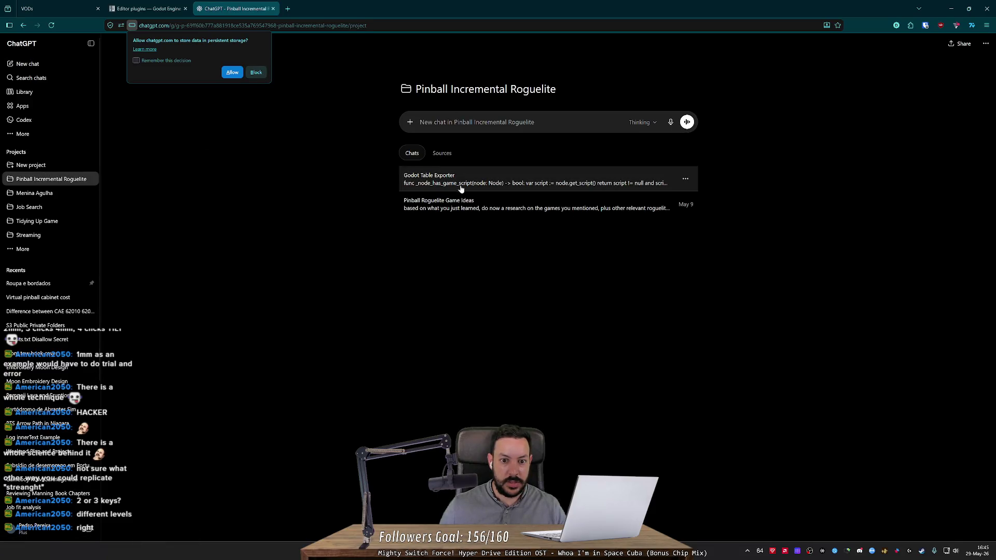
- Decline storage, ask the Godot Table Exporter chat for always-camera-facing labels, then return to Godot
click(256, 73)
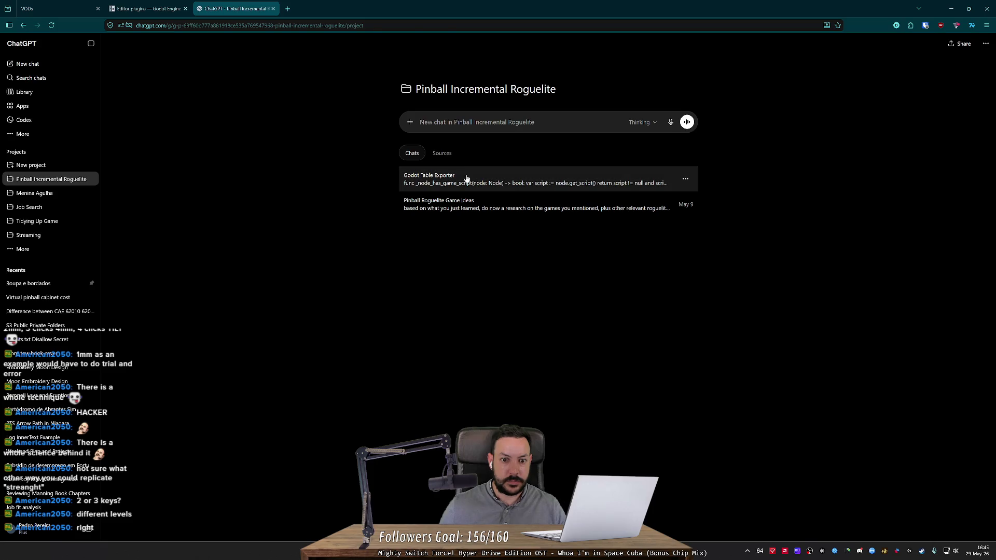
click(421, 182)
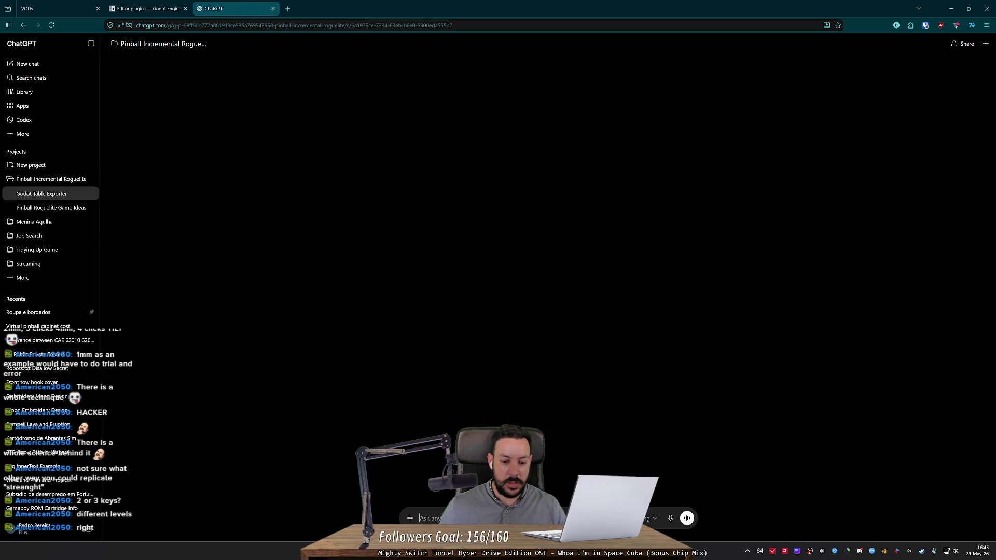
text(i want a)
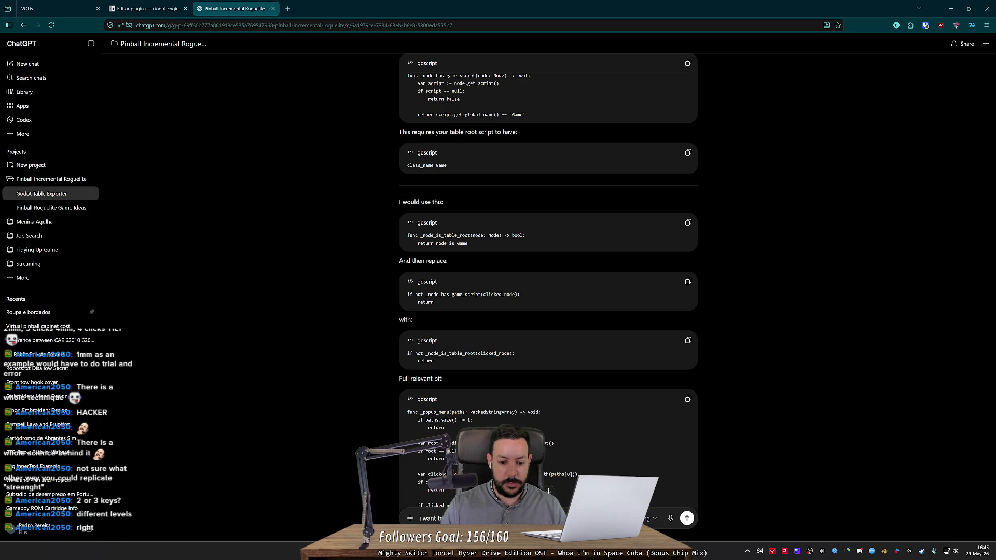
key(shift+Return)
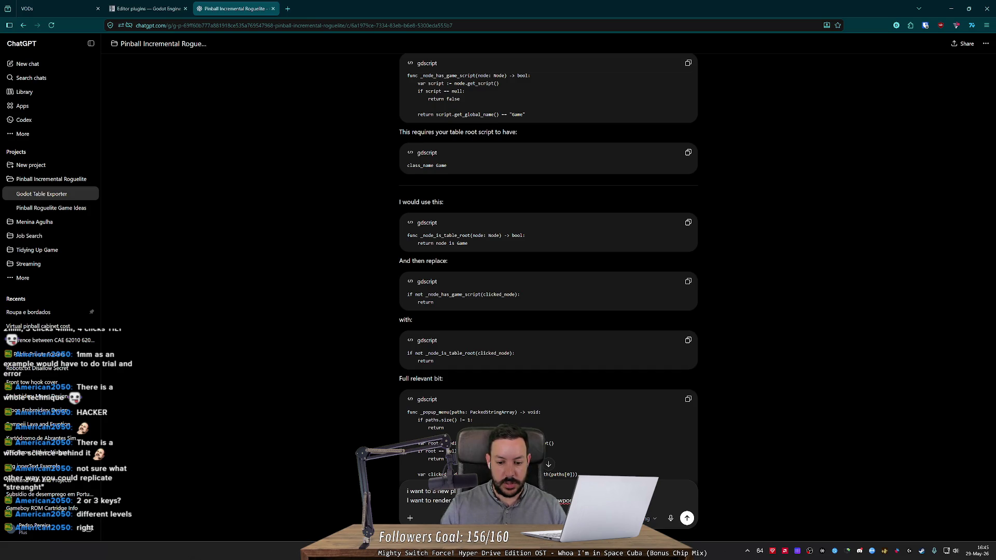
key(shift+Return)
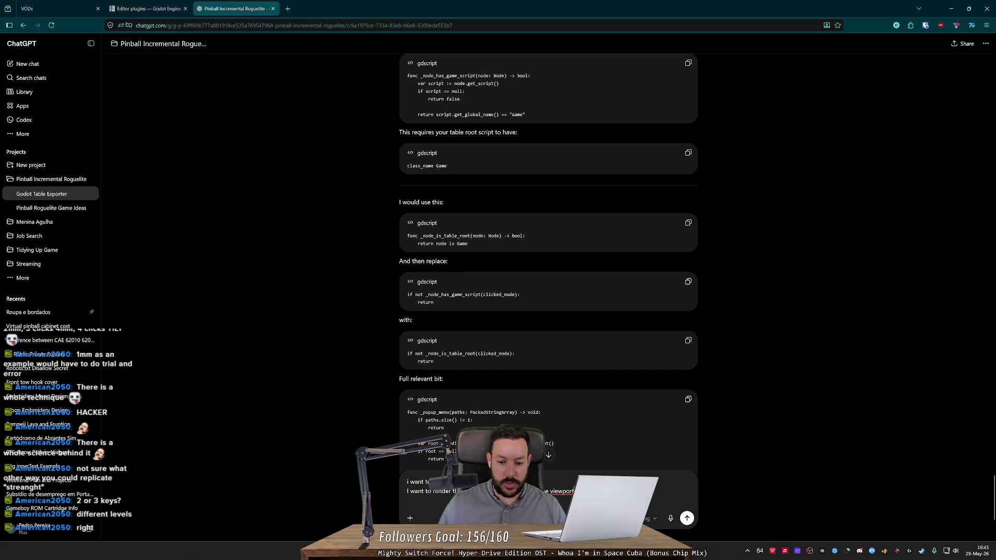
text(, always facing)
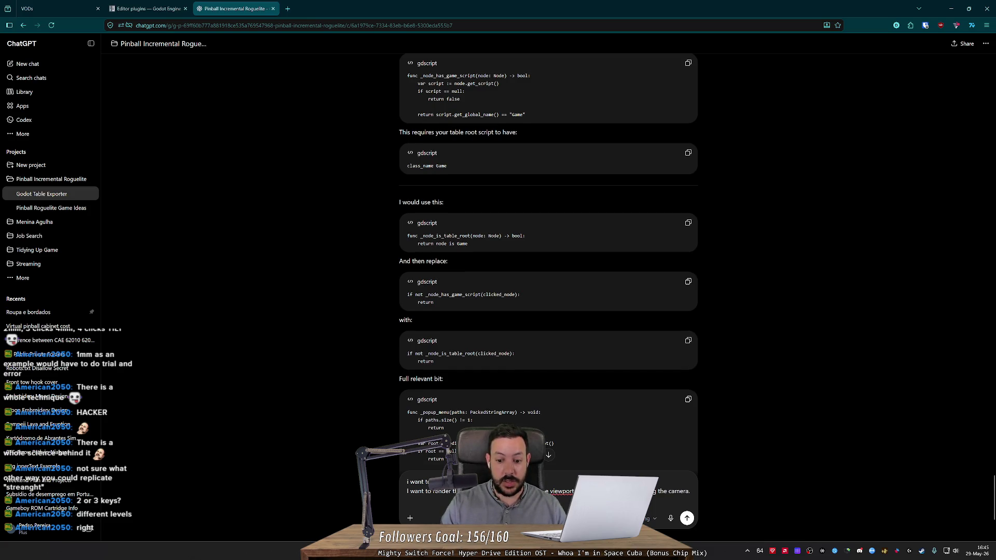
text(ects)
key(BackSpace)
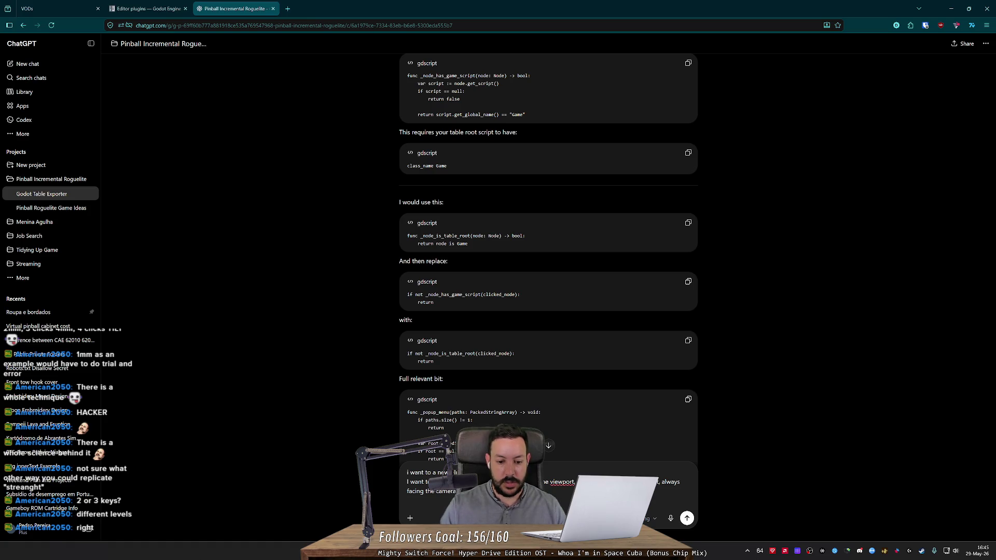
key(Return)
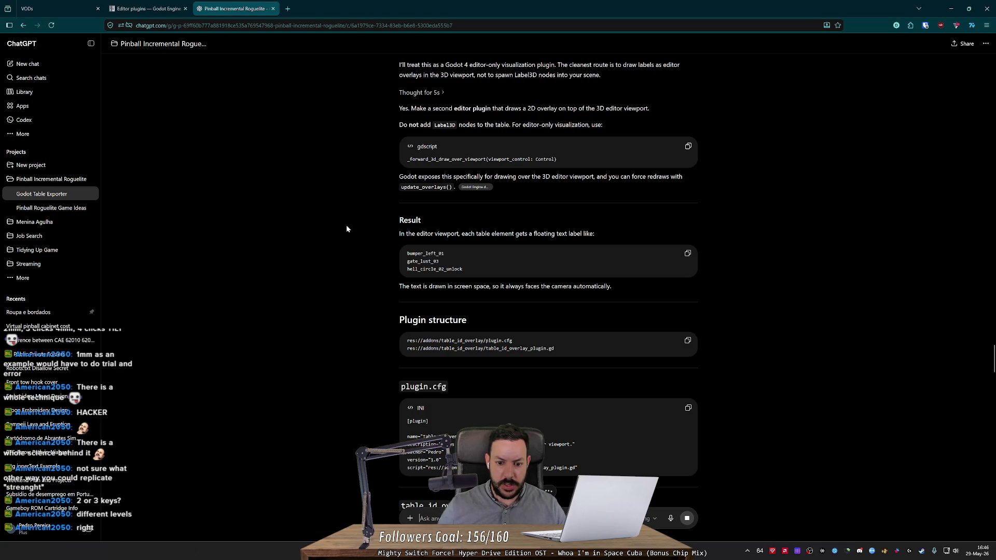
key(alt+Tab)
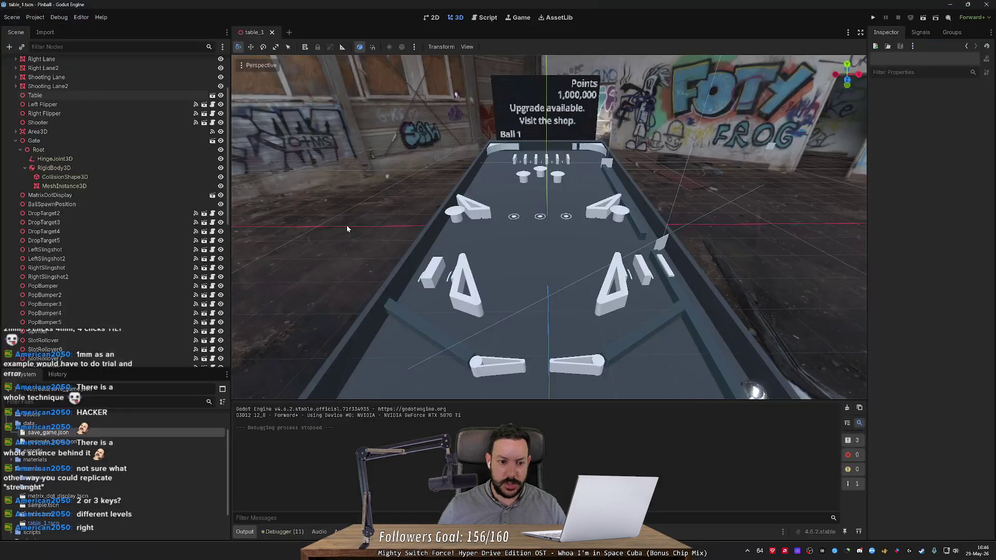
- In the FileSystem dock, select the addons folder and collapse the pinball_editor add-on folder
scroll(109, 435, up, 3)
click(52, 437)
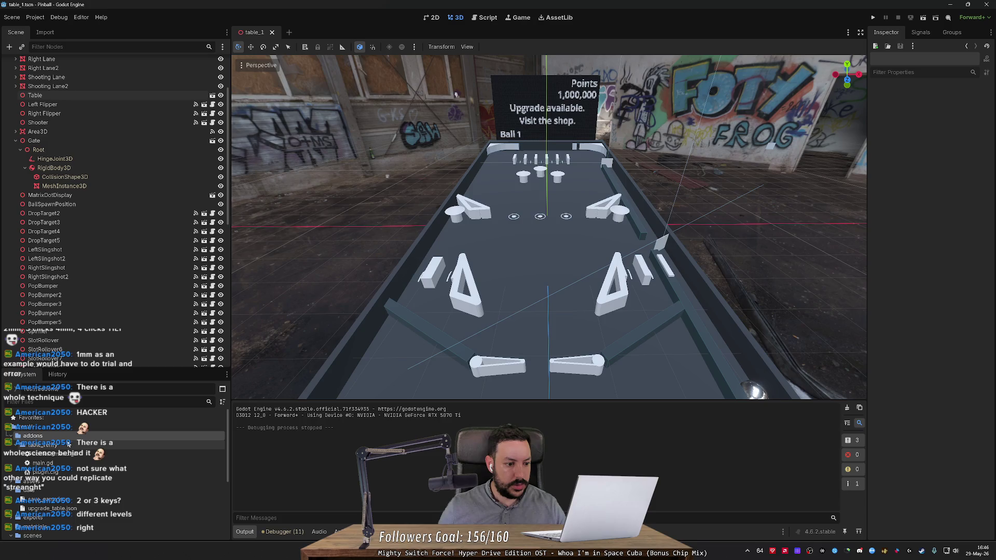
right_click(69, 443)
key(Escape)
click(107, 445)
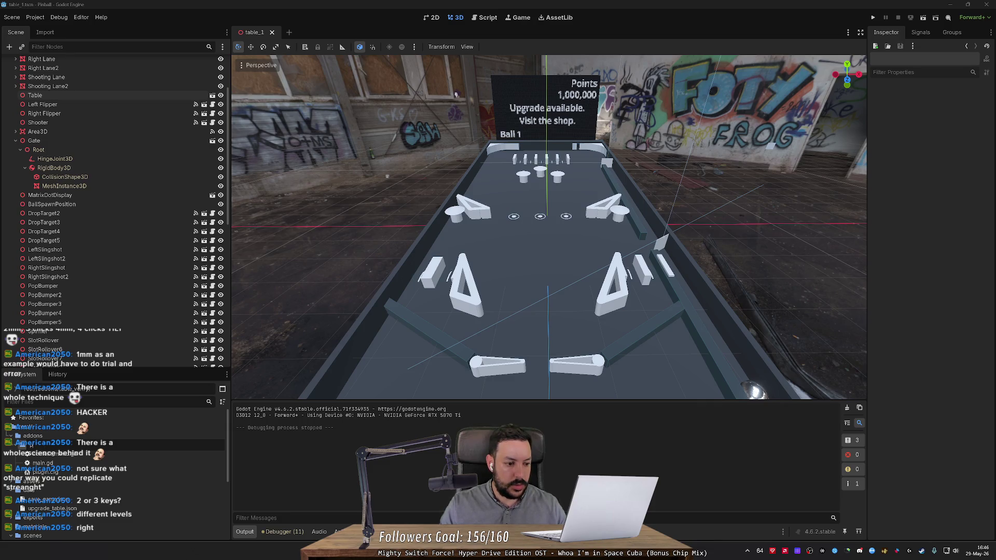
double_click(111, 445)
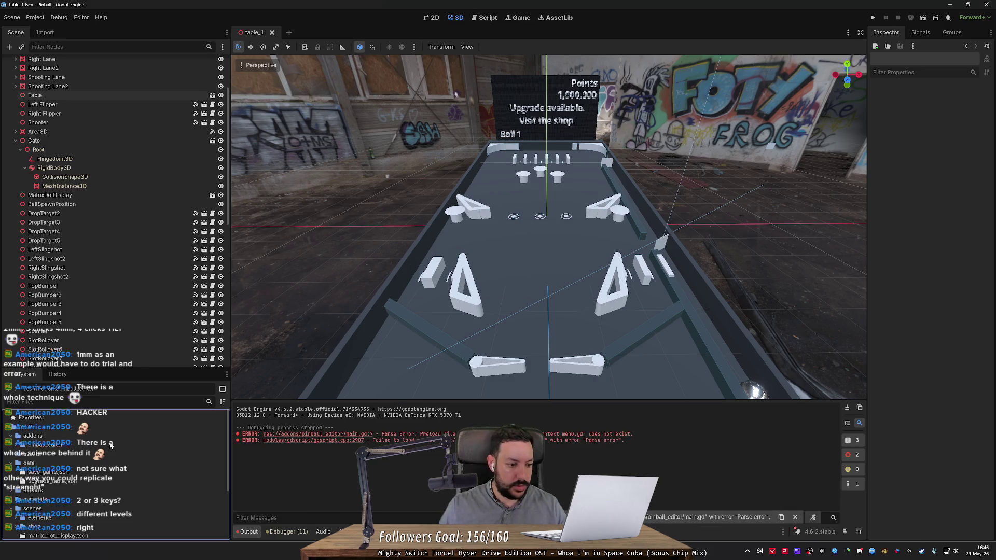
- Open the add-on's plugin.cfg and context_menu.gd in the script editor
double_click(42, 445)
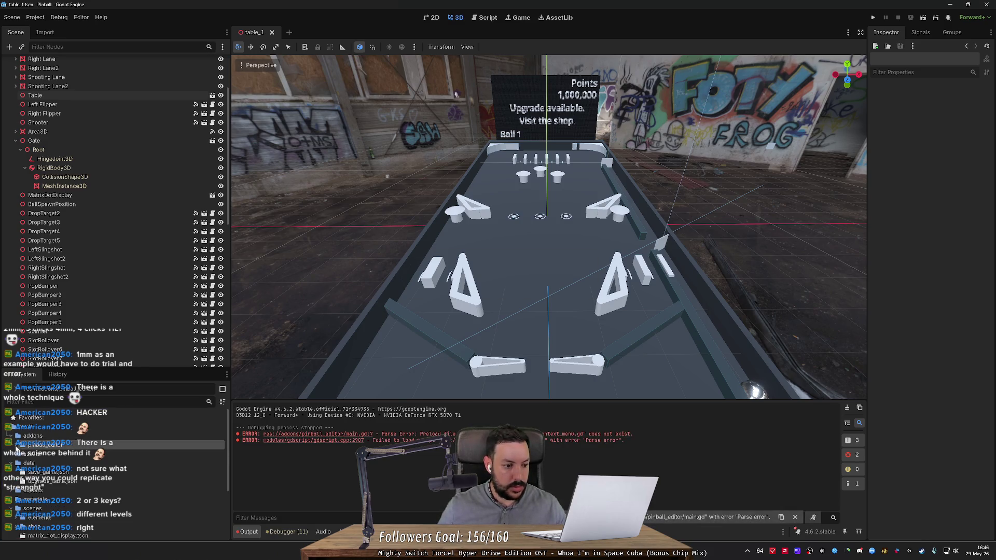
double_click(45, 472)
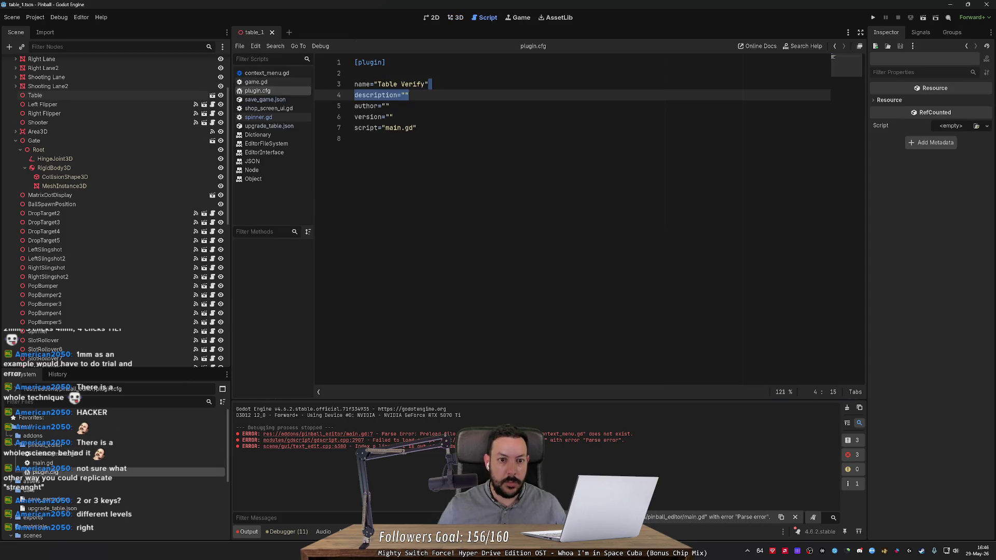
click(420, 84)
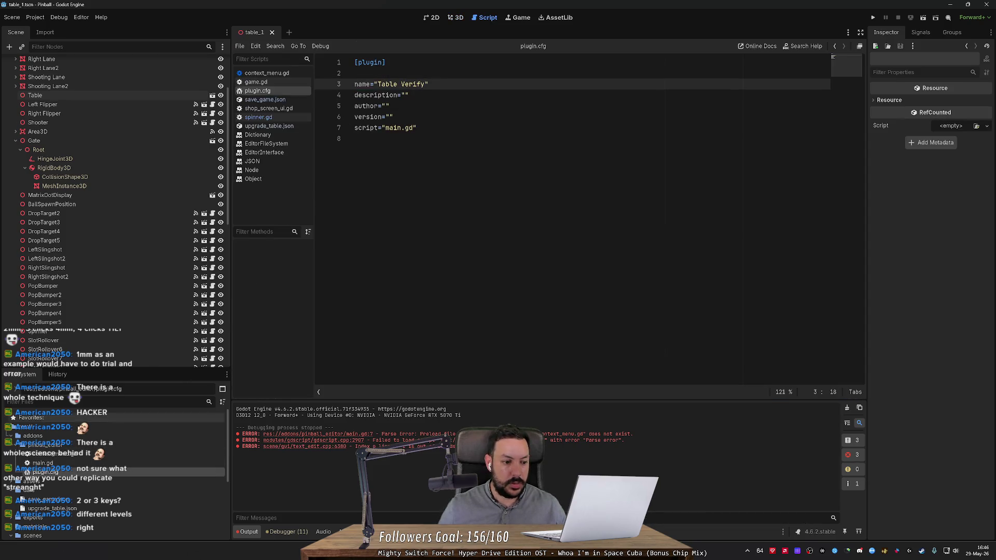
double_click(55, 453)
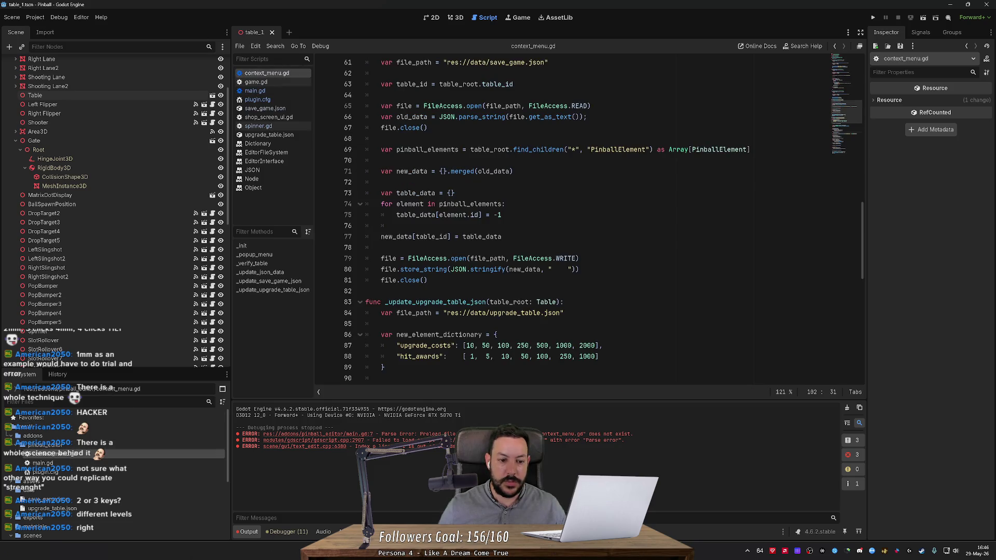
- Enable the Table Verify plugin in Project Settings > Plugins
click(59, 17)
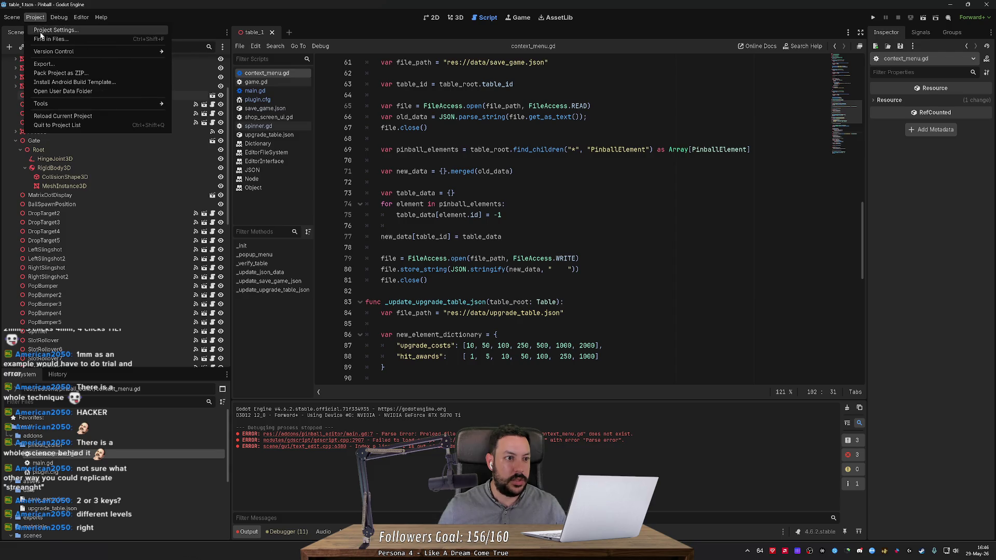
click(48, 30)
click(430, 154)
click(282, 194)
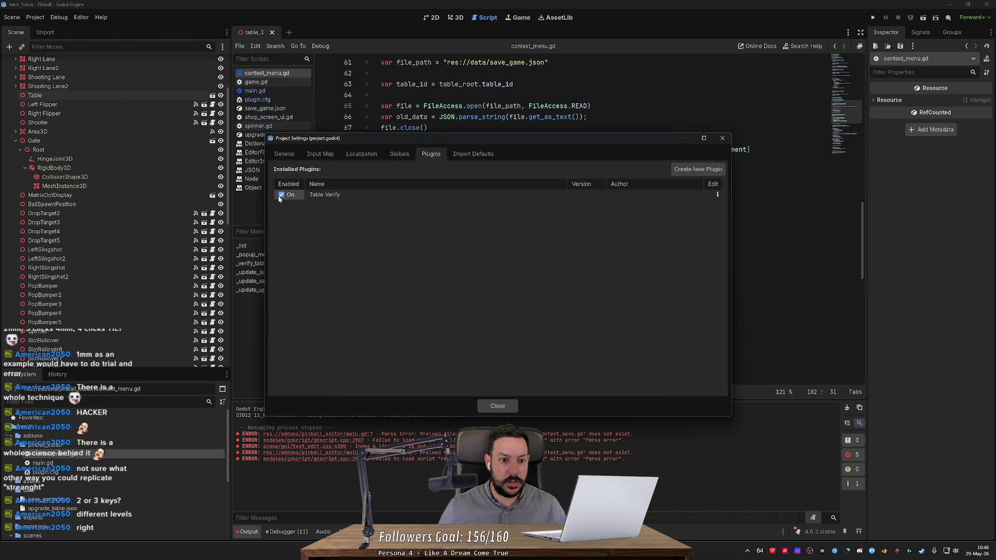
click(499, 407)
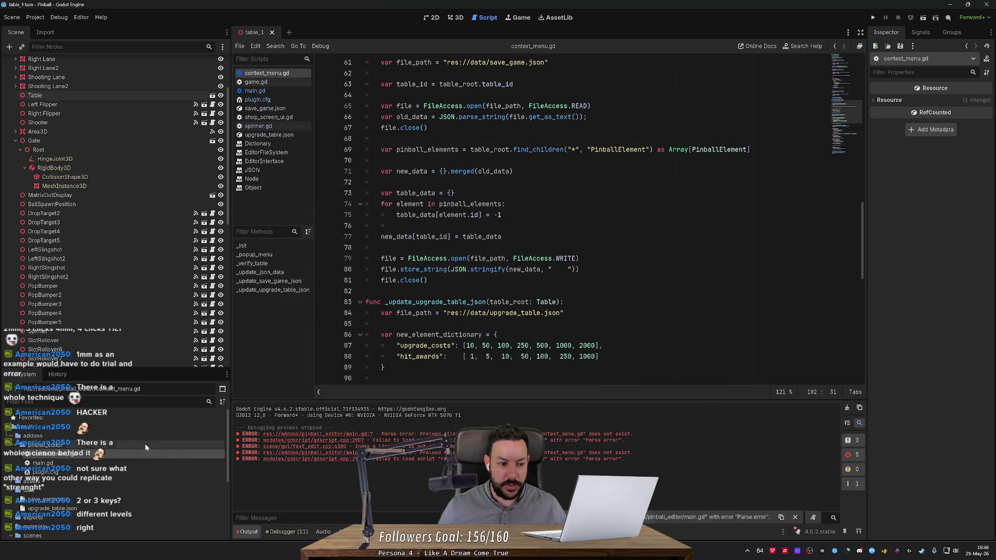
- Open main.gd in the script editor
click(116, 463)
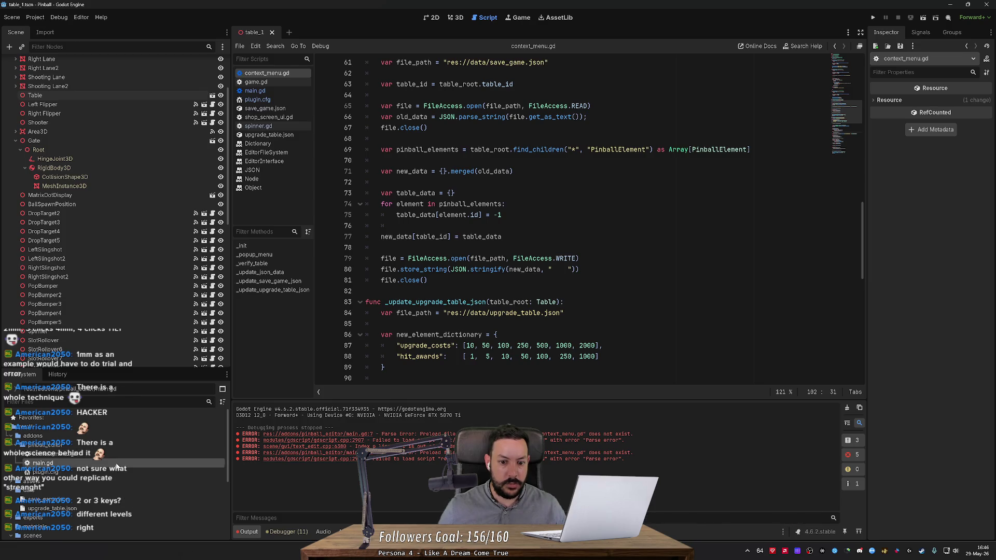
double_click(112, 472)
double_click(112, 463)
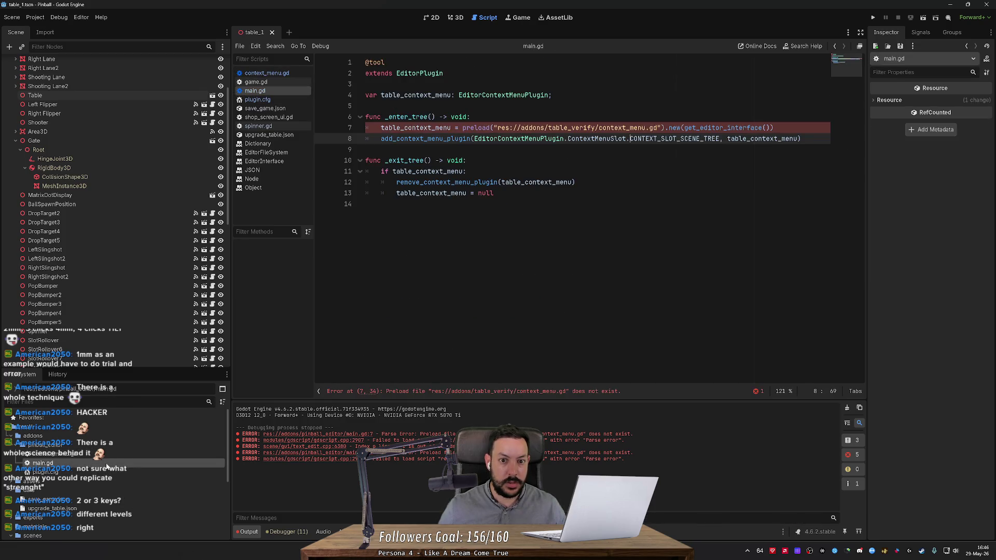
- Change the folder in line 7's preload path from table_verify to pinball_editor
double_click(570, 128)
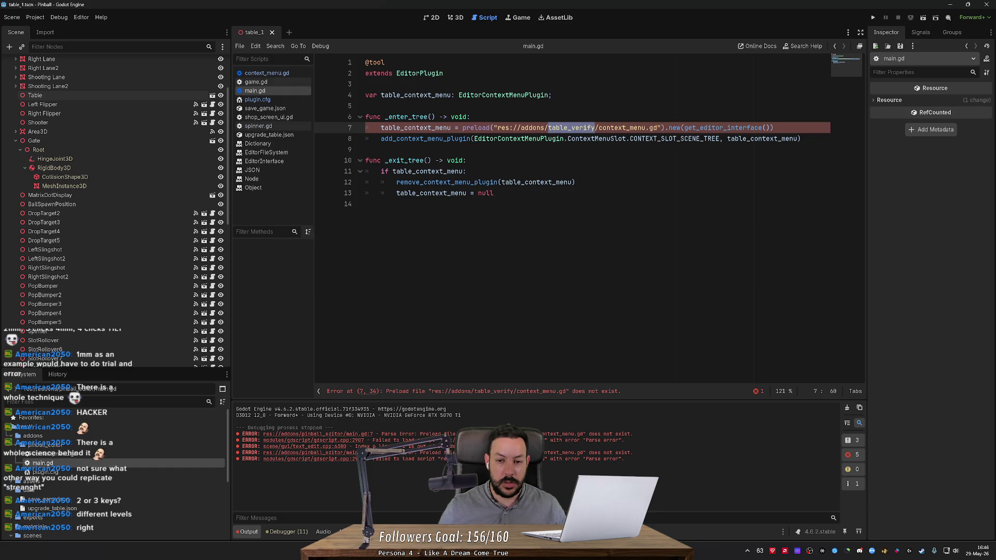
text(pinball_editor)
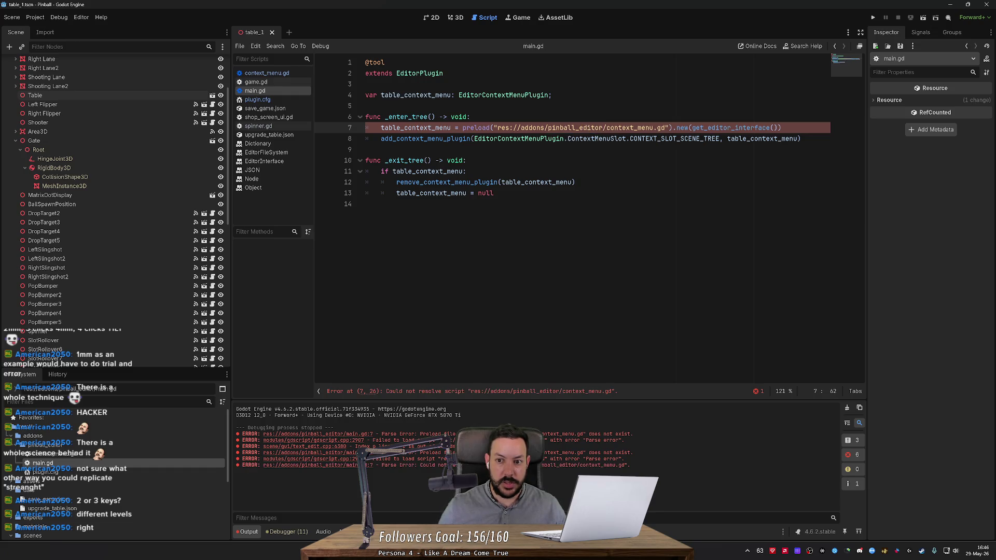
click(365, 204)
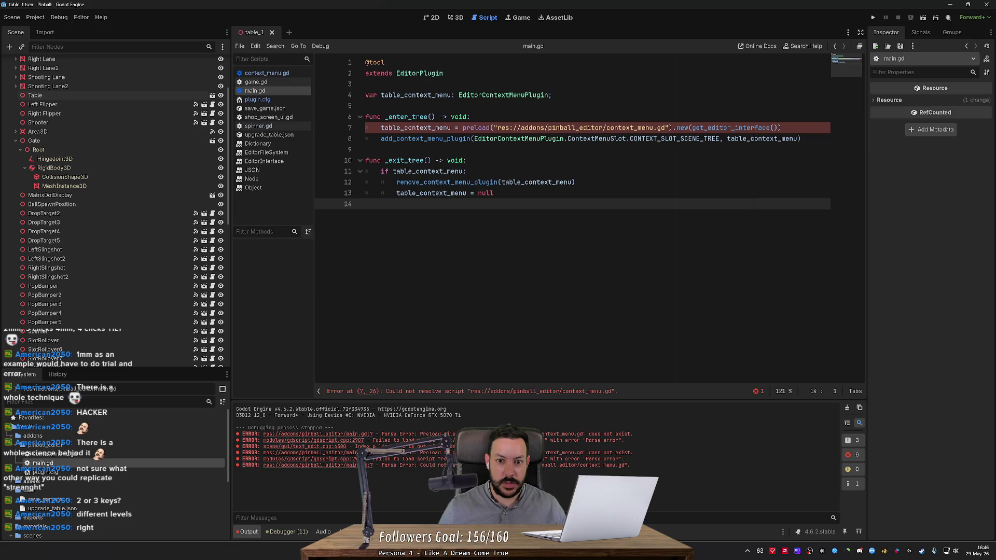
- Clear the output log and switch the Table Verify plugin back on in Project Settings
click(846, 407)
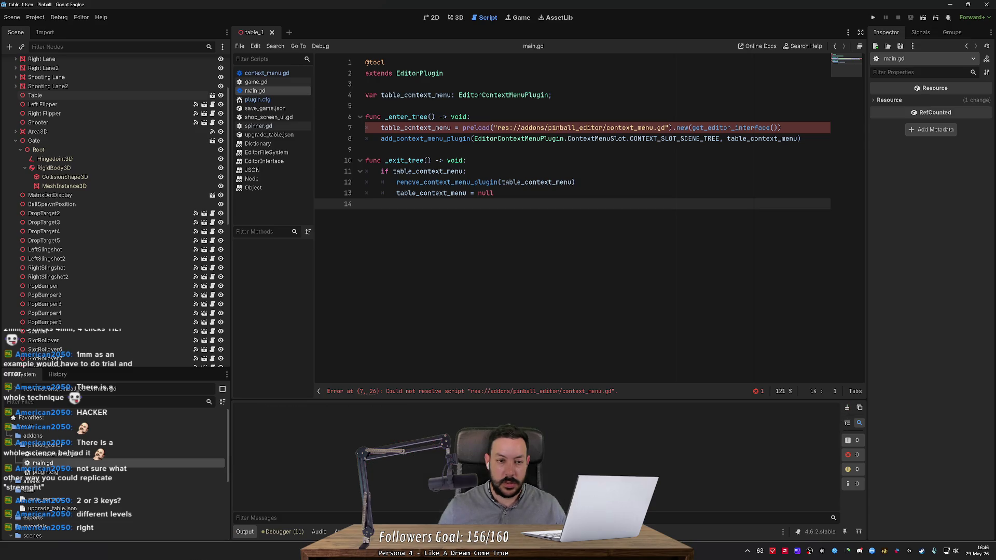
click(34, 17)
click(45, 29)
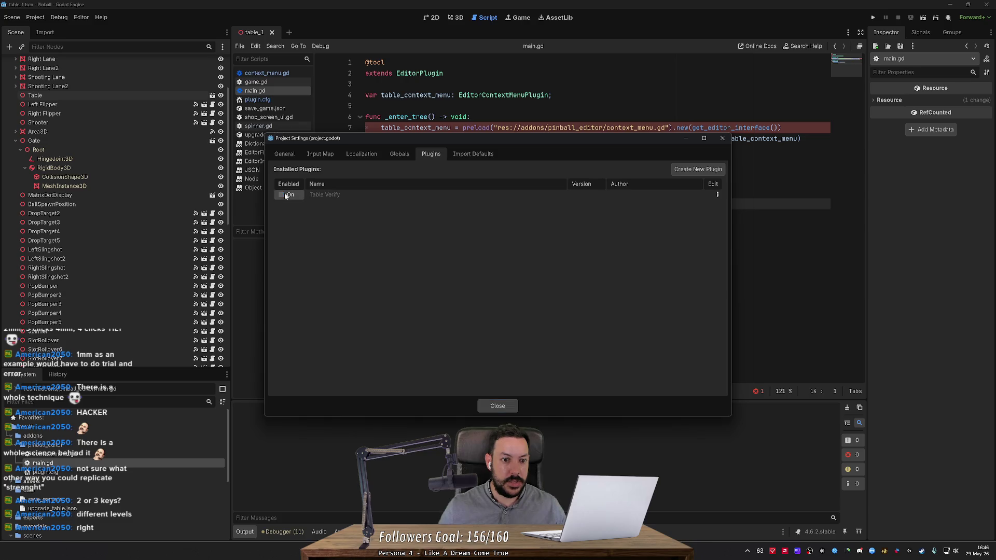
click(282, 194)
click(496, 405)
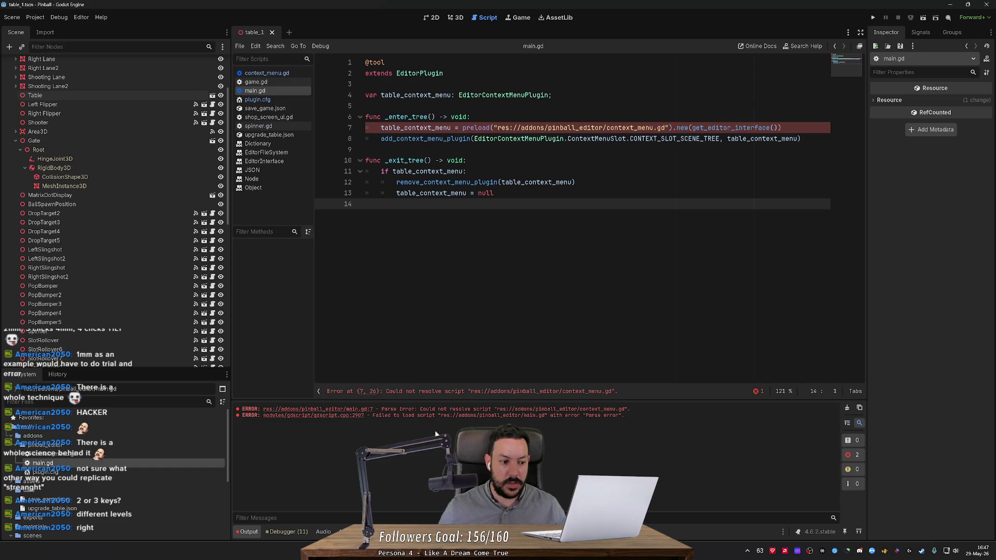
- Rebuild line 7's preload as res://addons/pinball_editor/context_menu.gd via autocomplete, then save main.gd
double_click(144, 449)
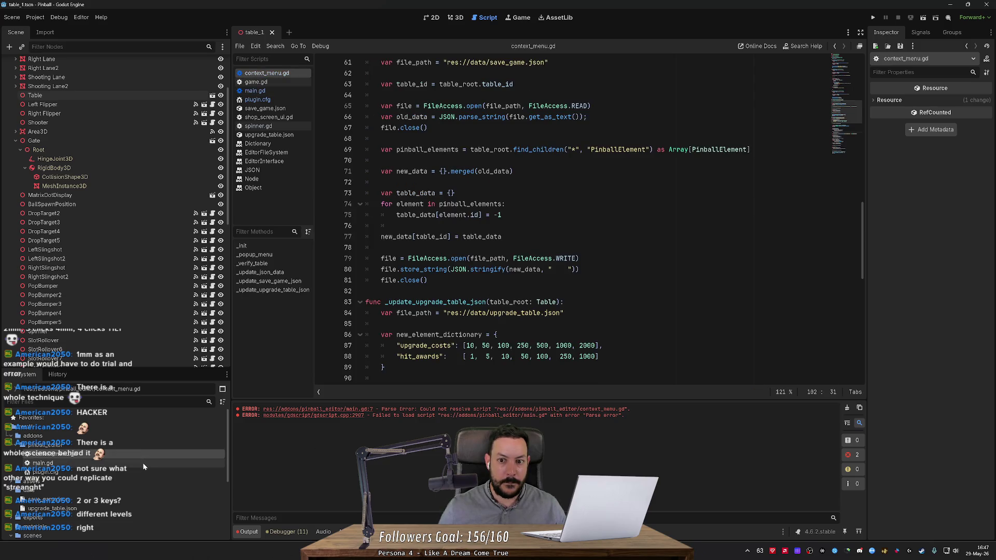
double_click(143, 463)
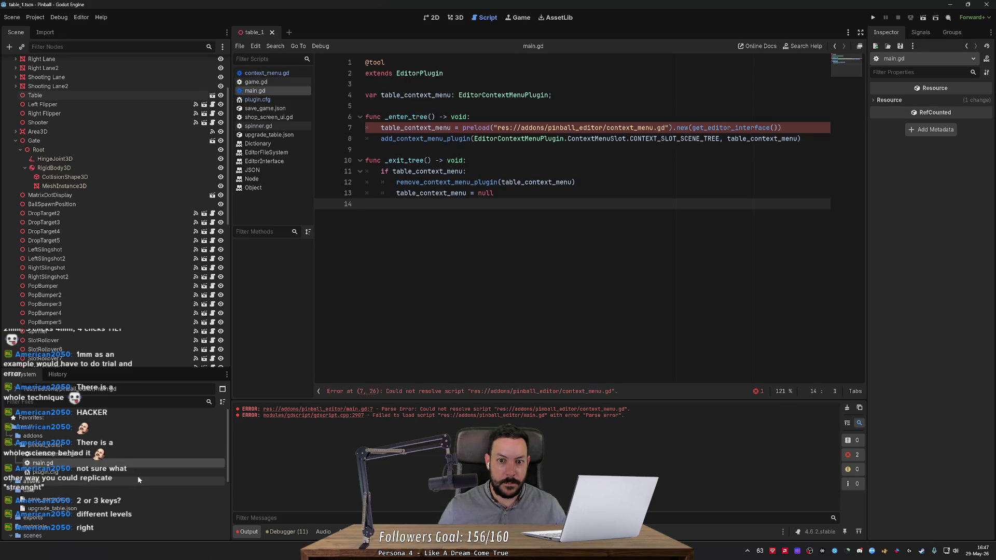
double_click(576, 128)
key(BackSpace)
key(ctrl+space)
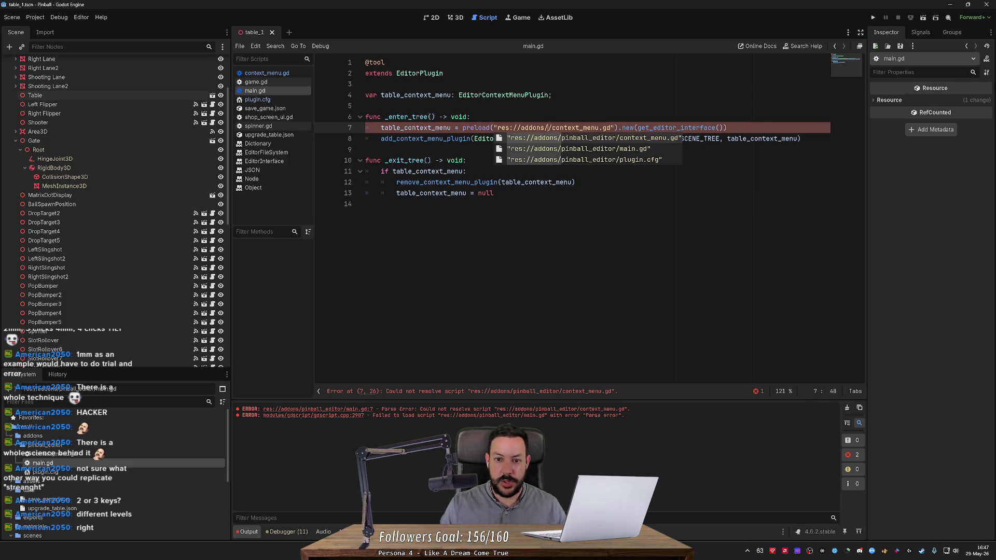
key(Return)
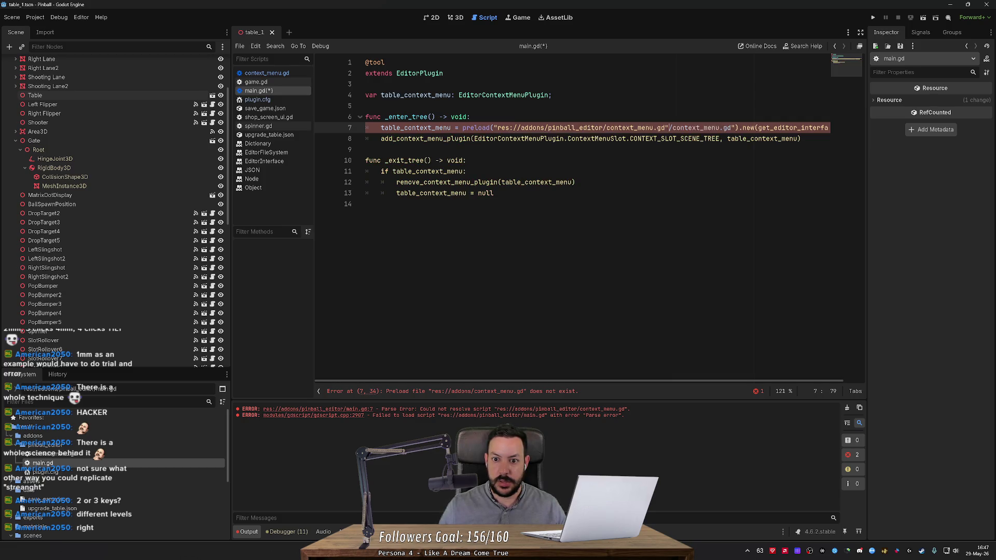
key(ctrl+shift+Right)
key(ctrl+shift+Right)
key(ctrl+shift+Right)
key(BackSpace)
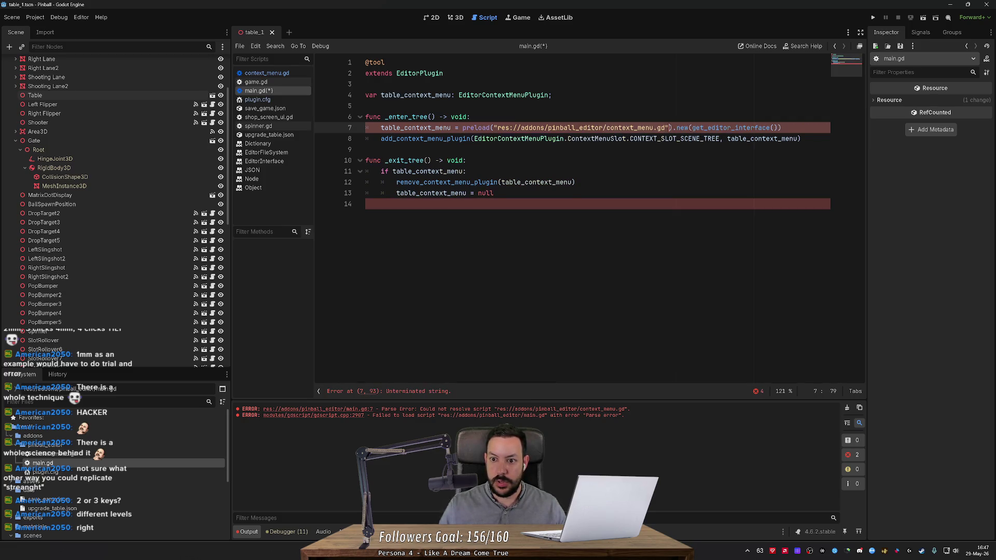
click(366, 203)
key(ctrl+s)
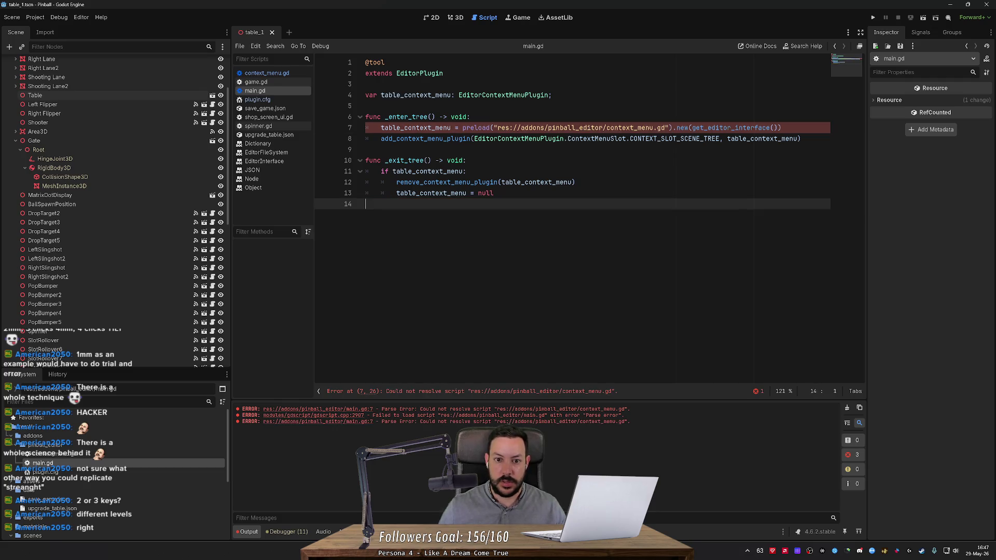
click(35, 18)
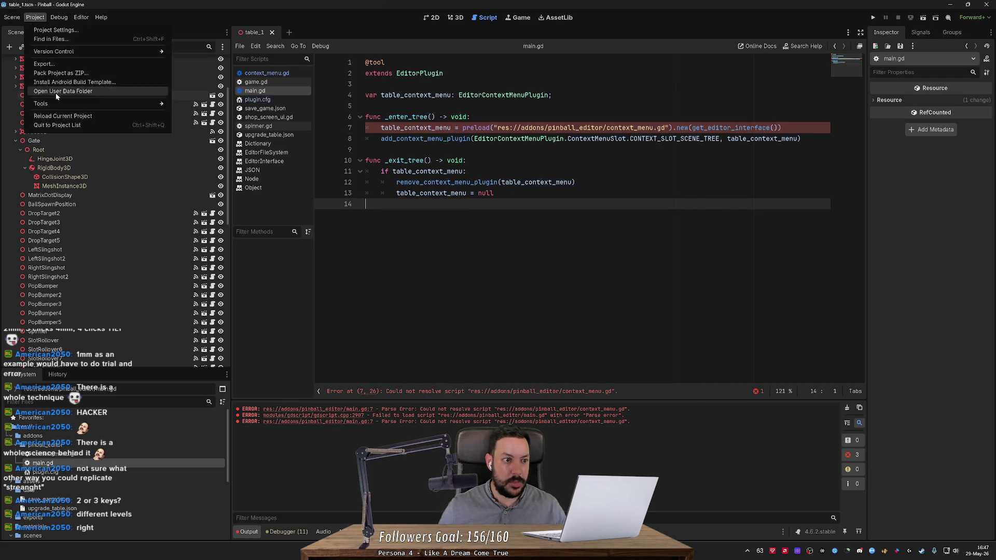
- Reload the project and run the table verification on the Game scene, checking the output
click(57, 115)
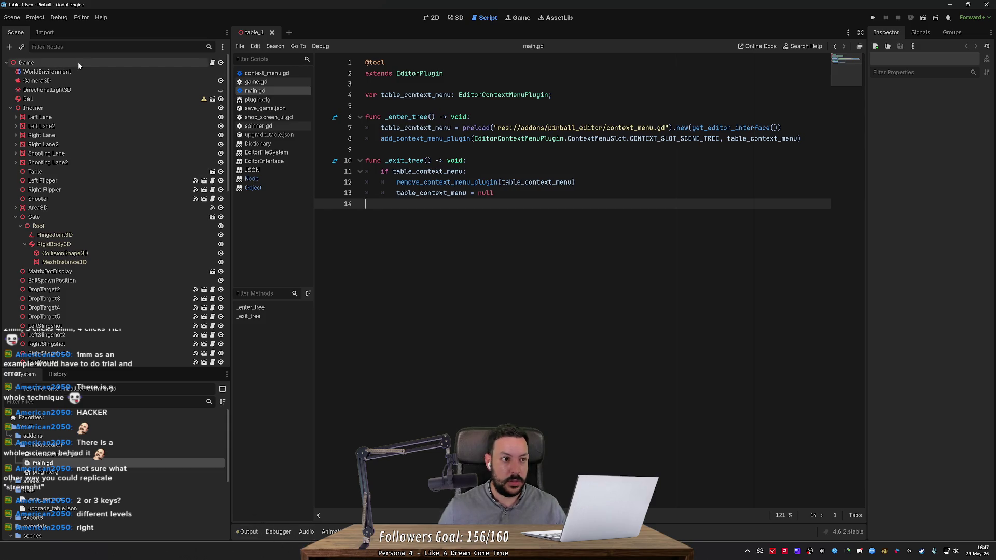
right_click(78, 63)
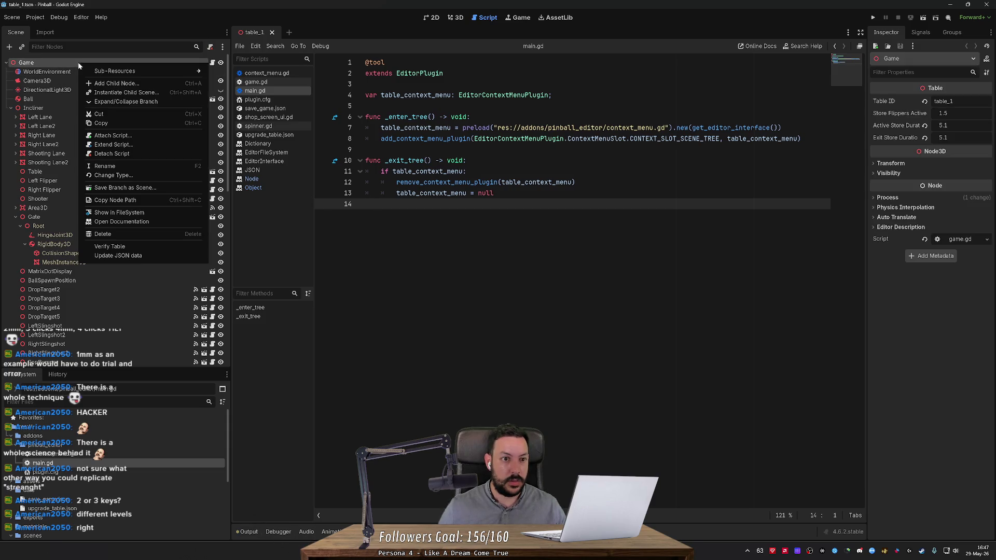
click(109, 246)
click(249, 532)
click(250, 532)
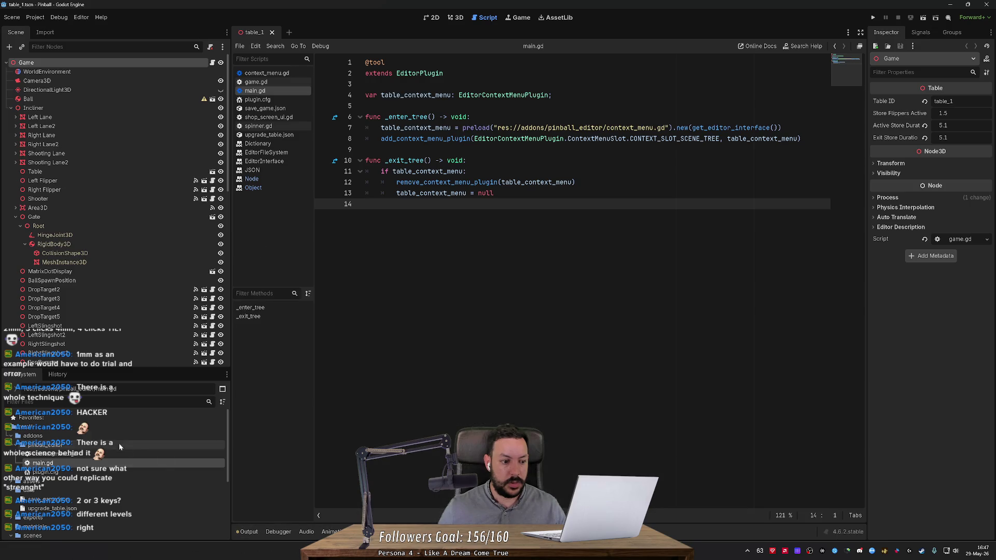
right_click(91, 447)
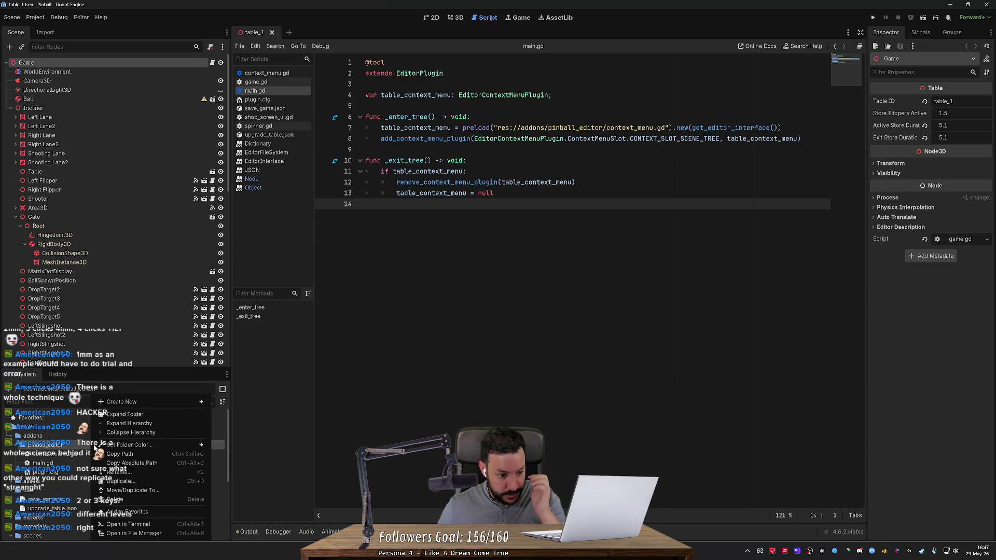
click(61, 472)
- Start an add_plugin call on a new line 9 of main.gd, then switch to ChatGPT
click(801, 138)
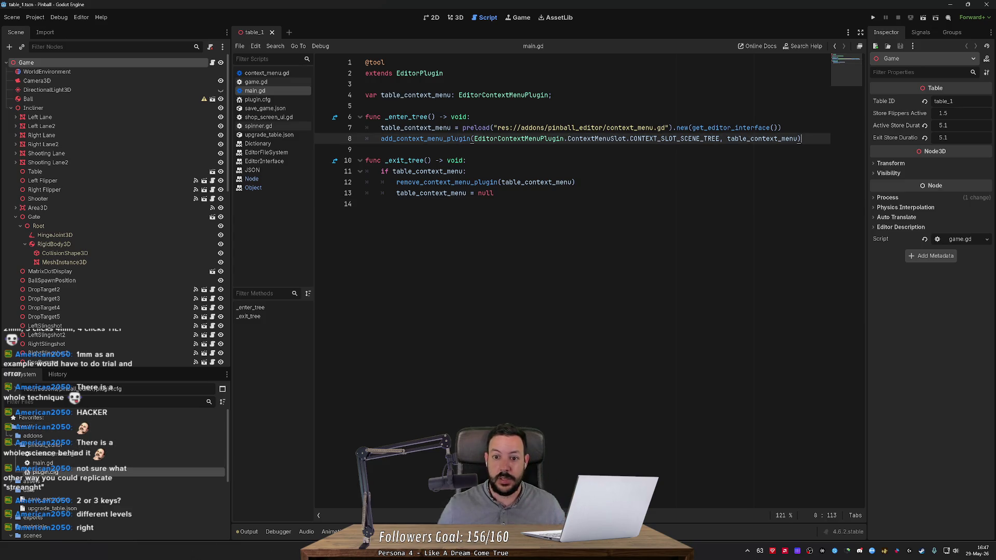
key(Return)
text(ad)
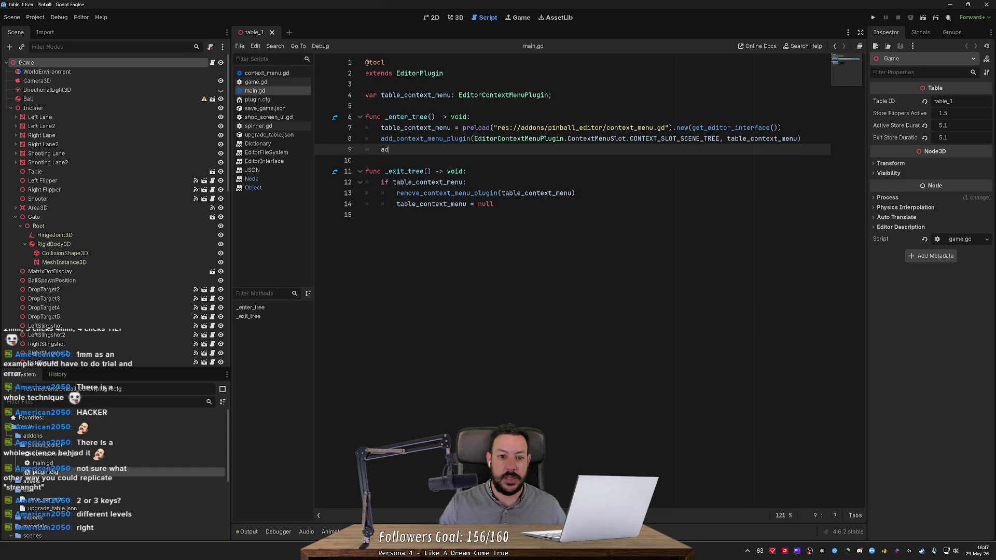
text(d_m)
key(BackSpace)
text(plugin)
key(Down)
key(Down)
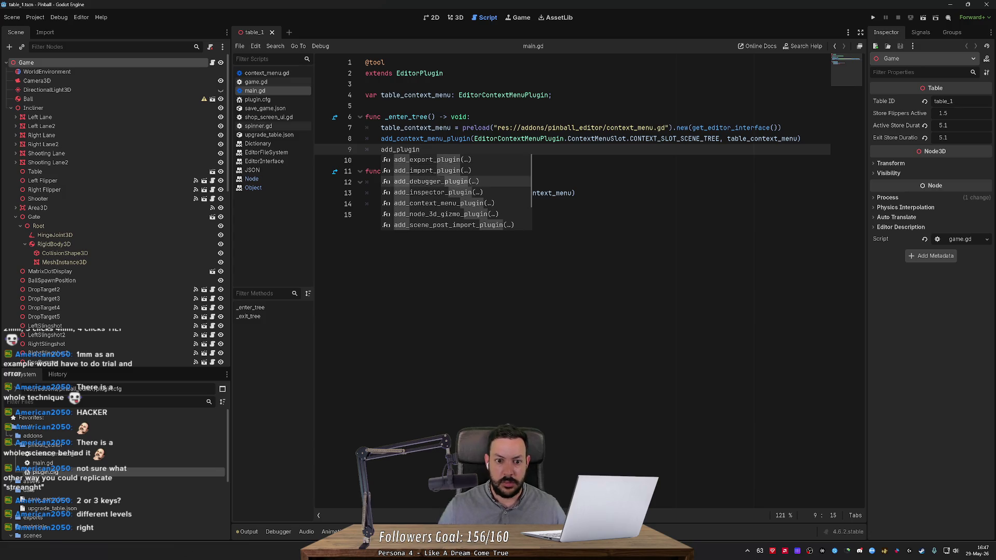
key(Down)
key(Down)
key(Down)
key(Down)
key(Down)
key(Down)
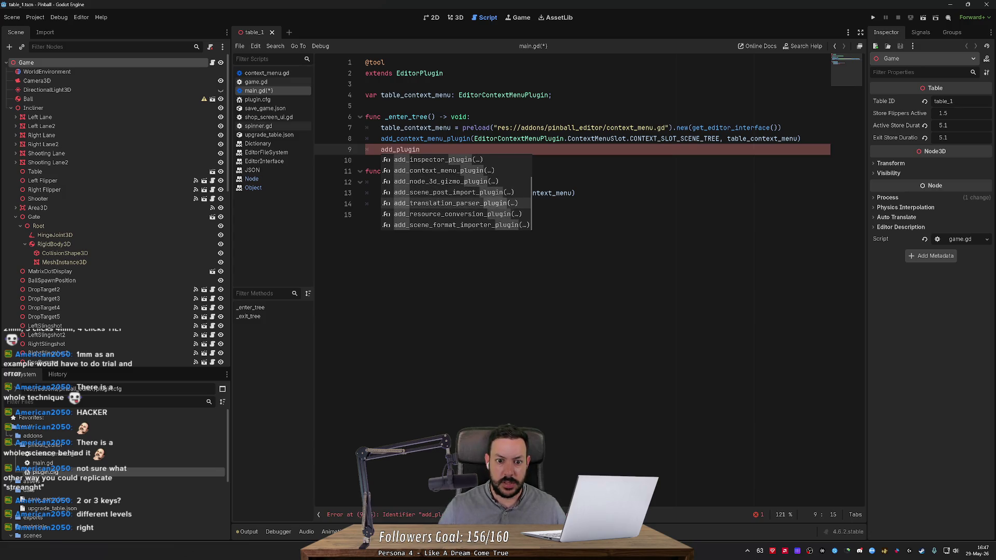
key(alt+Tab)
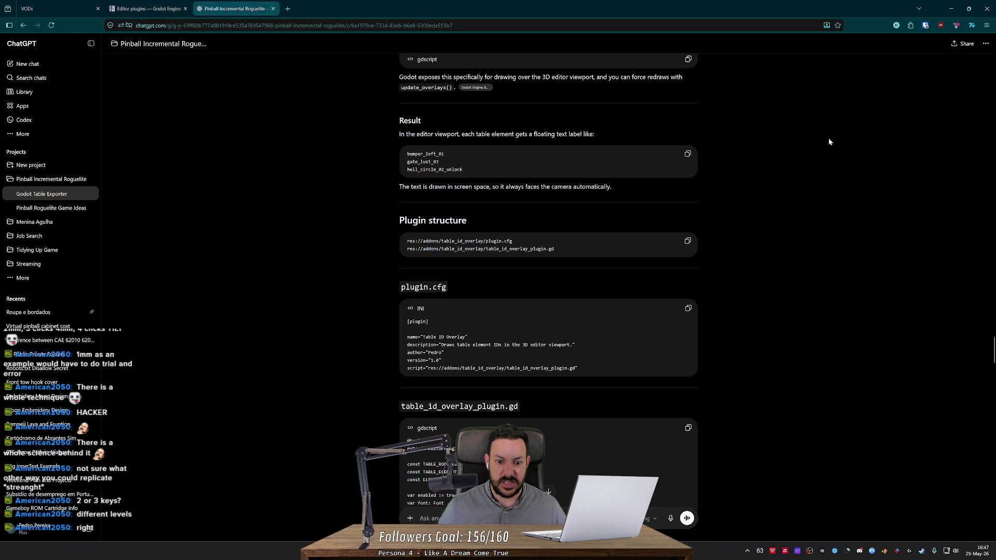
- Scroll through ChatGPT's plugin.cfg and table_id_overlay_plugin.gd code, then return to main.gd
scroll(825, 138, down, 4)
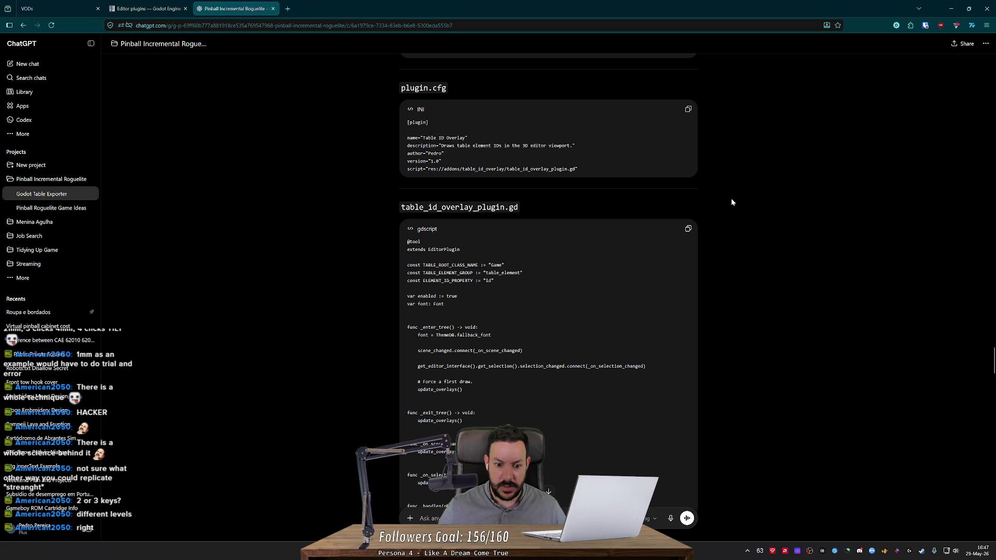
scroll(731, 202, down, 5)
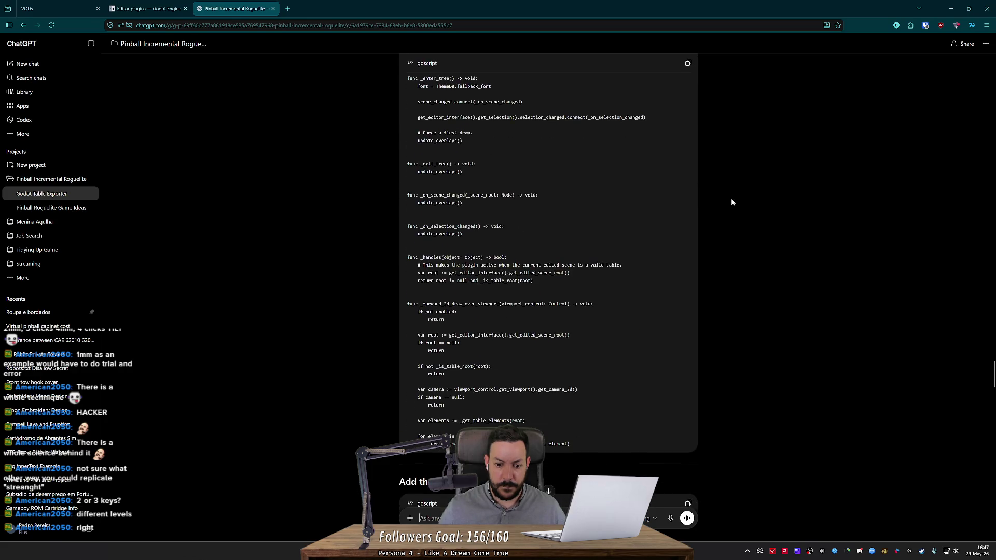
scroll(731, 202, down, 3)
scroll(731, 202, up, 5)
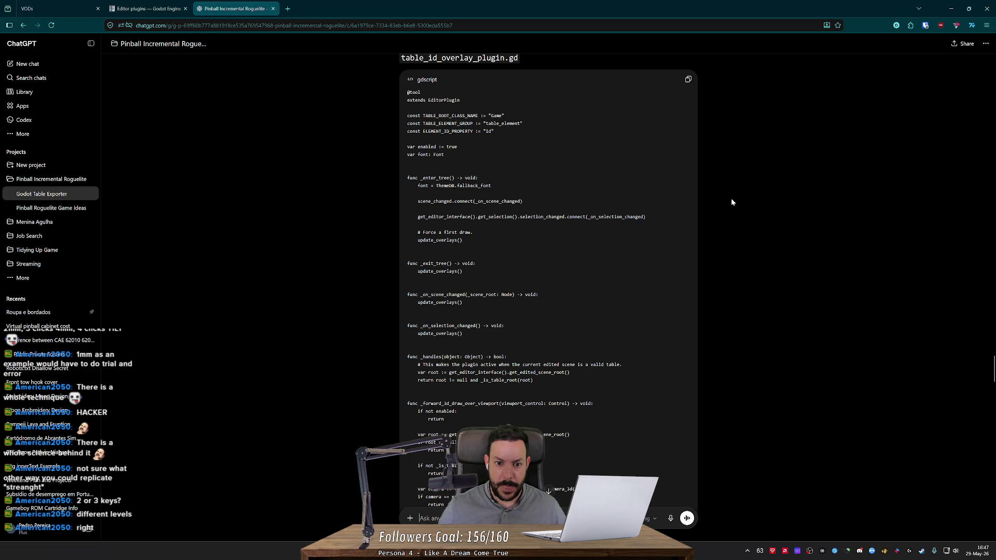
scroll(731, 201, up, 6)
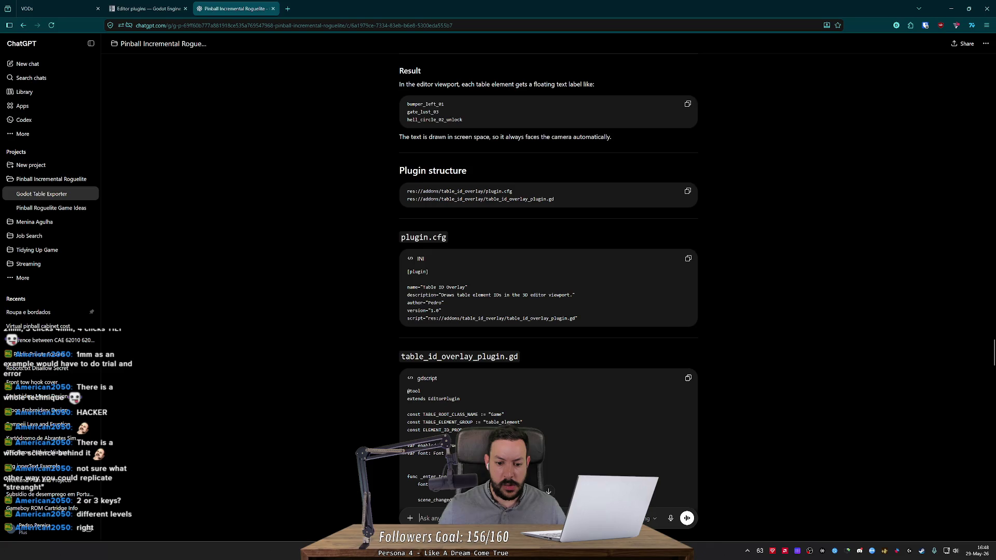
key(alt+Tab)
key(alt+Tab)
scroll(548, 280, down, 10)
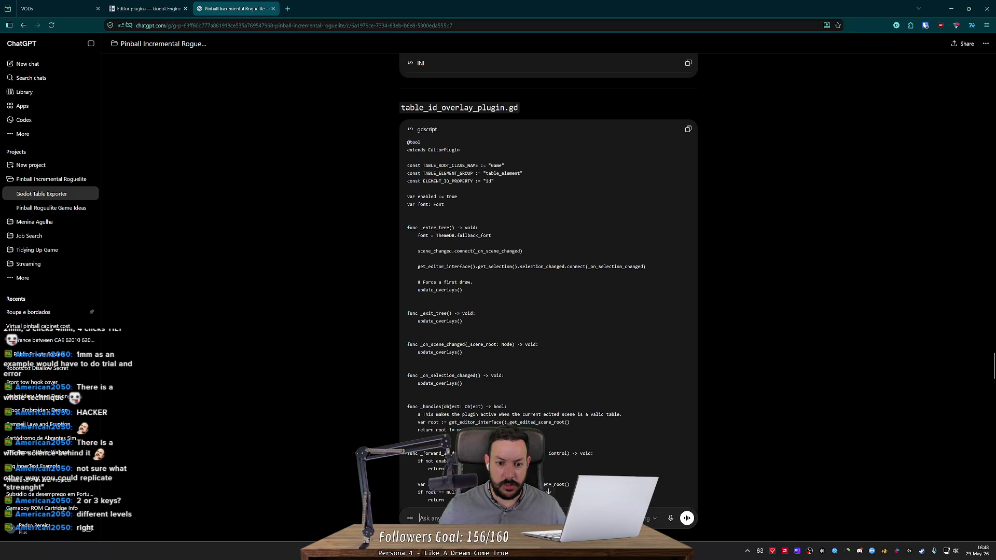
scroll(548, 280, down, 1)
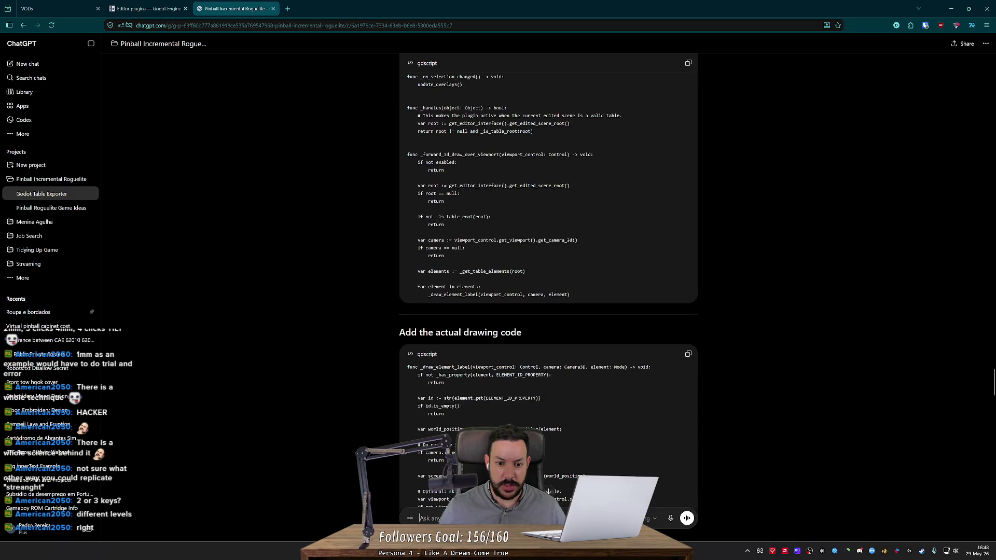
scroll(502, 415, down, 7)
scroll(502, 415, down, 5)
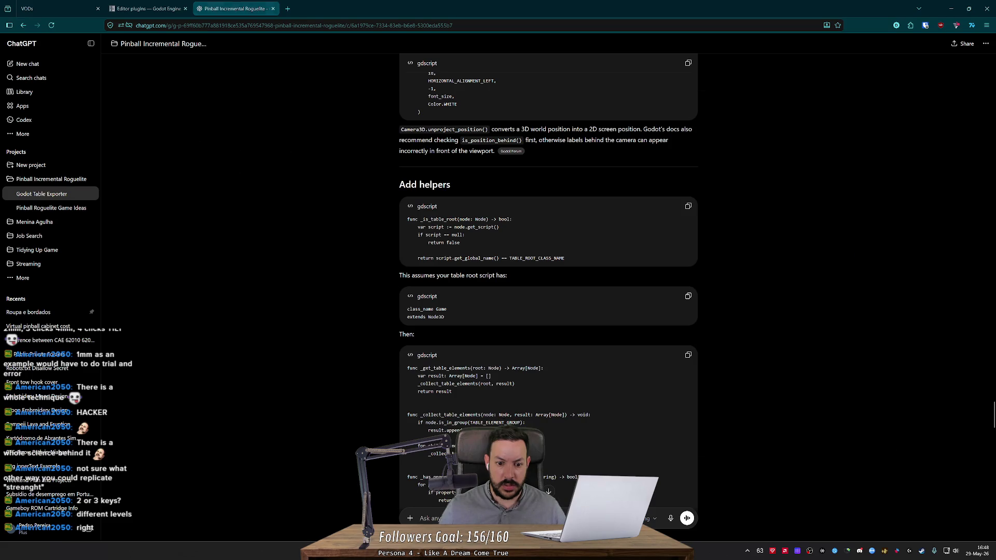
key(alt+Tab)
scroll(458, 177, up, 3)
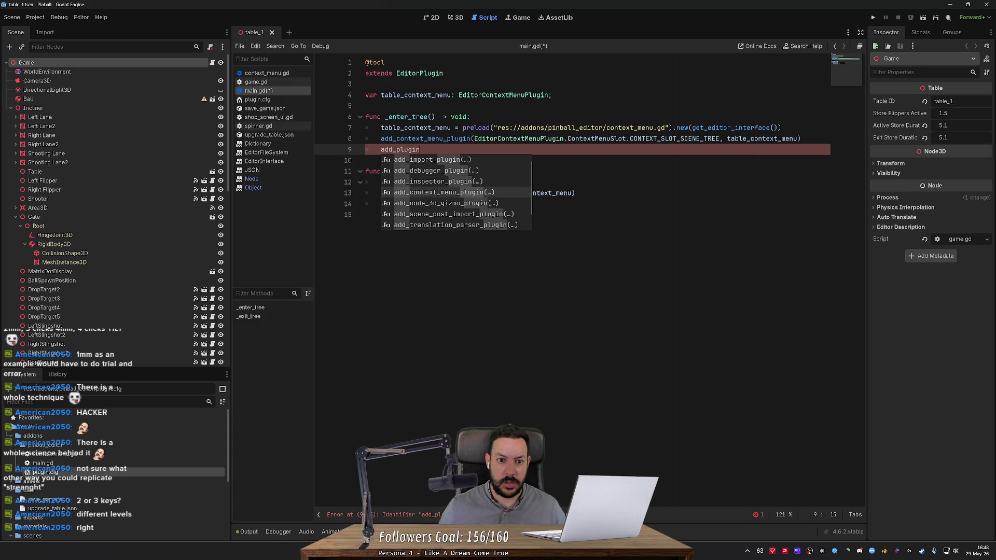
- Change line 9's add_plugin call to add_debugger_plugin() using autocomplete
click(444, 229)
click(420, 149)
text(()
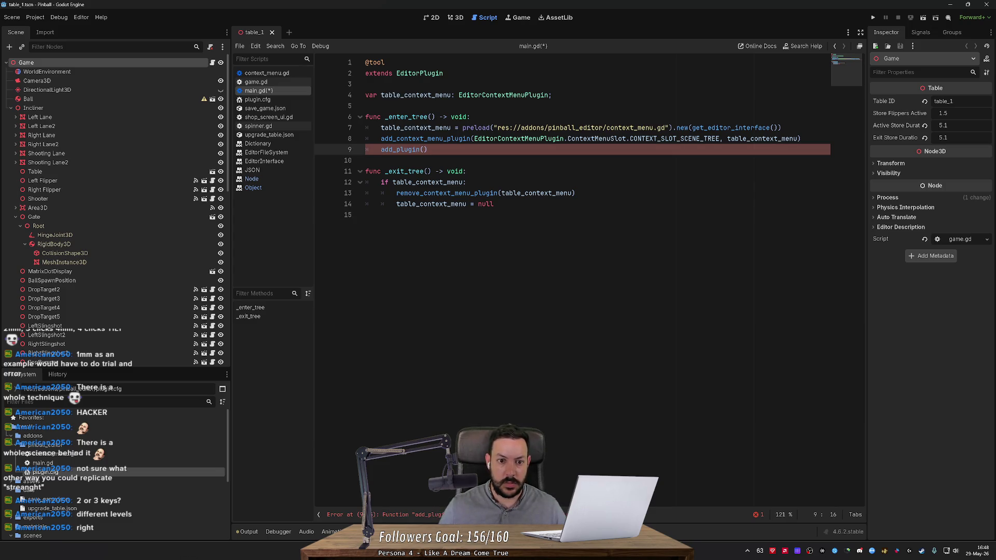
double_click(413, 149)
key(BackSpace)
text(add_)
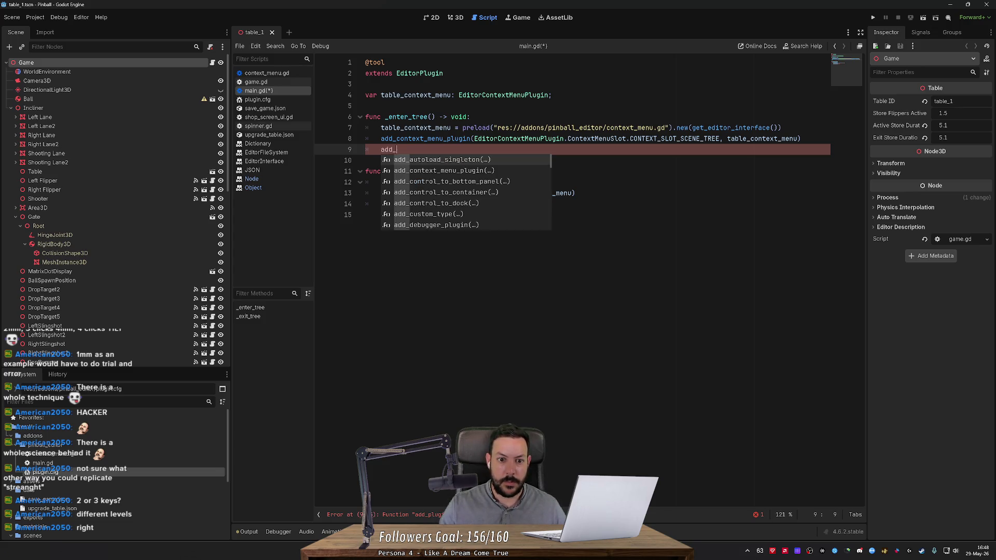
key(Down)
key(Down)
key(Down)
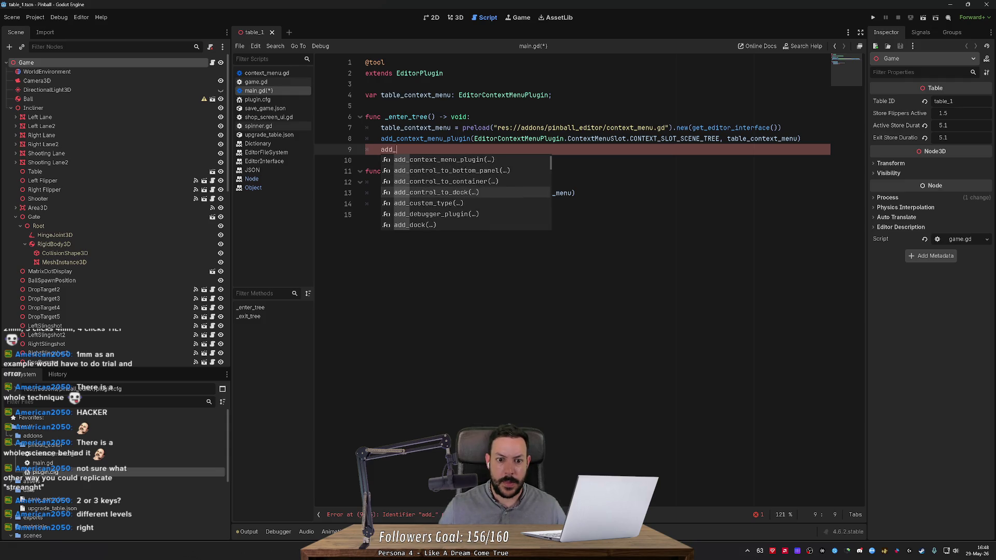
text(plug)
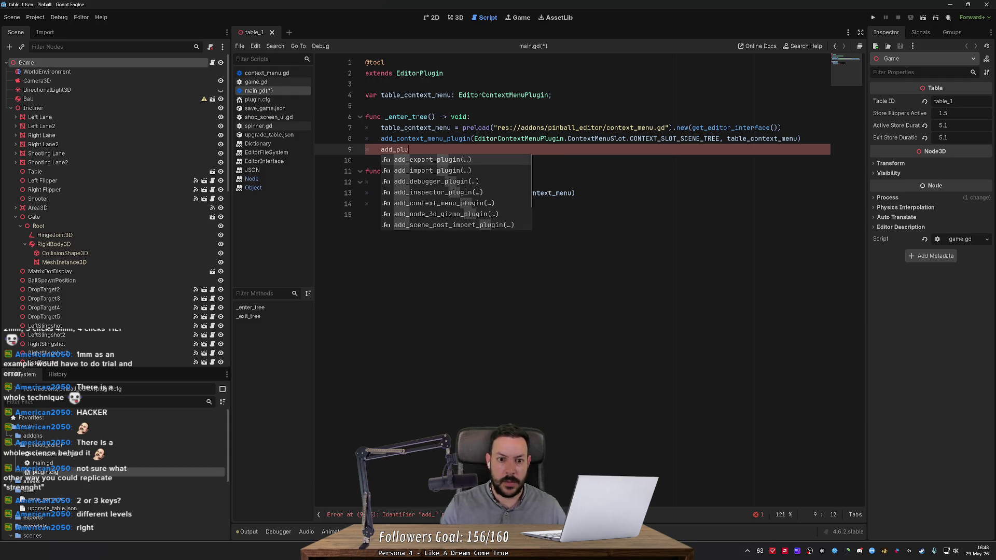
key(Down)
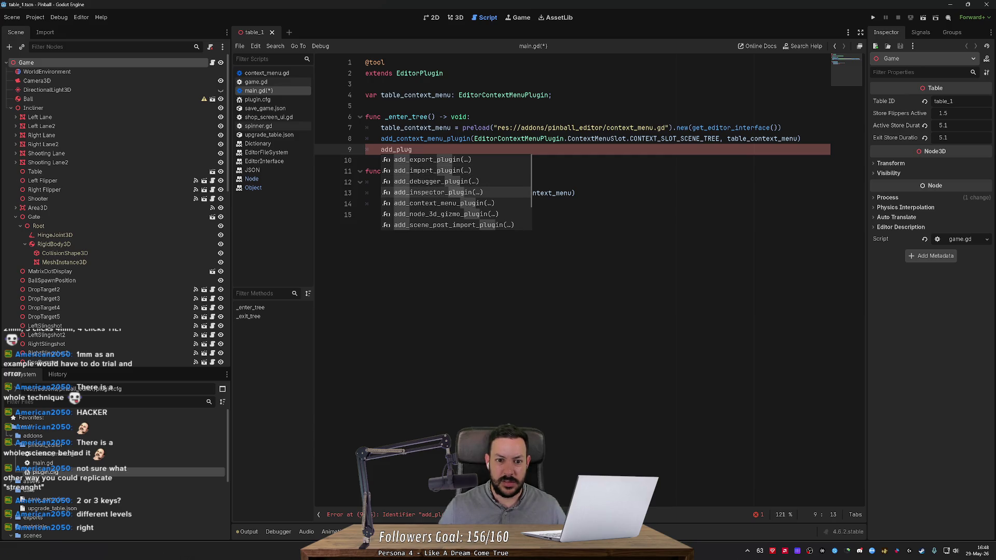
key(Up)
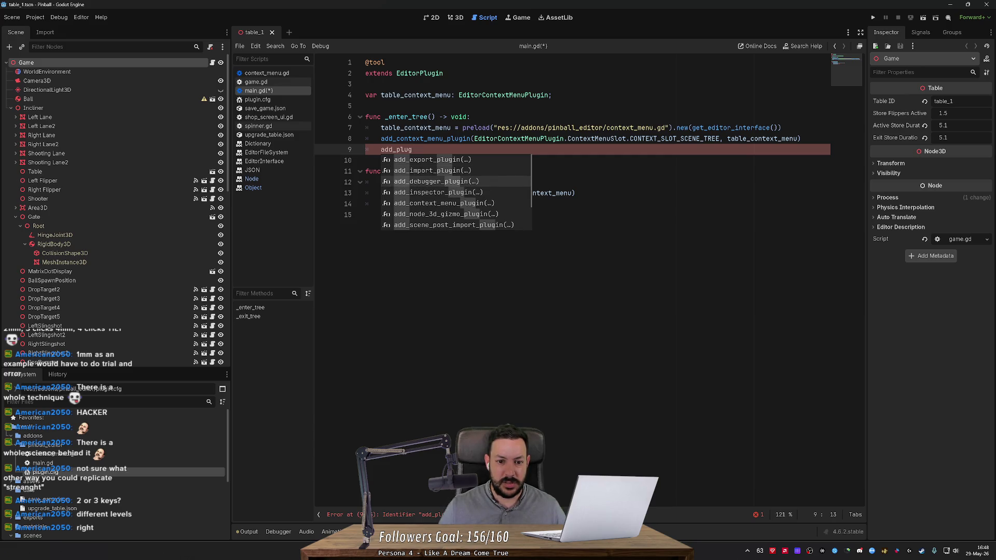
key(Down)
key(Down)
key(Down)
key(Up)
key(Up)
key(Up)
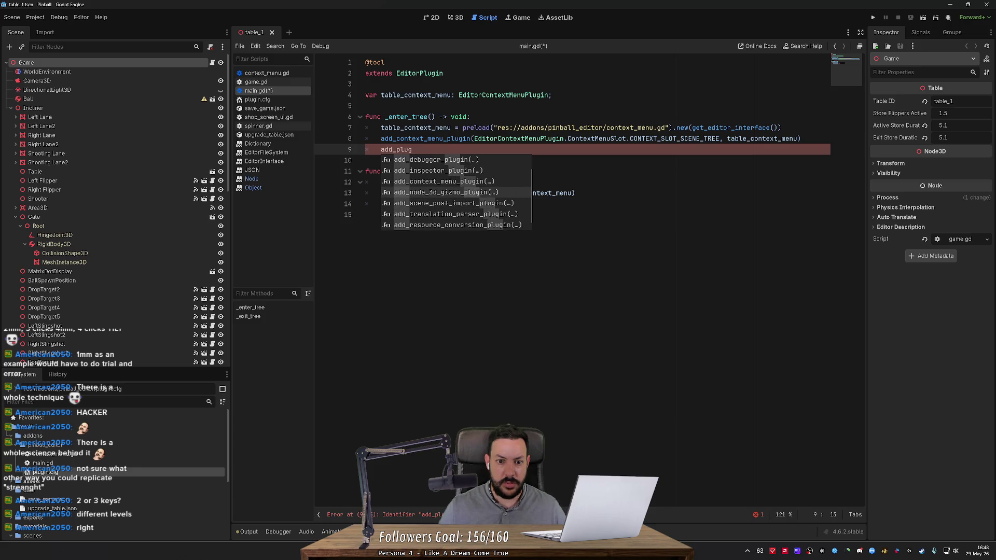
key(Up)
key(Up)
key(Up)
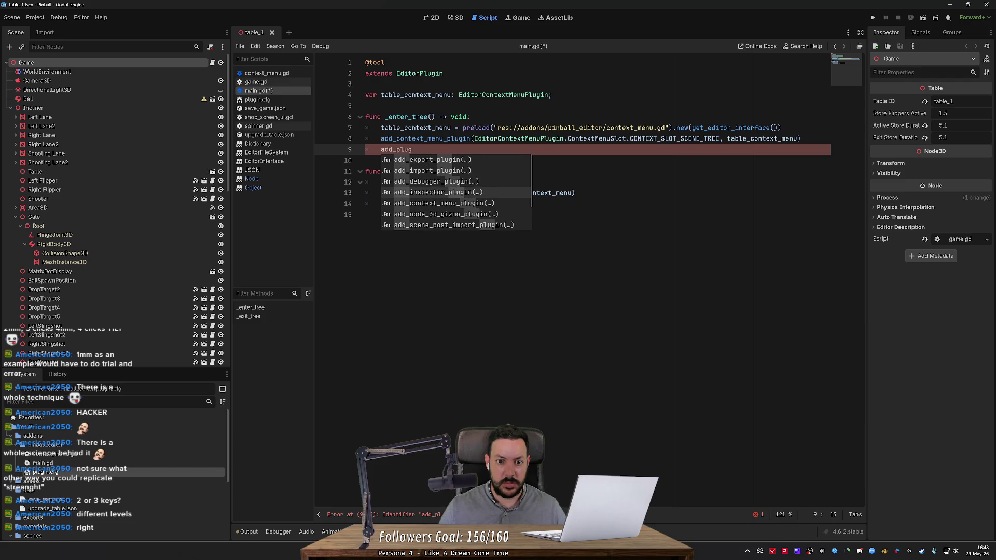
key(Return)
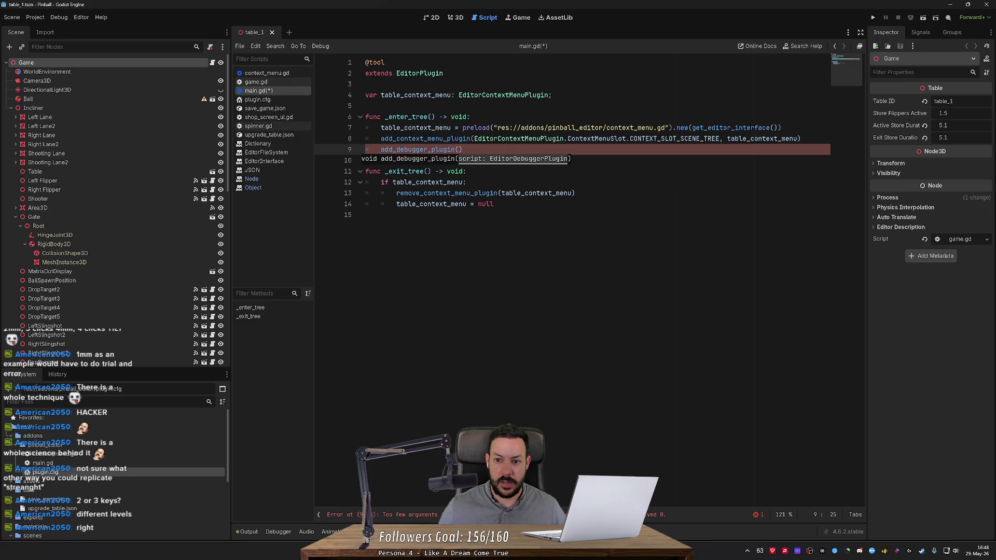
- Start a new line after the preload on line 7, typing table_overlay = preload("re
key(End)
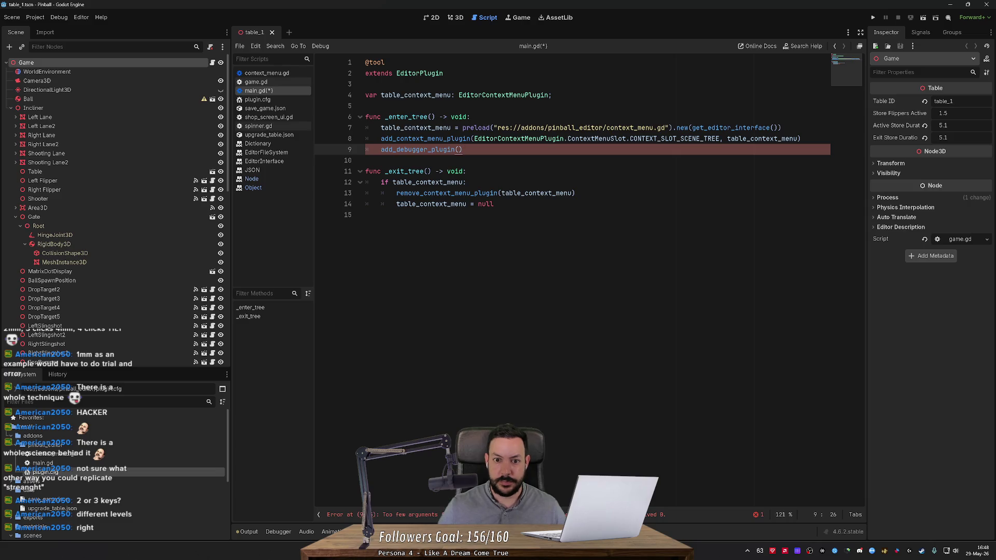
click(782, 128)
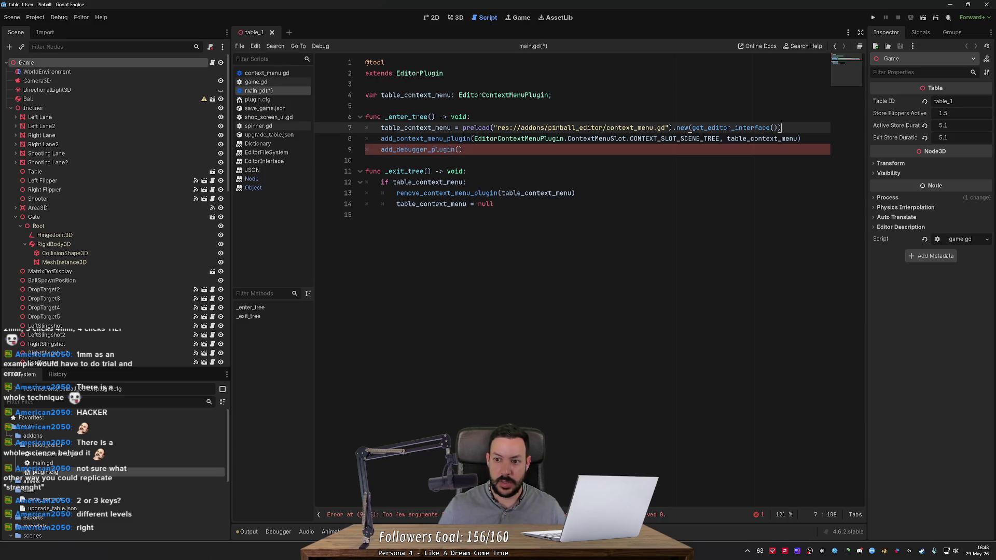
key(Return)
text(table_o)
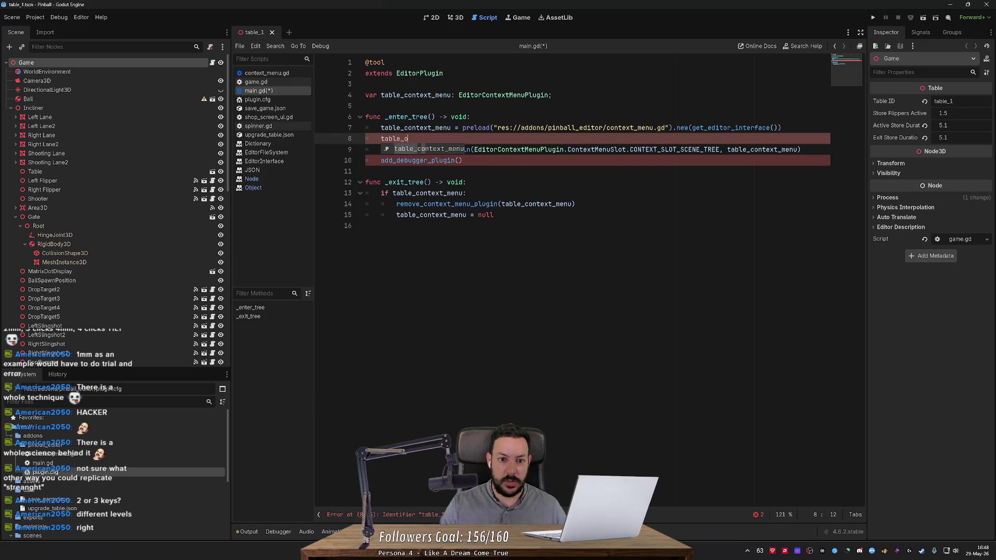
text(verlay = preload("re)
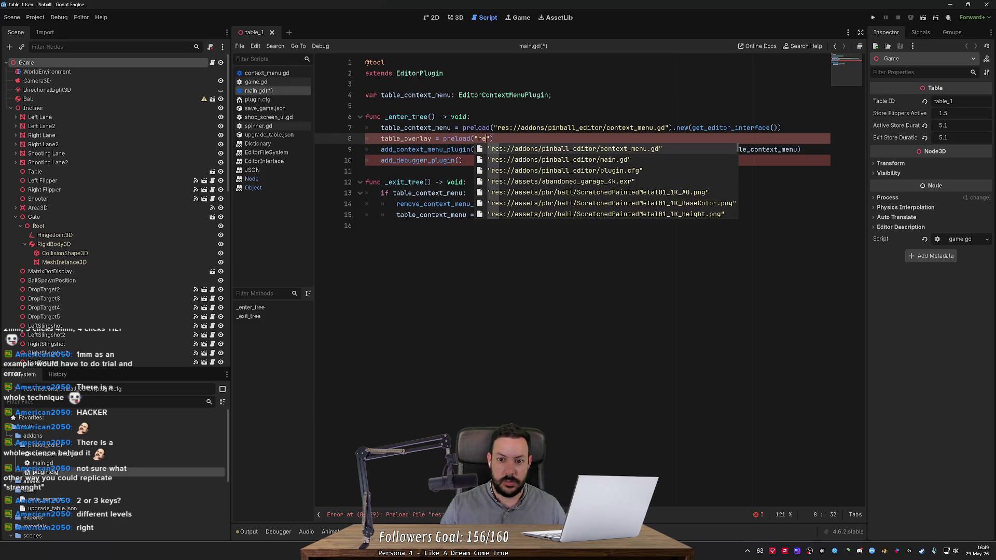
- Complete line 8 as preload("res://addons/pinball_editor/overlay.gd").new(get_editor_interface())
key(Return)
key(ctrl+BackSpace)
key(Delete)
text(overlay.gd").)
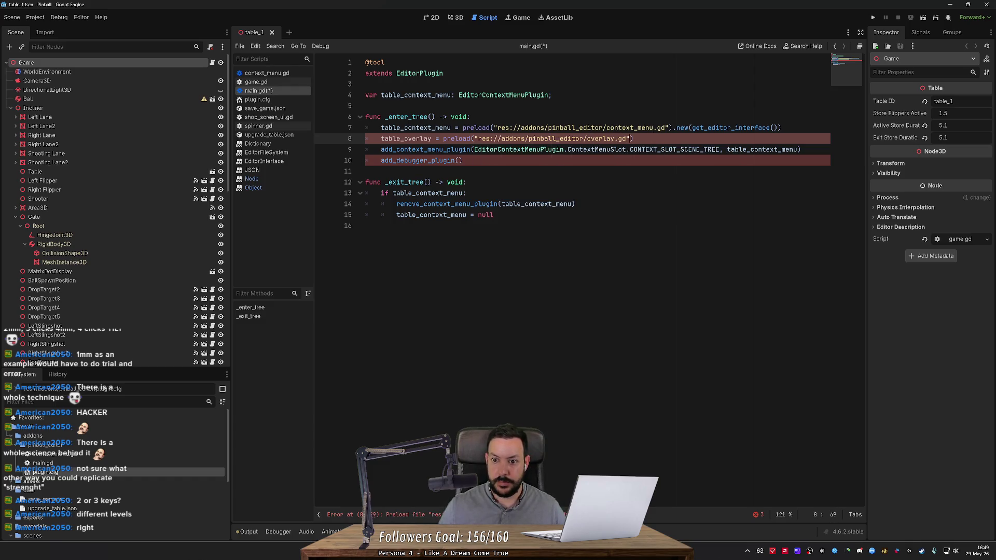
text(new)
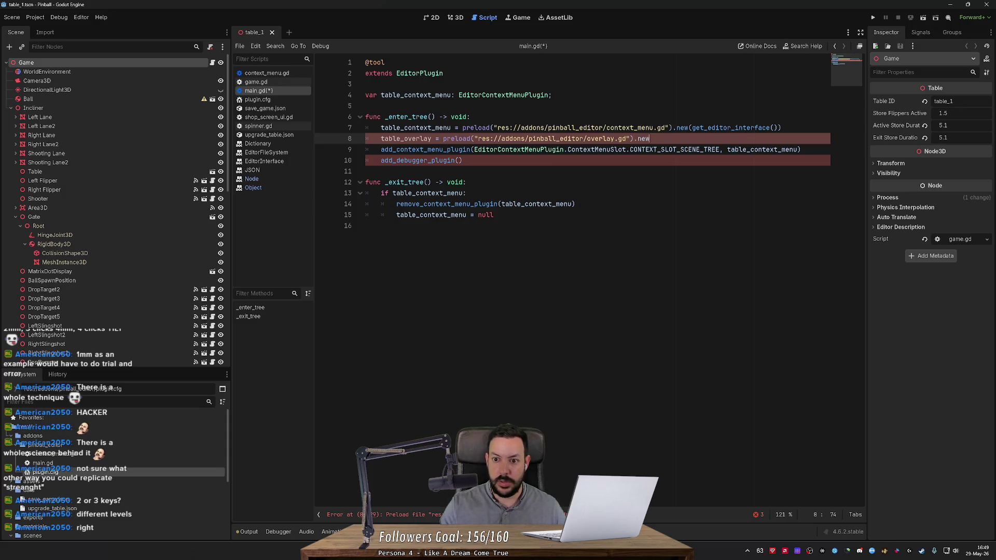
text((get_d)
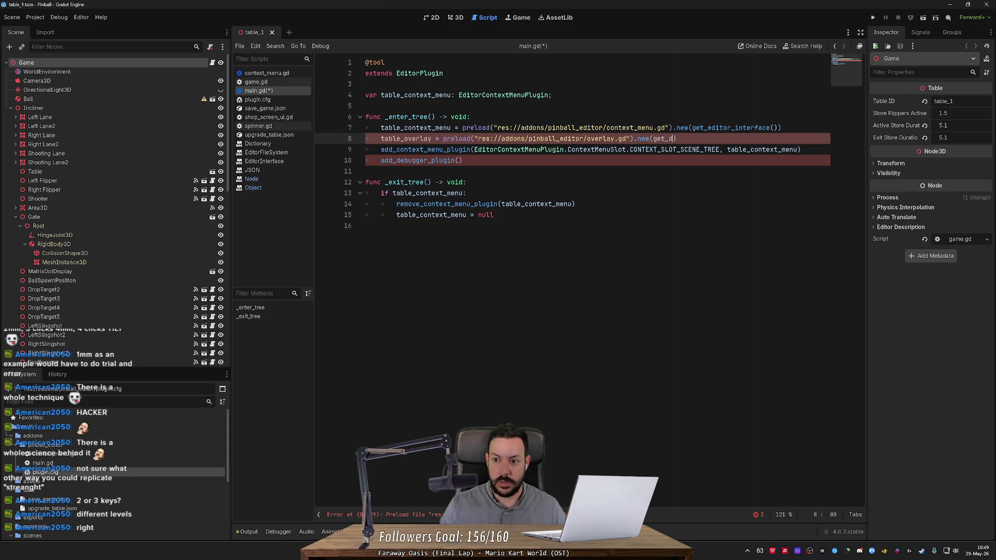
key(BackSpace)
text(editor_)
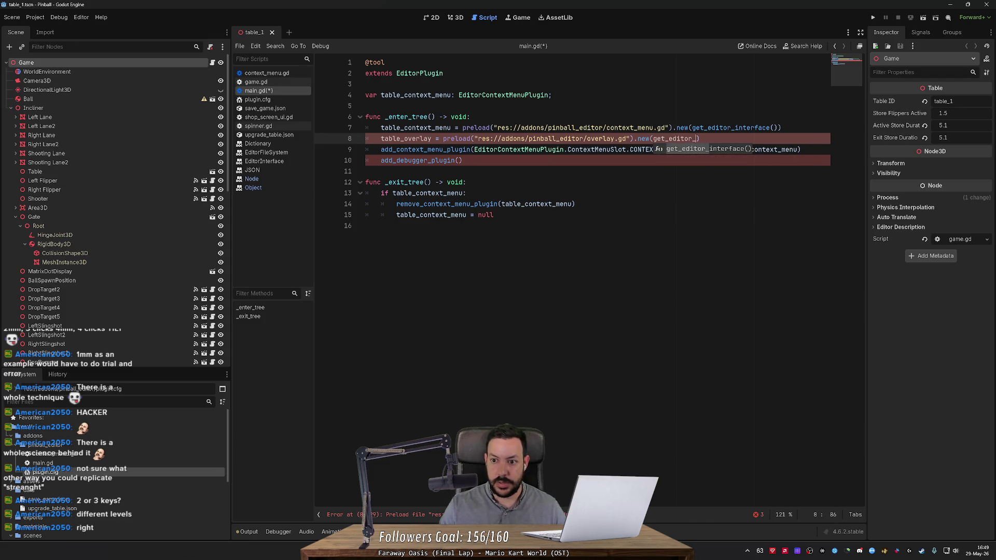
key(Return)
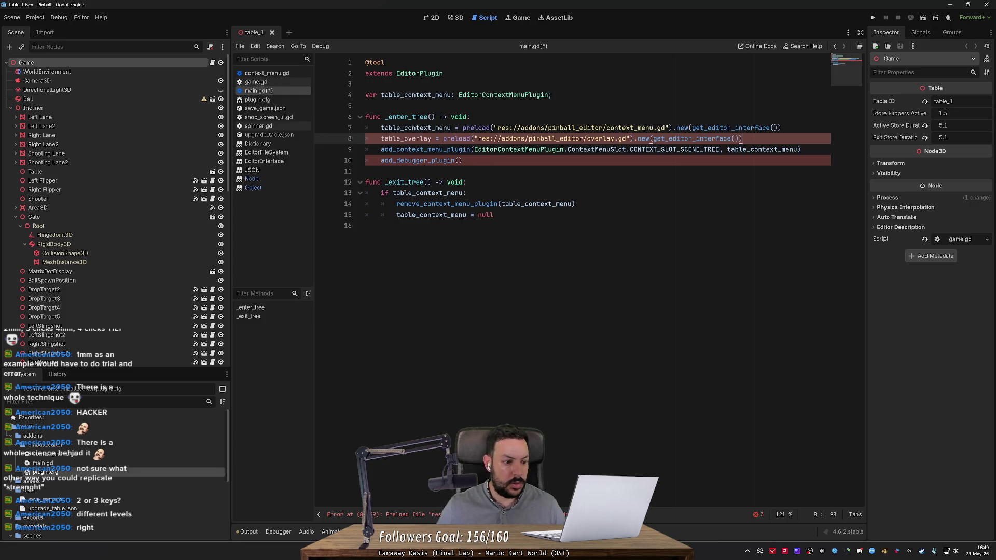
- Duplicate context_menu.gd in the FileSystem dock as overlay
click(90, 454)
key(ctrl+d)
text(overlay)
key(Return)
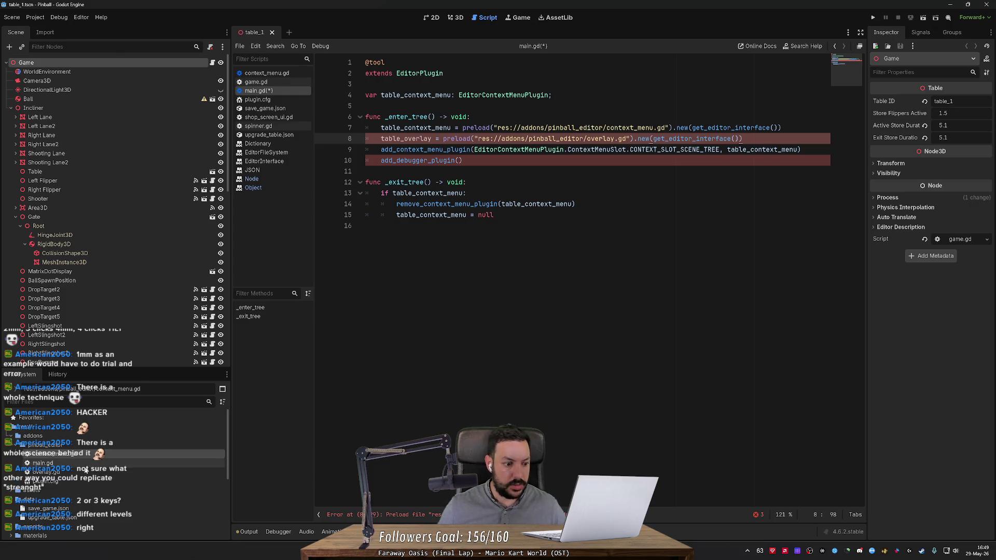
- Make overlay.gd extend EditorPlugin instead of its copied base class
double_click(86, 472)
double_click(440, 73)
text(EditorP)
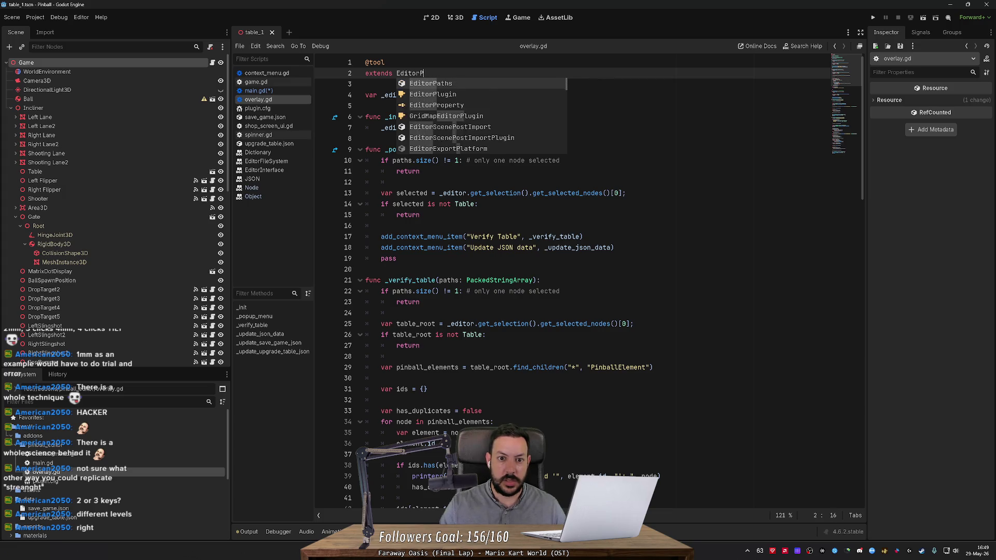
text(lugin)
key(Escape)
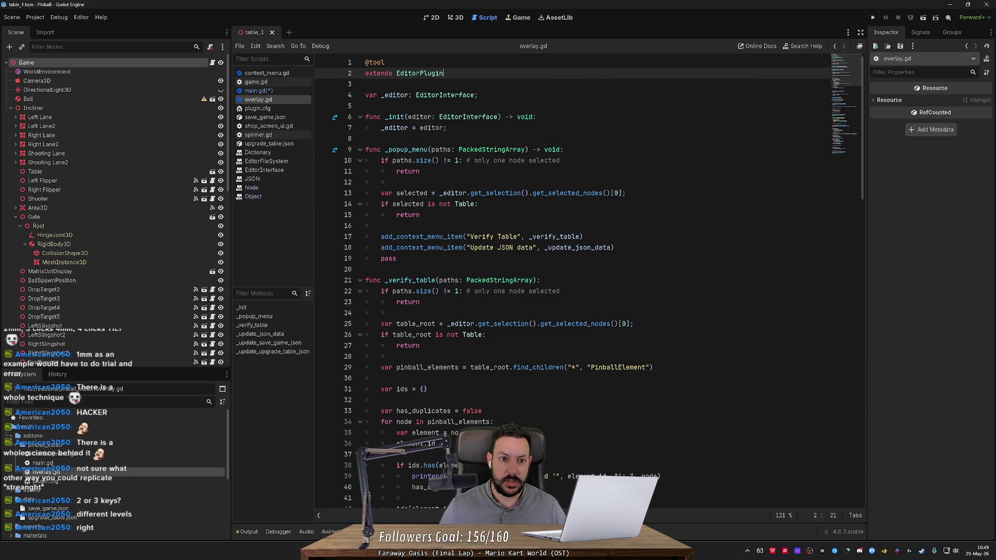
- In main.gd, pass table_overlay into the add_debugger_plugin() call
click(254, 90)
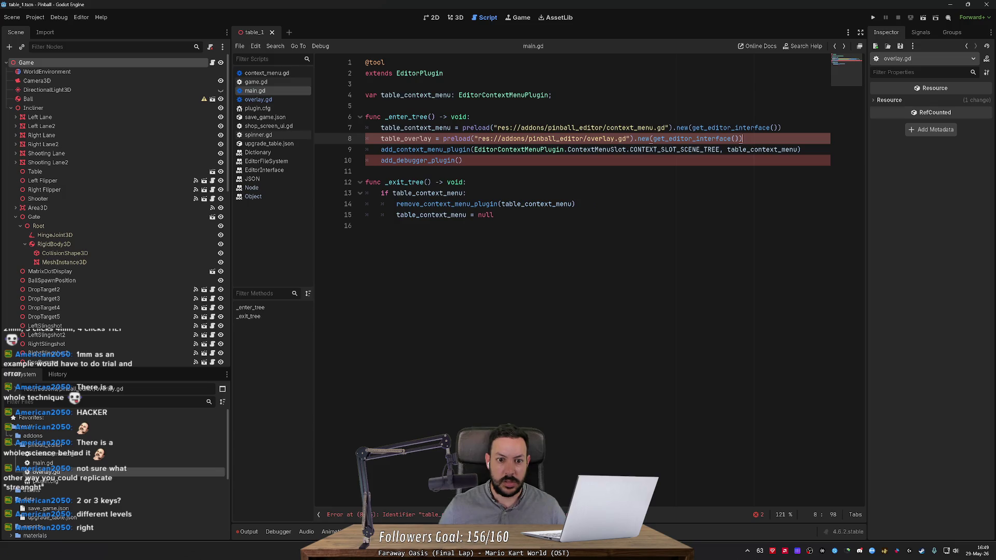
click(458, 161)
text(table_overlay)
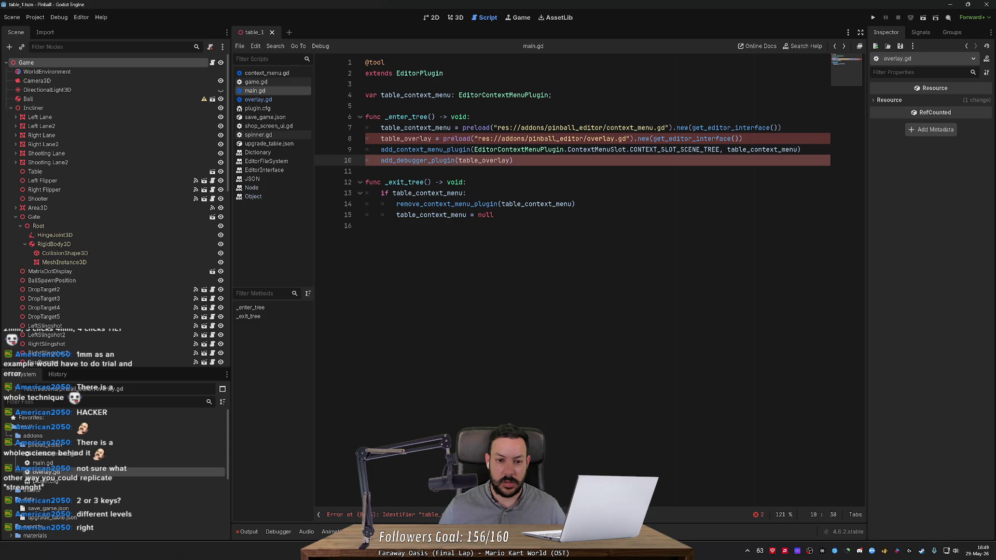
- Duplicate the table_context_menu declaration as table_overlay typed EditorPlugin, save, and open the help
click(467, 182)
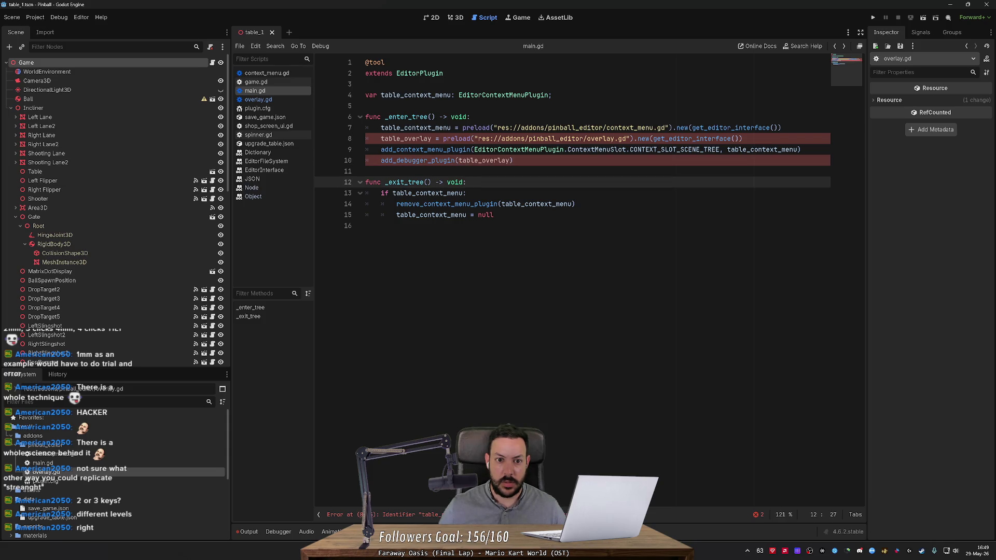
click(400, 95)
key(ctrl+shift+d)
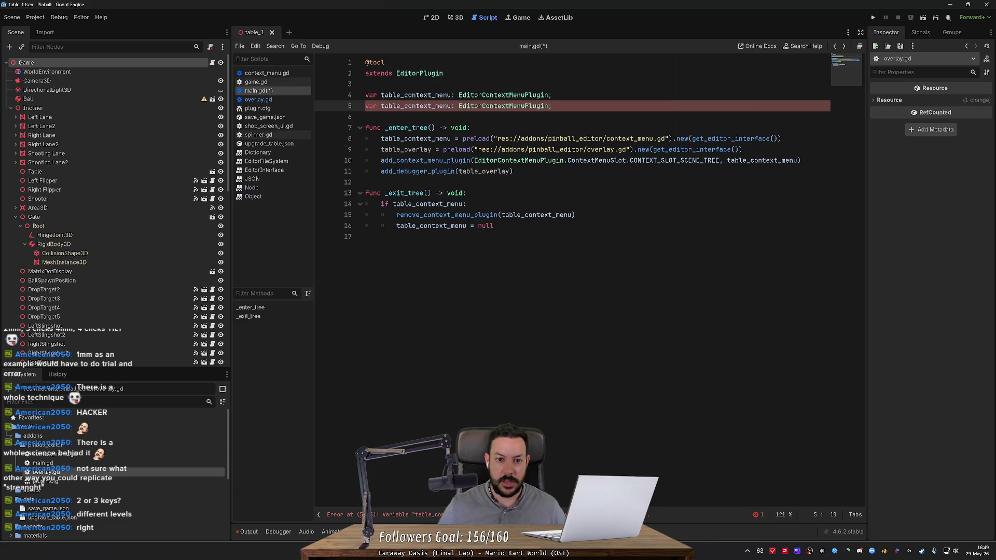
key(ctrl+shift+Right)
text(y)
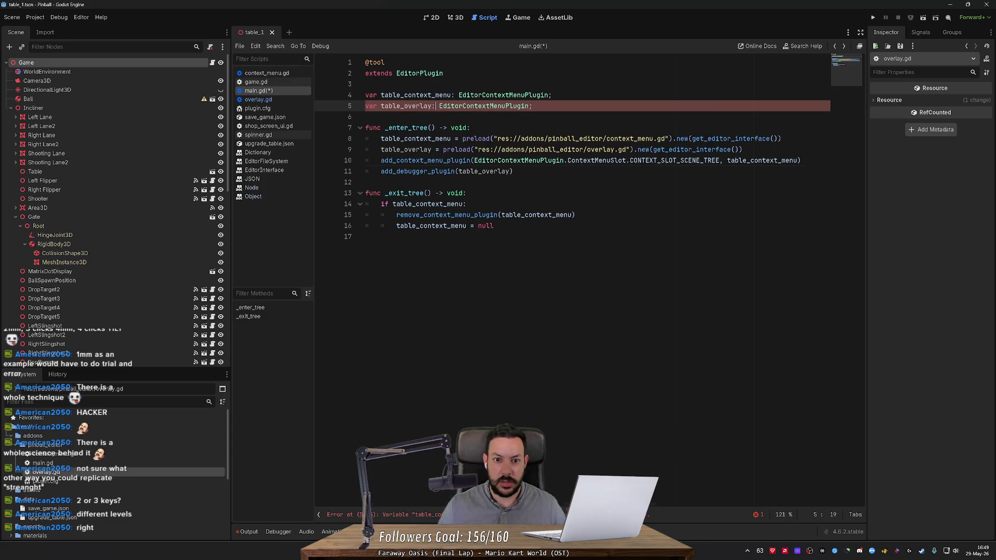
click(451, 106)
key(shift+Right)
key(shift+Right)
key(shift+Right)
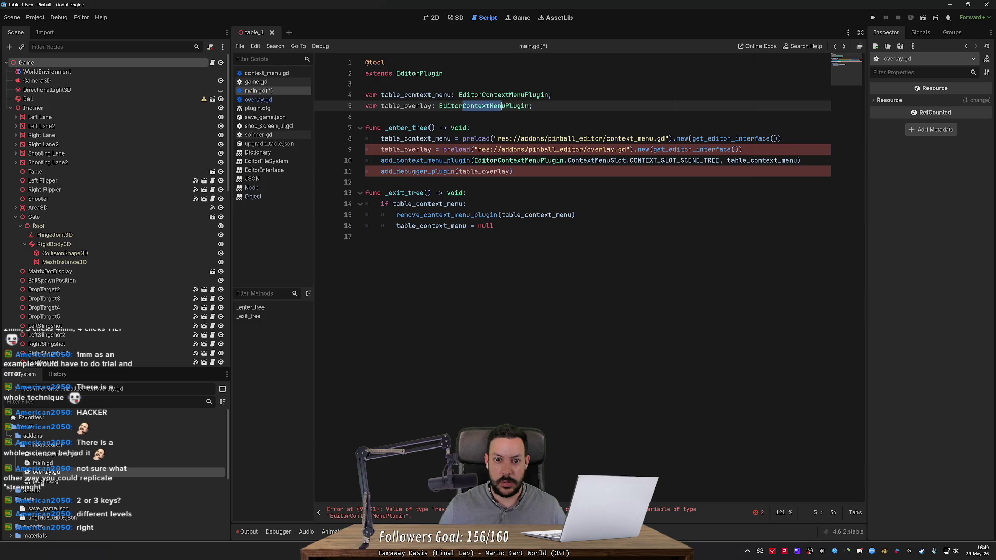
key(Delete)
key(ctrl+s)
click(469, 203)
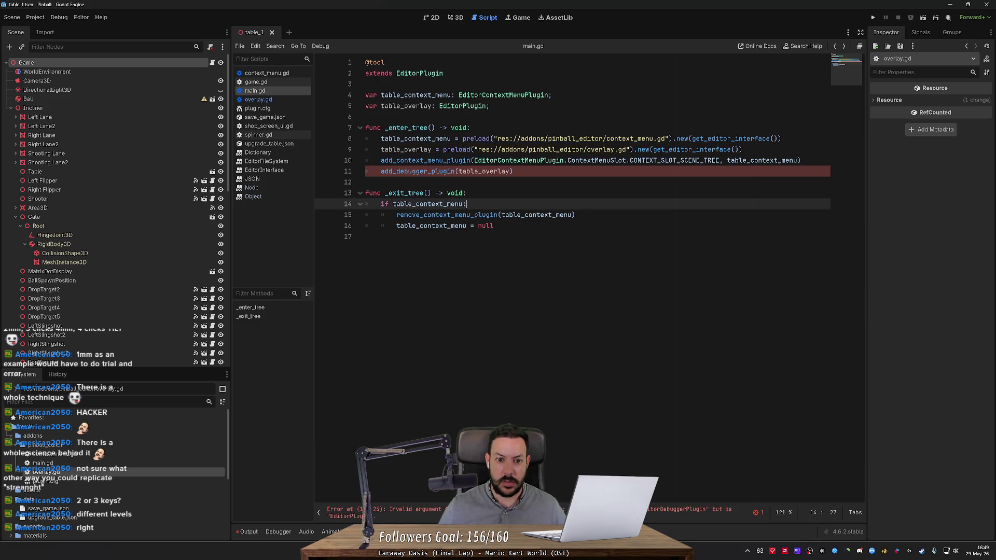
ctrl+click(439, 176)
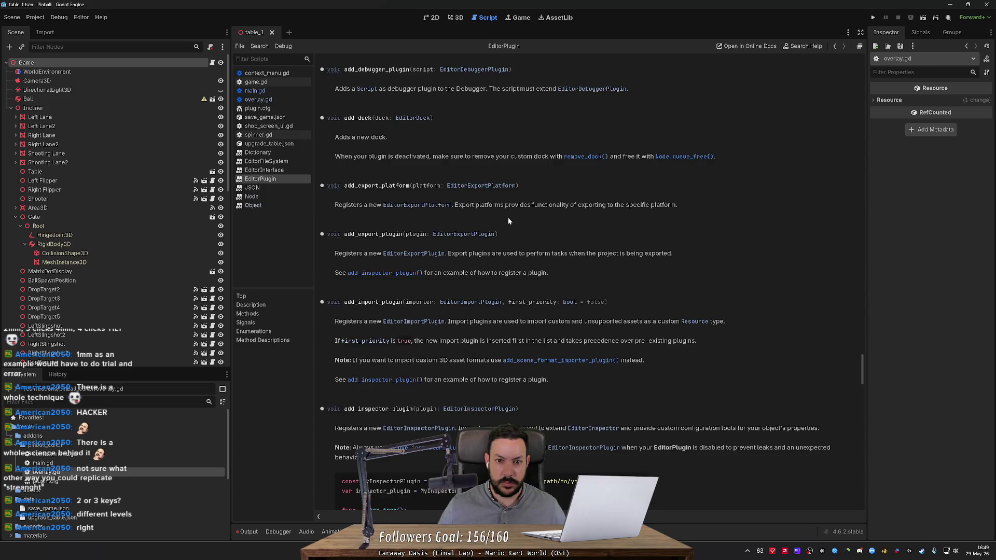
- Read the EditorDebuggerPlugin class docs, then return to main.gd's add_debugger_plugin line
scroll(507, 208, up, 2)
click(481, 130)
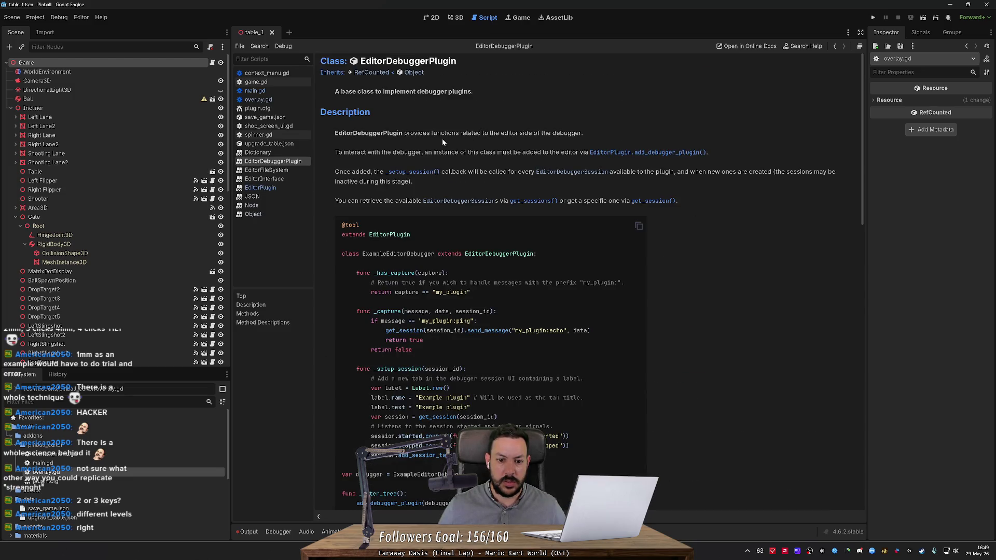
key(alt+Left)
scroll(429, 217, up, 6)
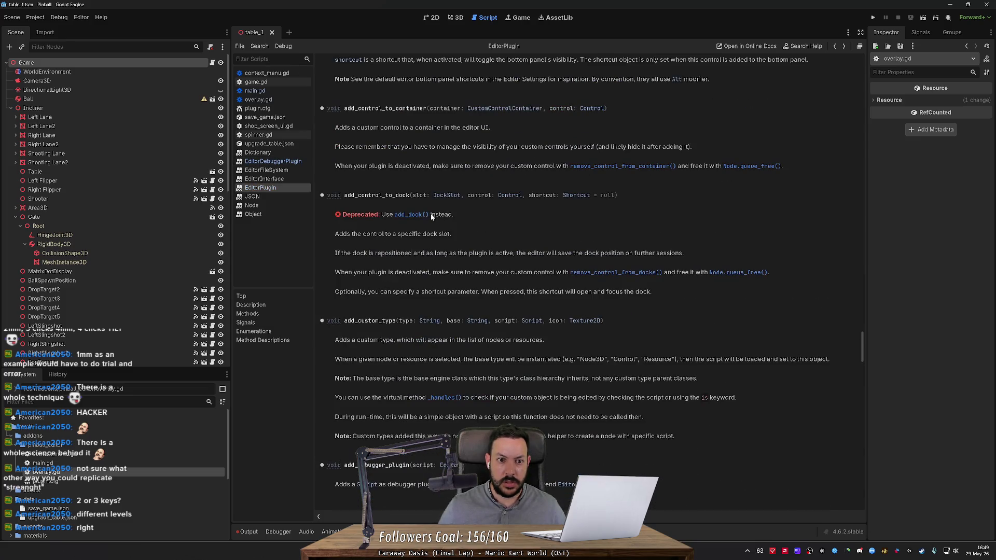
key(alt+Left)
drag(381, 171, 456, 172)
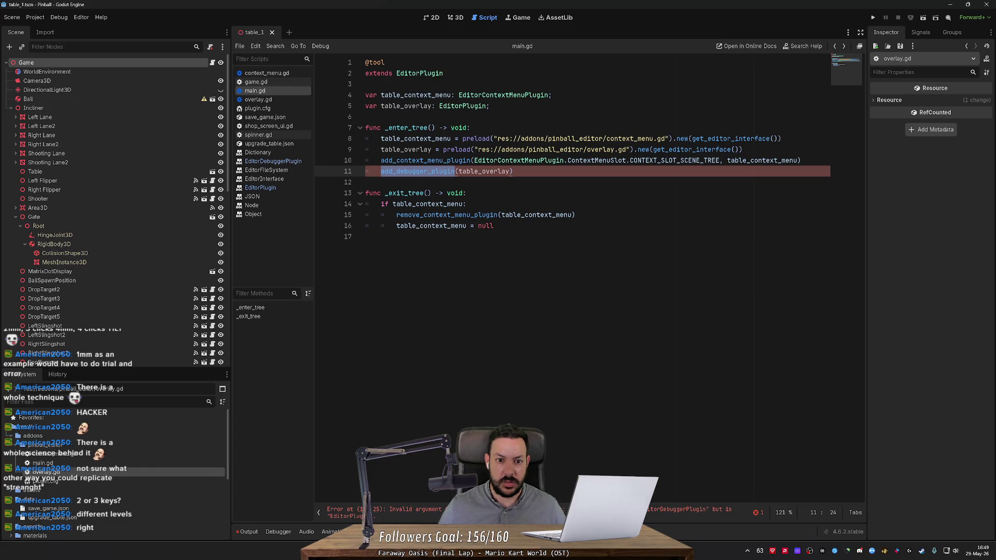
- Replace the add_debugger_plugin call with add_node_3d_gizmo_plugin via autocomplete
shift+click(513, 172)
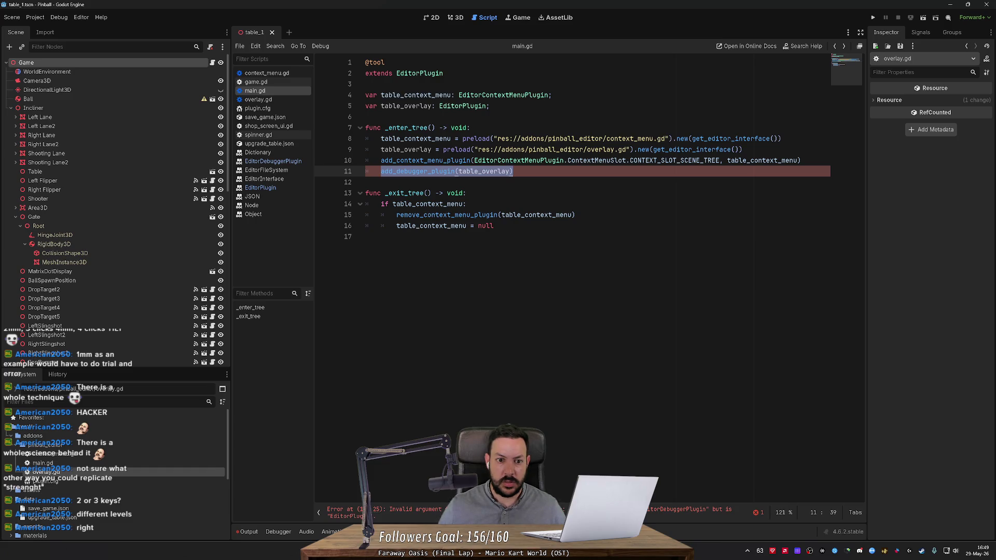
text(add_)
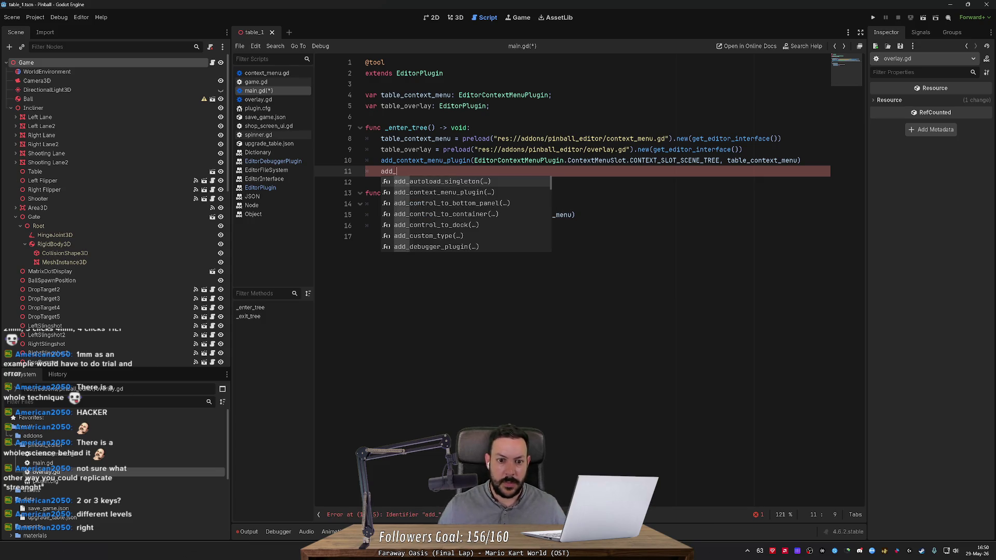
key(Down)
key(Down)
key(Down)
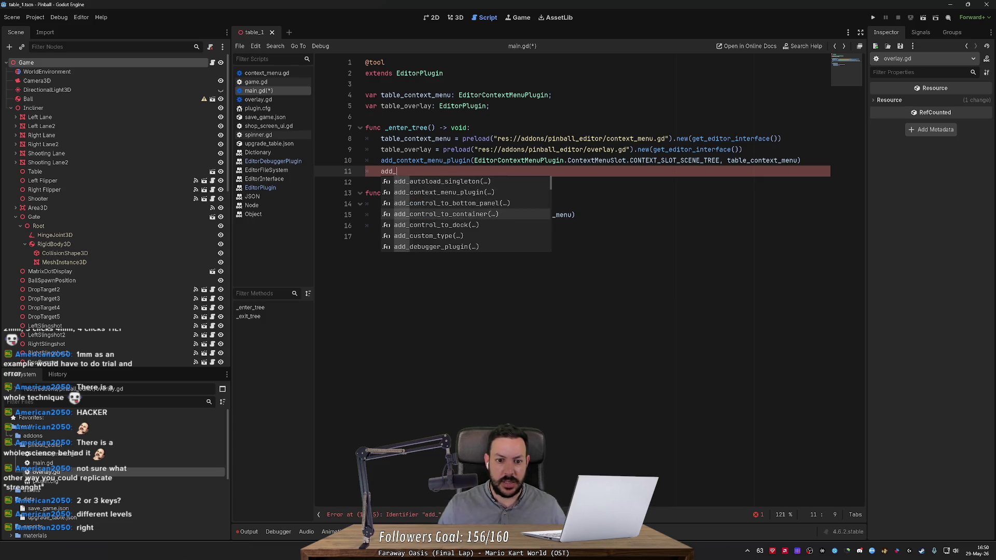
text(plugin)
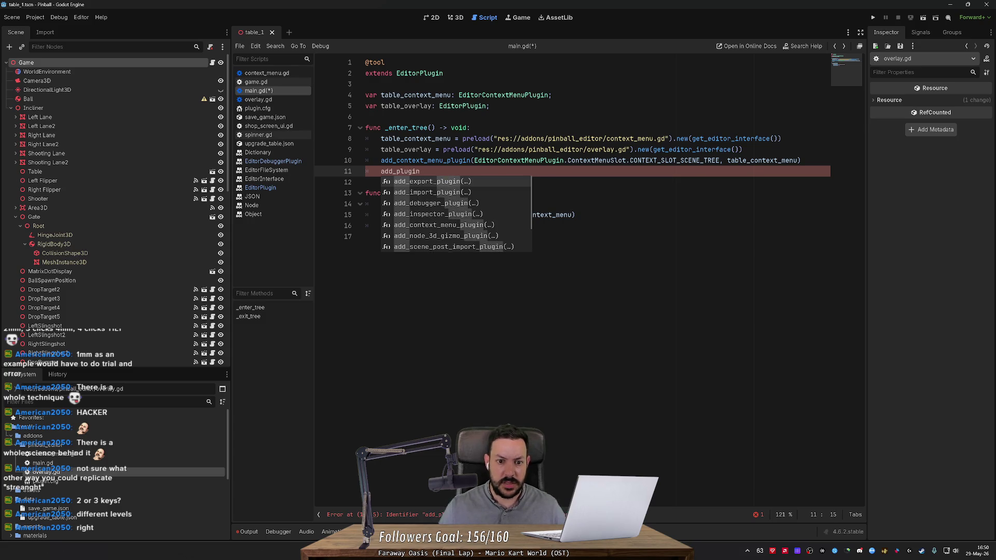
key(Down)
key(Down)
key(Down)
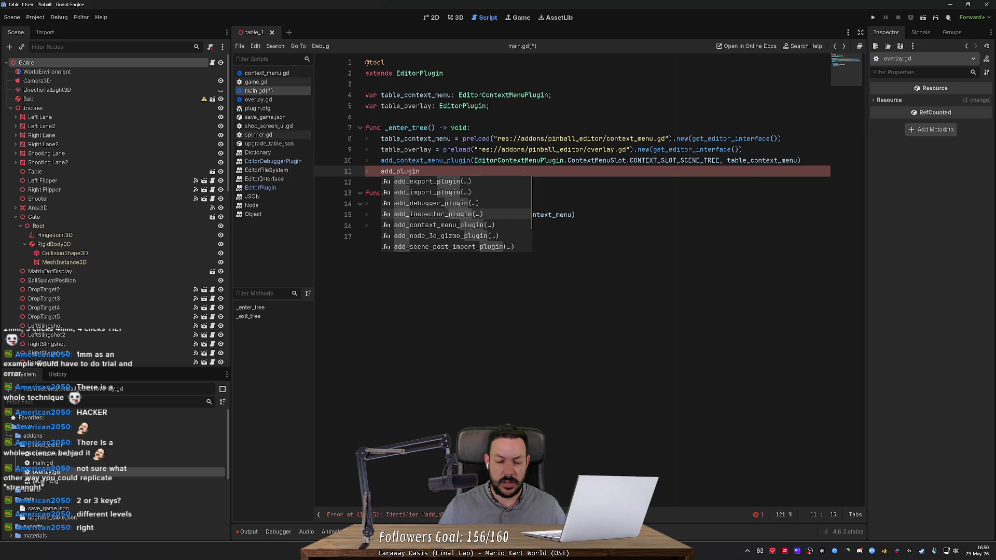
key(Down)
key(Down)
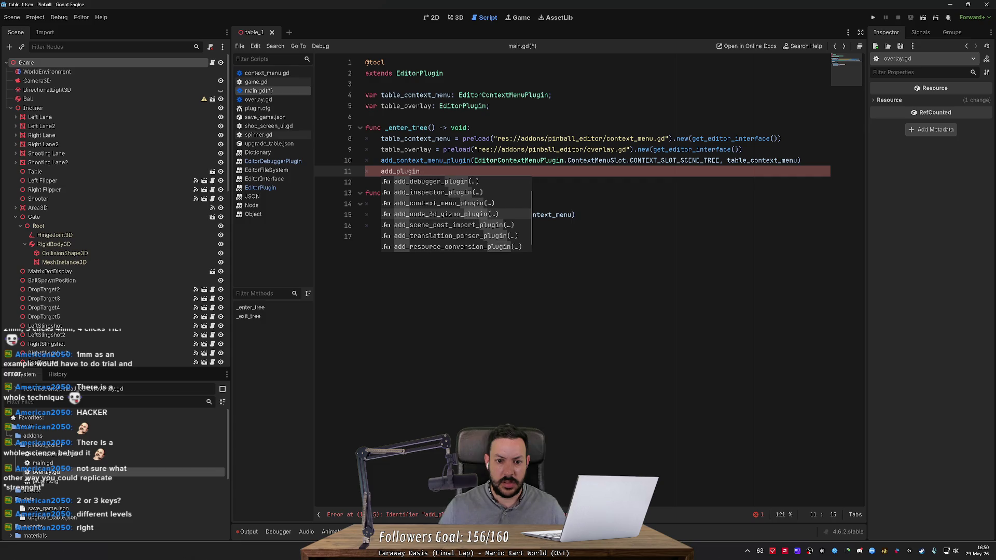
key(Down)
key(Down)
key(Down)
key(Up)
key(Up)
key(Up)
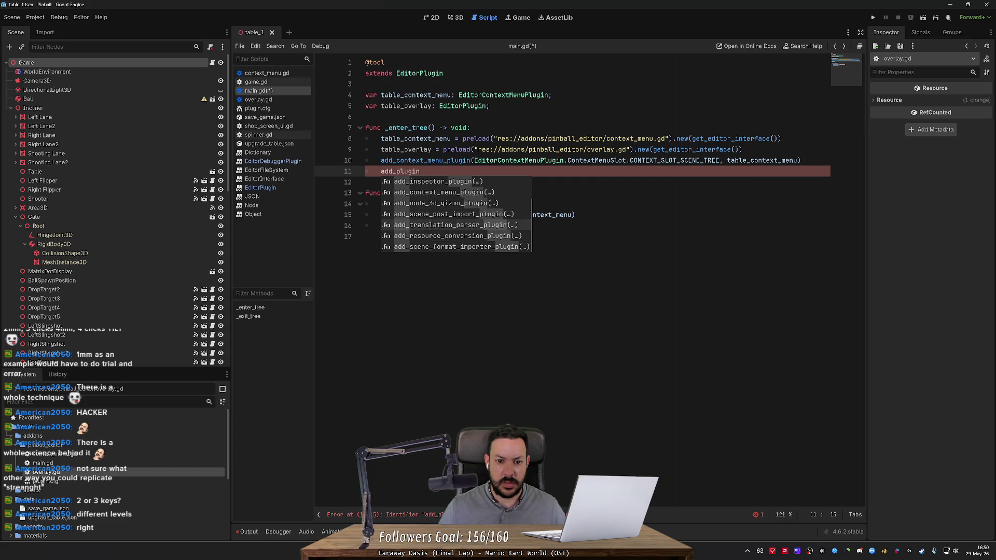
key(Return)
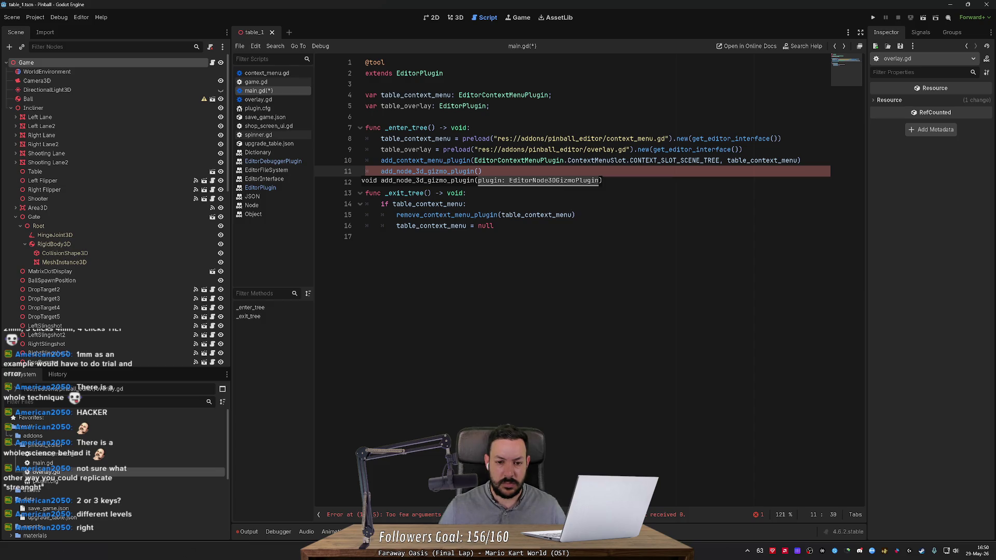
- Delete that call line, save main.gd, and add an empty line after line 10
key(ctrl+shift+k)
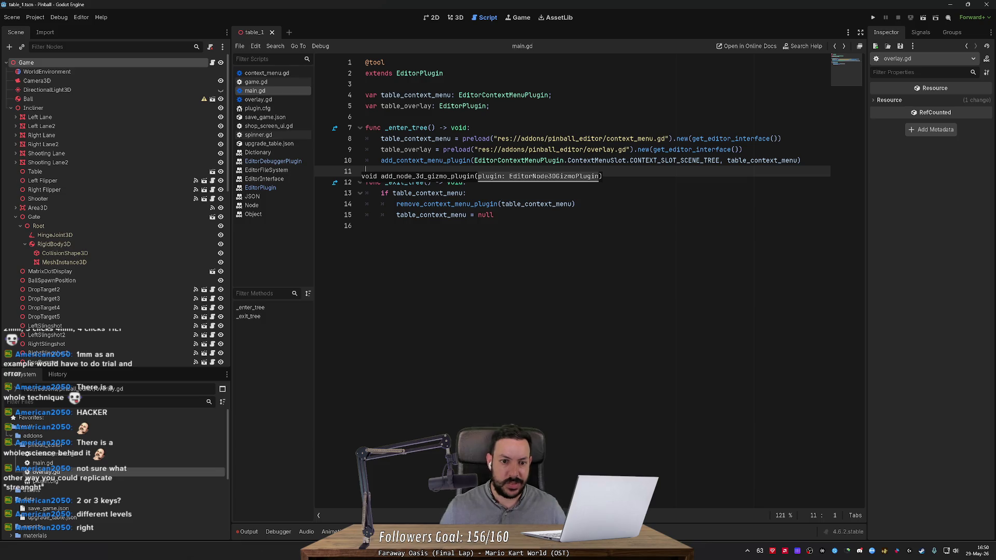
click(801, 161)
key(ctrl+s)
key(Return)
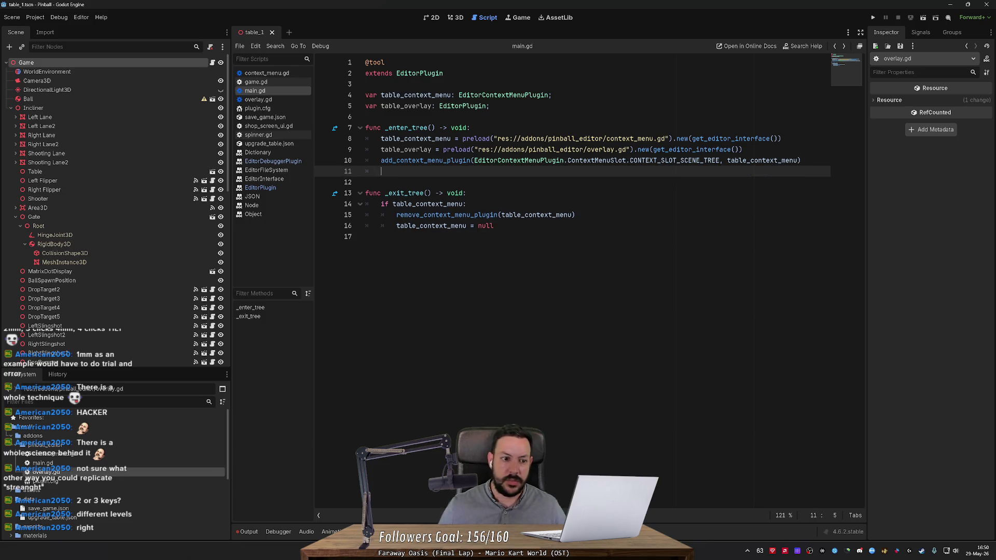
- Open overlay.gd, then switch to ChatGPT's table_id_overlay_plugin.gd code
double_click(96, 473)
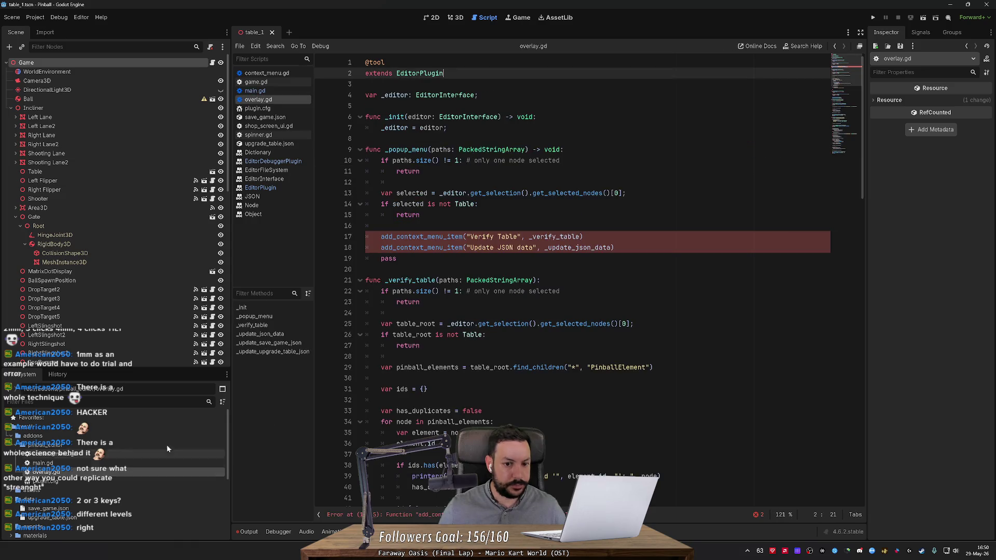
key(alt+Tab)
scroll(388, 236, down, 5)
scroll(397, 231, up, 10)
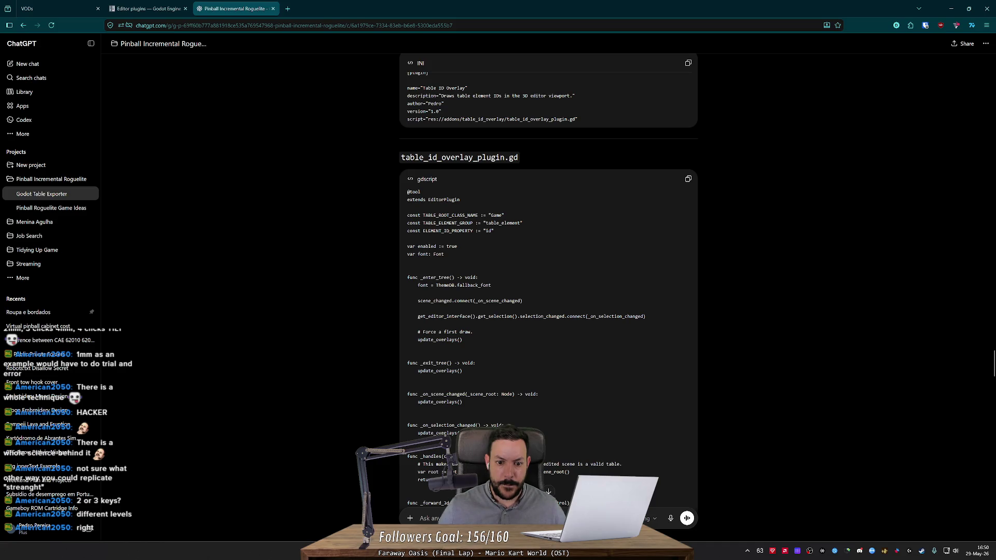
- Inspect scene_changed in ChatGPT's table_id_overlay_plugin.gd, then return to Godot
double_click(434, 301)
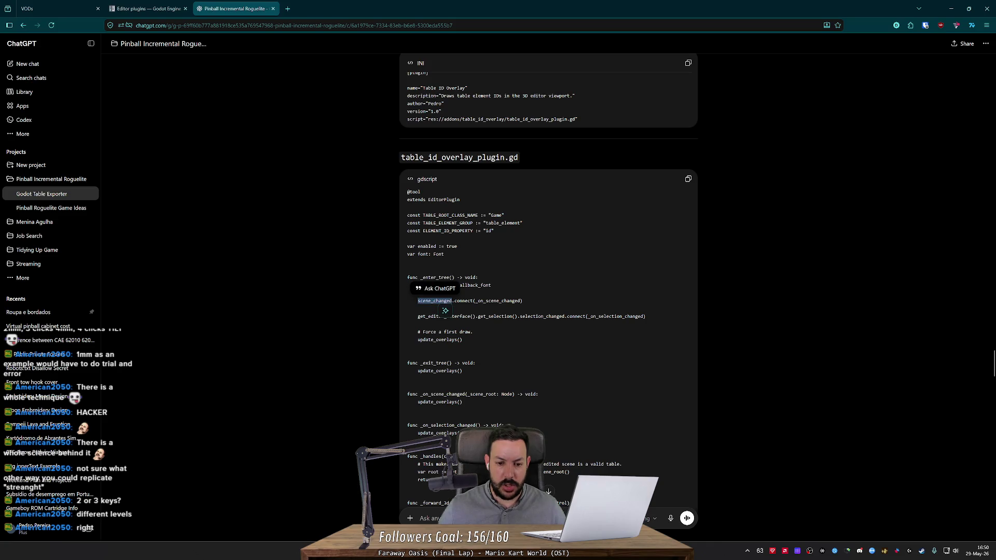
scroll(549, 260, down, 2)
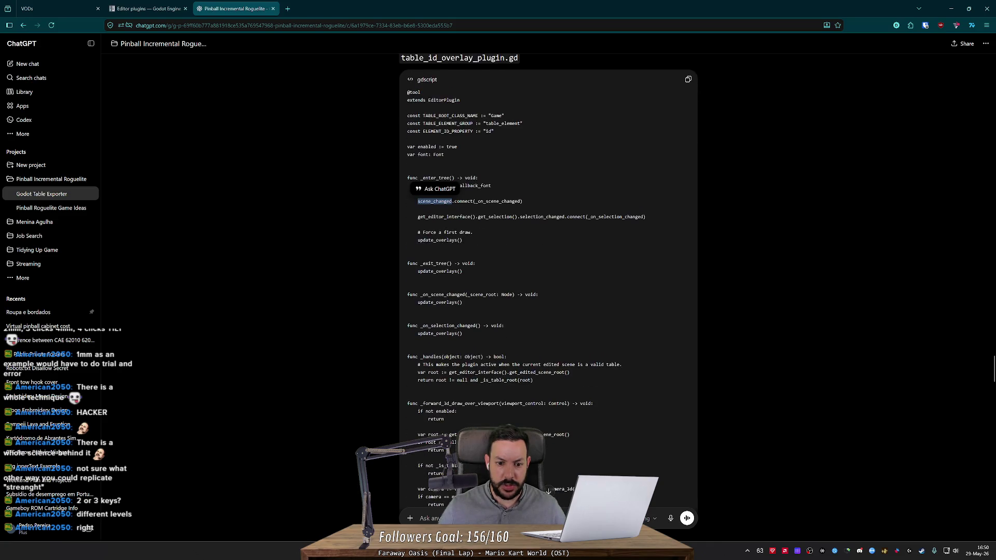
scroll(548, 280, up, 1)
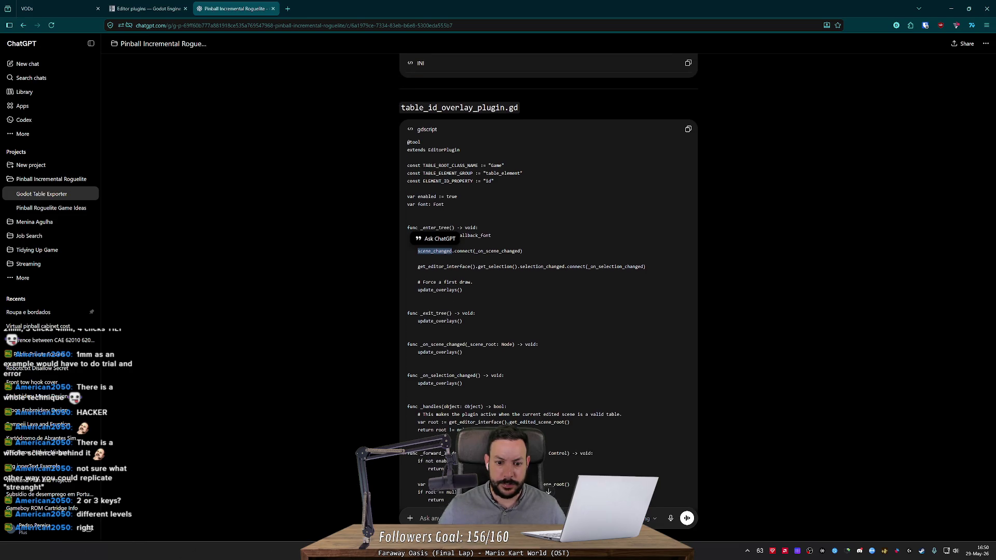
key(Escape)
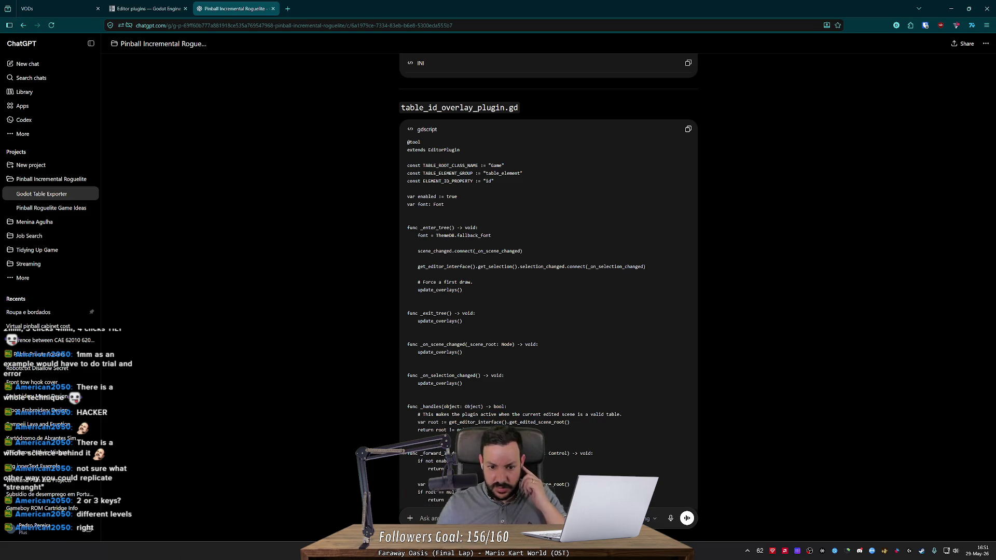
key(alt+Tab)
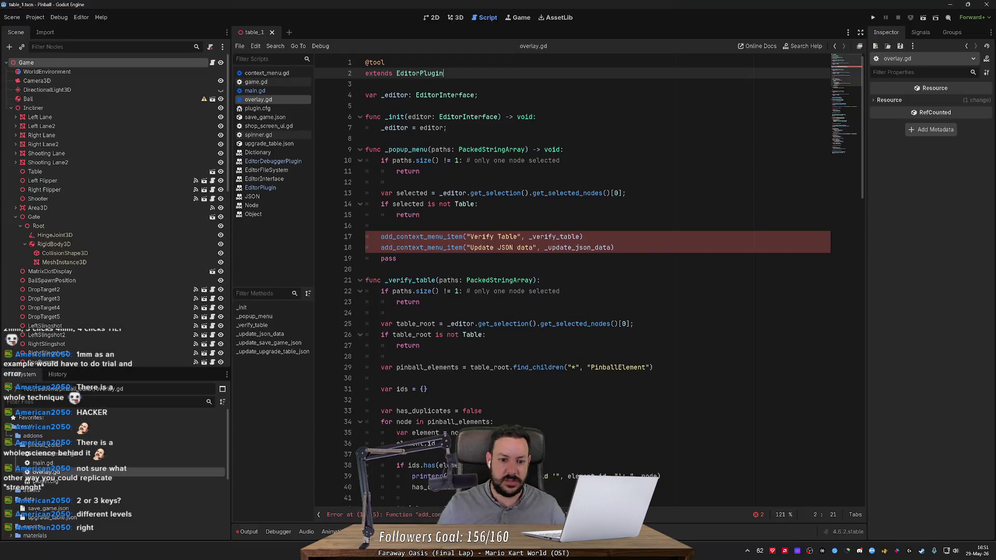
- Delete everything in overlay.gd from line 9 to the end of the file
click(366, 269)
drag(366, 150, 374, 500)
key(BackSpace)
- Add an empty func _update_overlays() -> void: with pass, save, and reopen ChatGPT's answer
key(Return)
text(func _update)
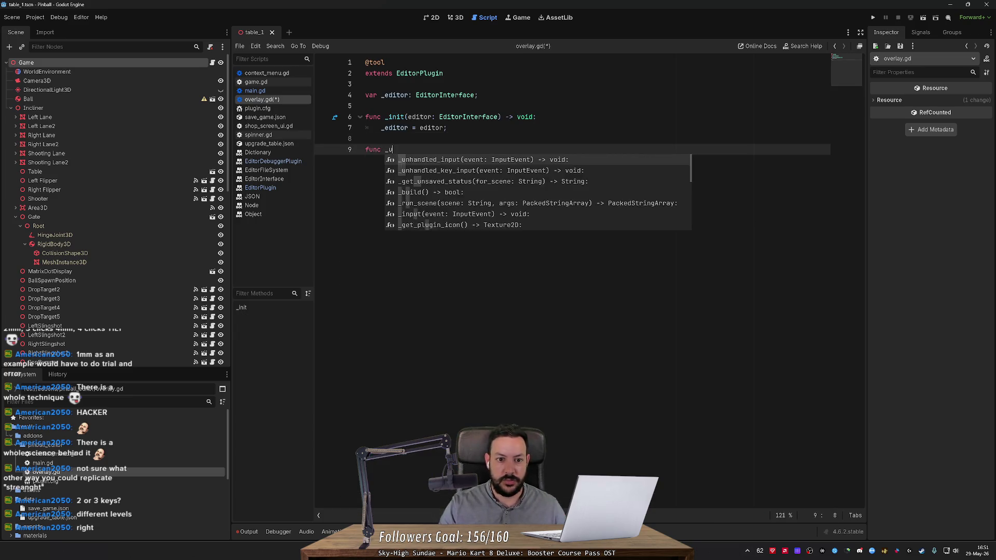
text(_over)
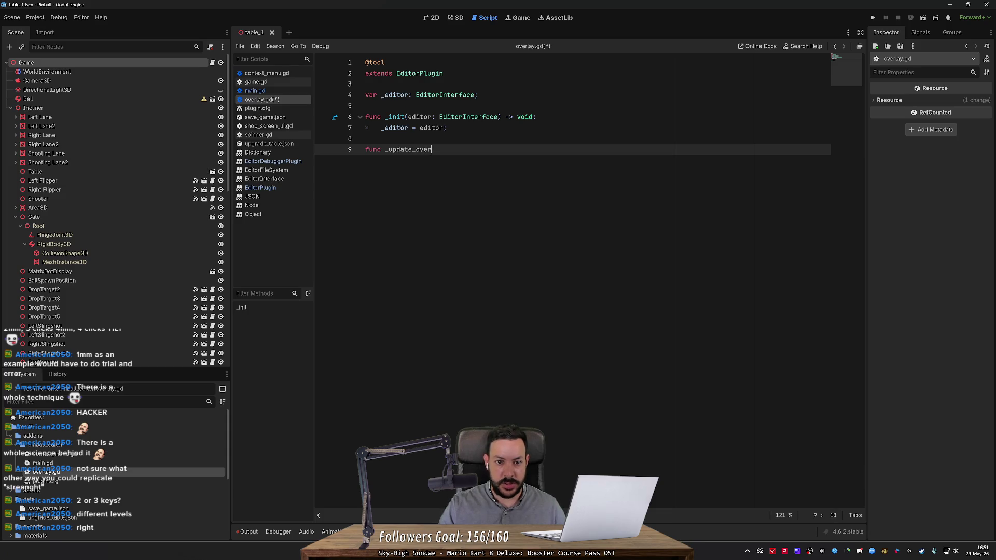
text(lays())
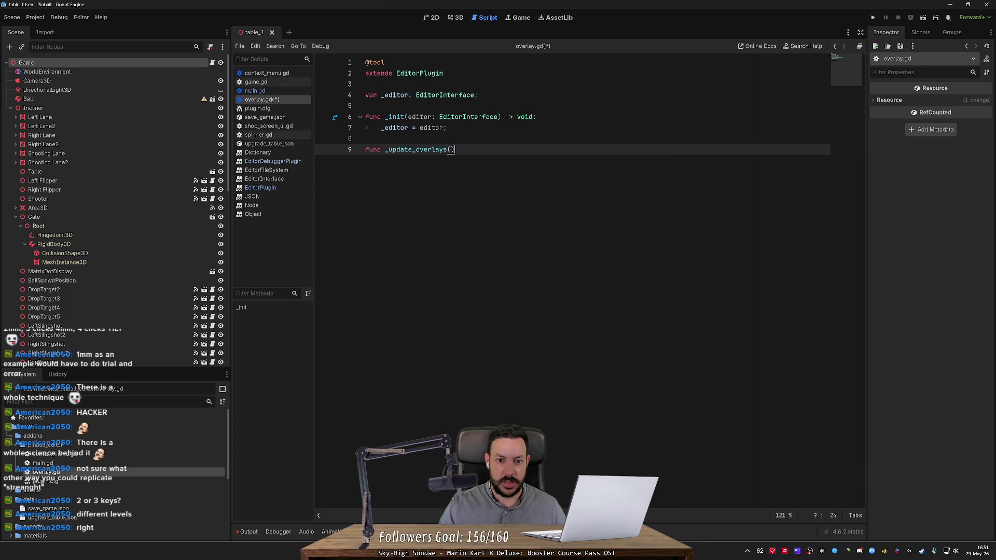
text( -> void:)
key(Return)
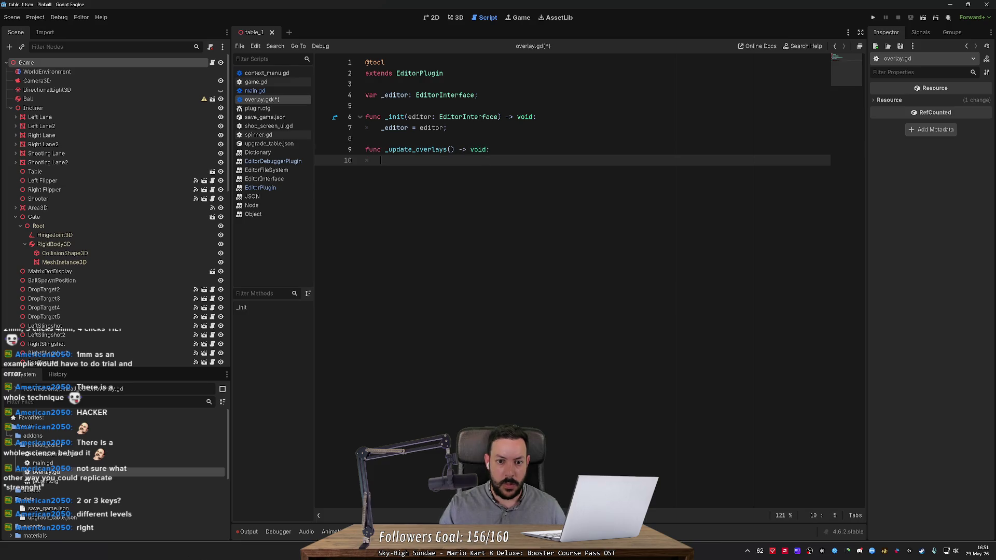
text(pass)
key(ctrl+s)
key(alt+Tab)
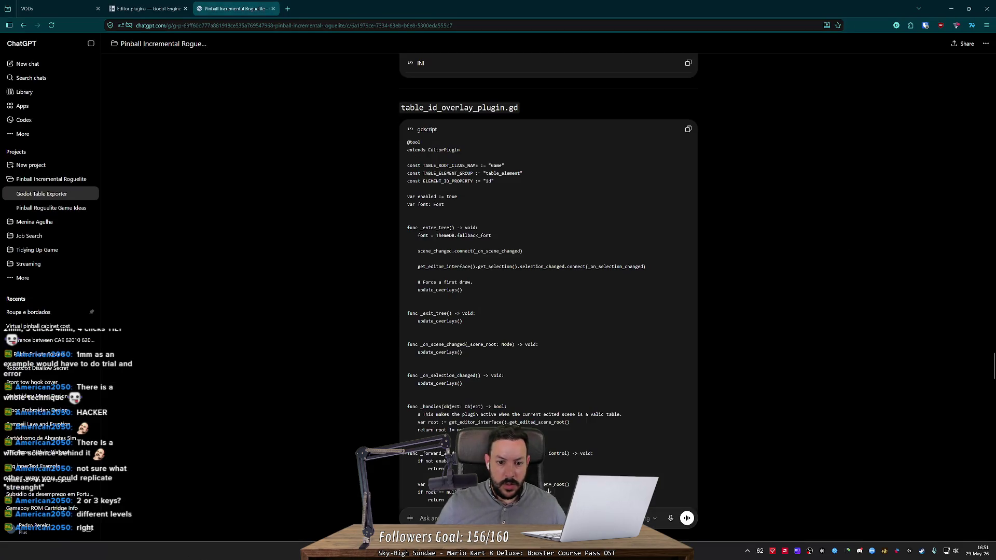
scroll(548, 490, down, 5)
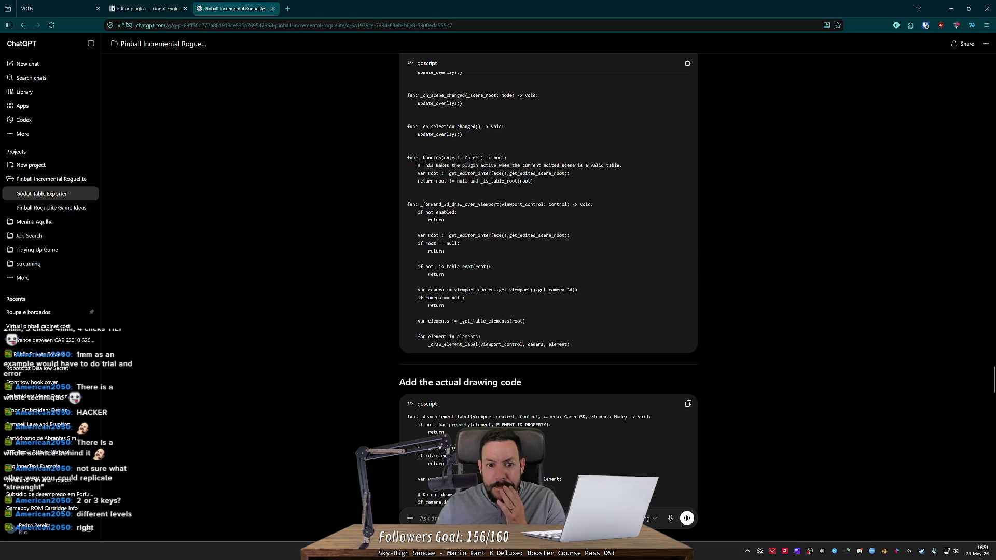
- Read ChatGPT's drawing code, helpers and Full plugin script, then select overlay.gd's _update_overlays stub
scroll(549, 490, up, 2)
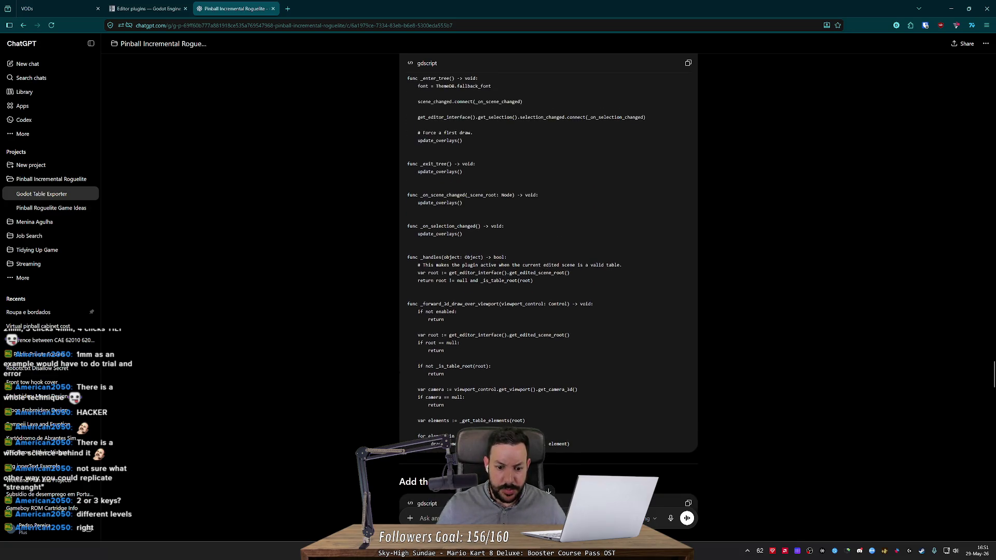
scroll(495, 277, down, 4)
scroll(495, 278, down, 8)
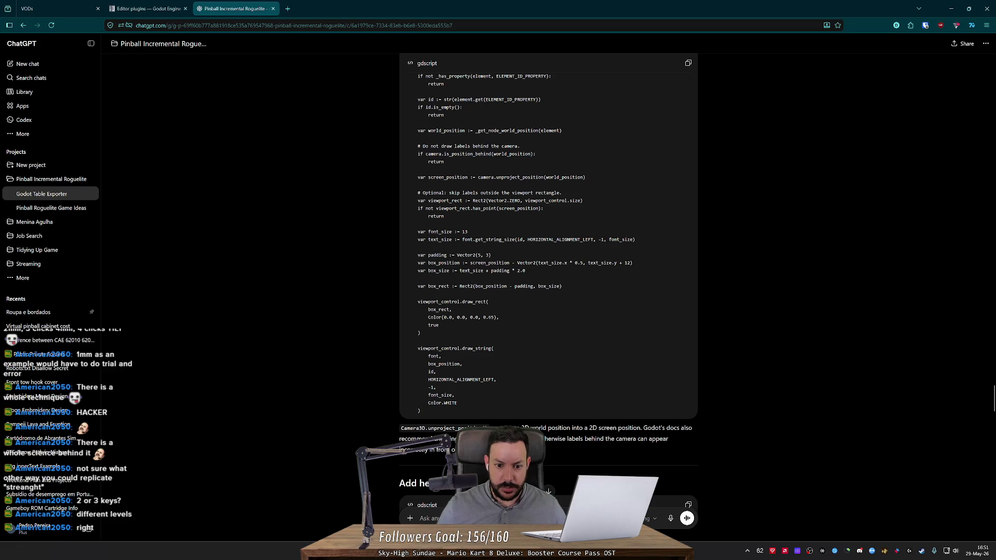
scroll(549, 291, down, 5)
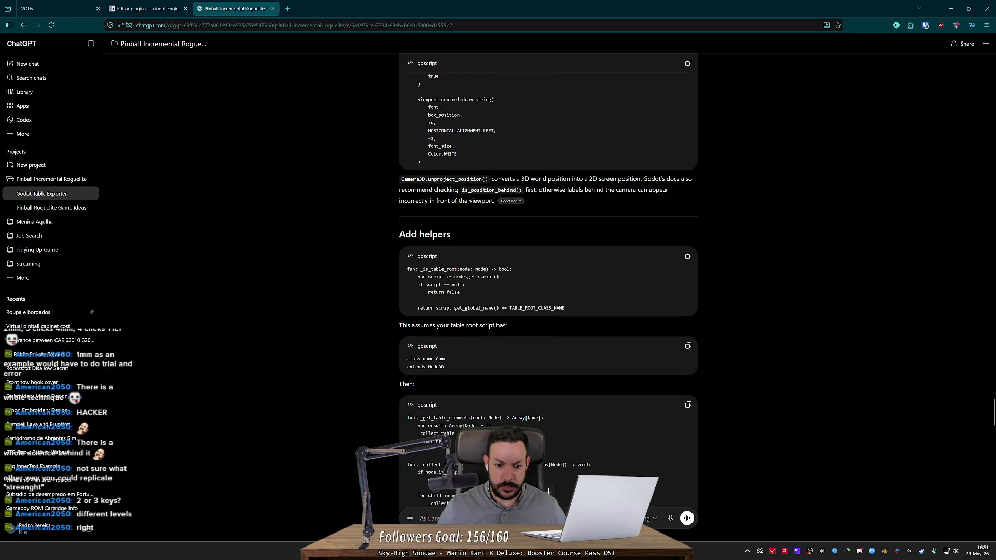
scroll(548, 280, down, 7)
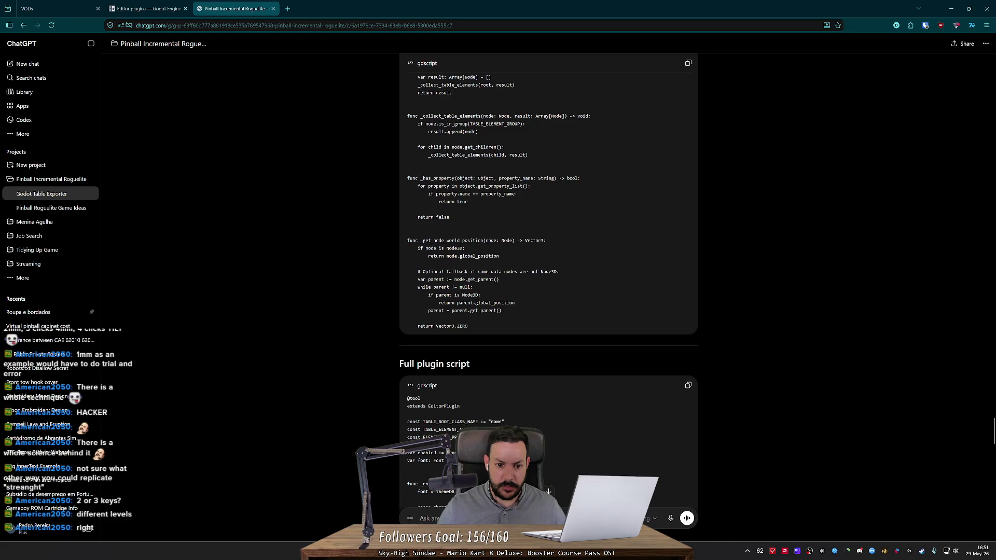
scroll(548, 280, down, 5)
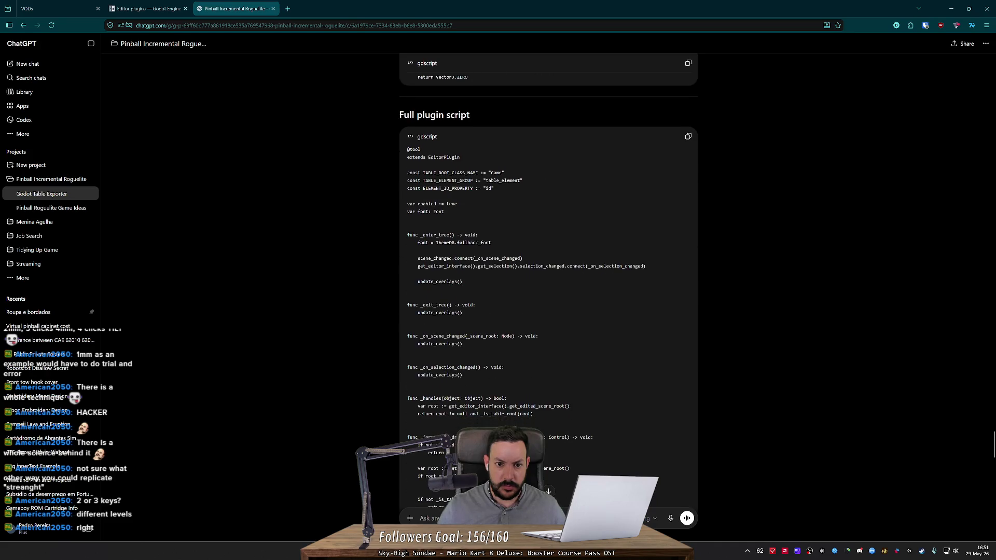
scroll(549, 280, down, 6)
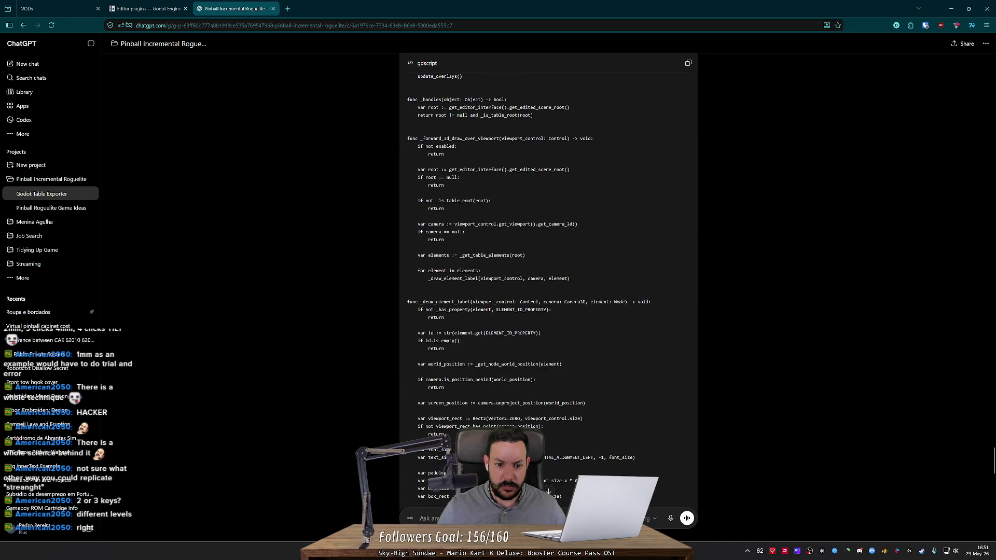
scroll(515, 216, down, 5)
scroll(515, 215, down, 7)
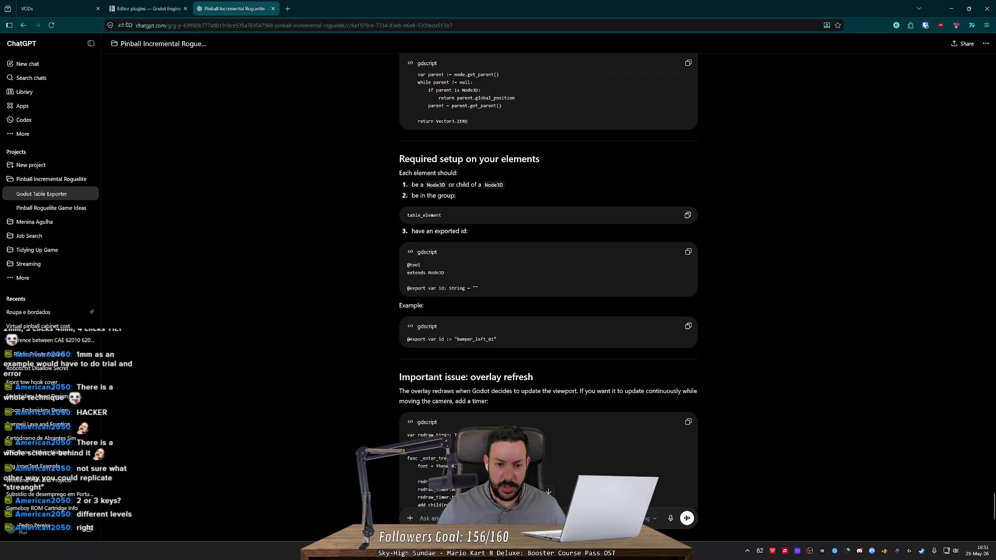
scroll(549, 280, up, 6)
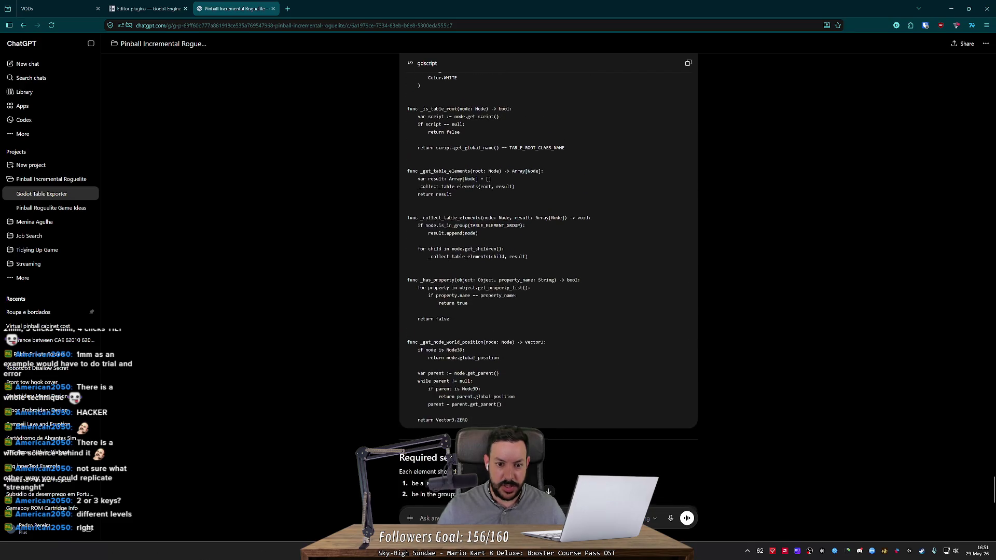
scroll(548, 280, up, 8)
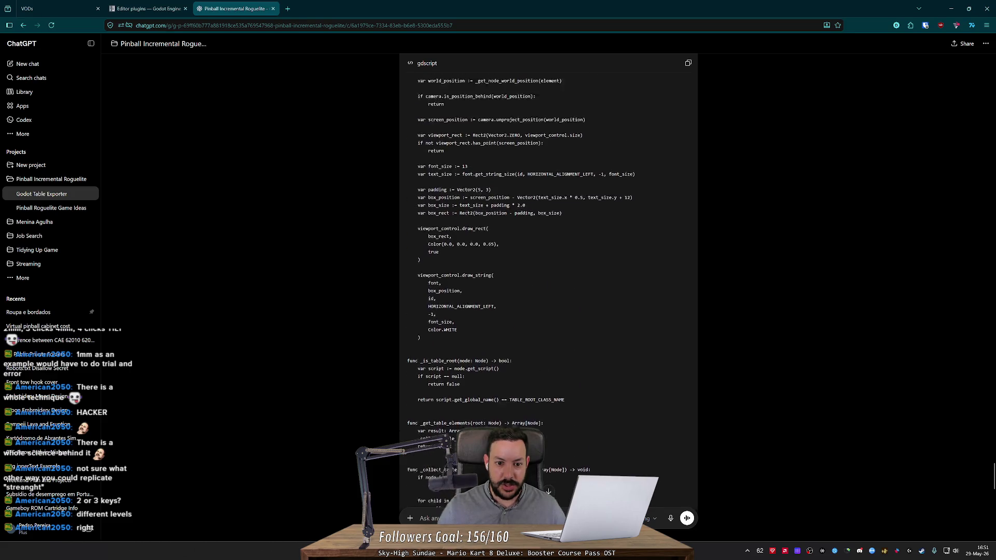
scroll(548, 280, up, 4)
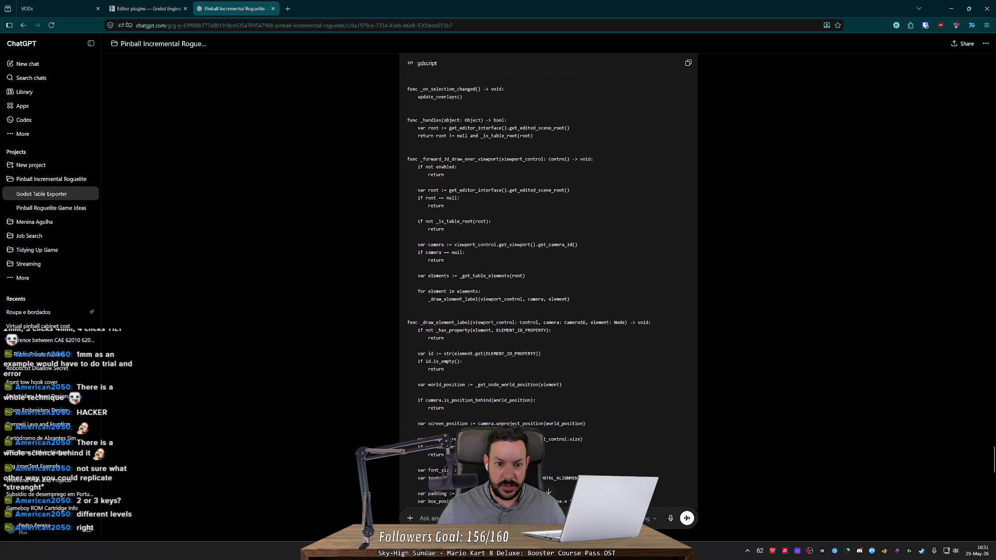
scroll(549, 281, up, 1)
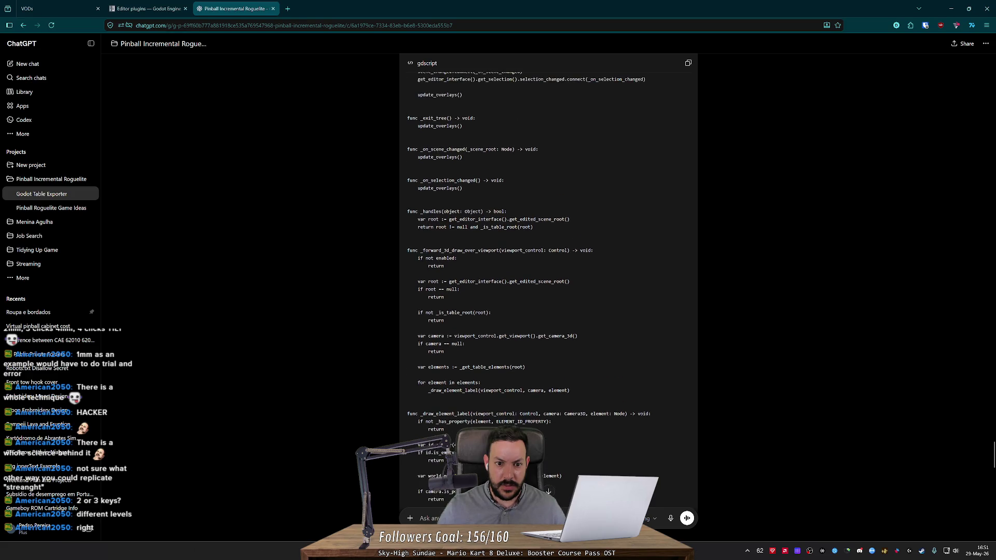
scroll(548, 280, up, 4)
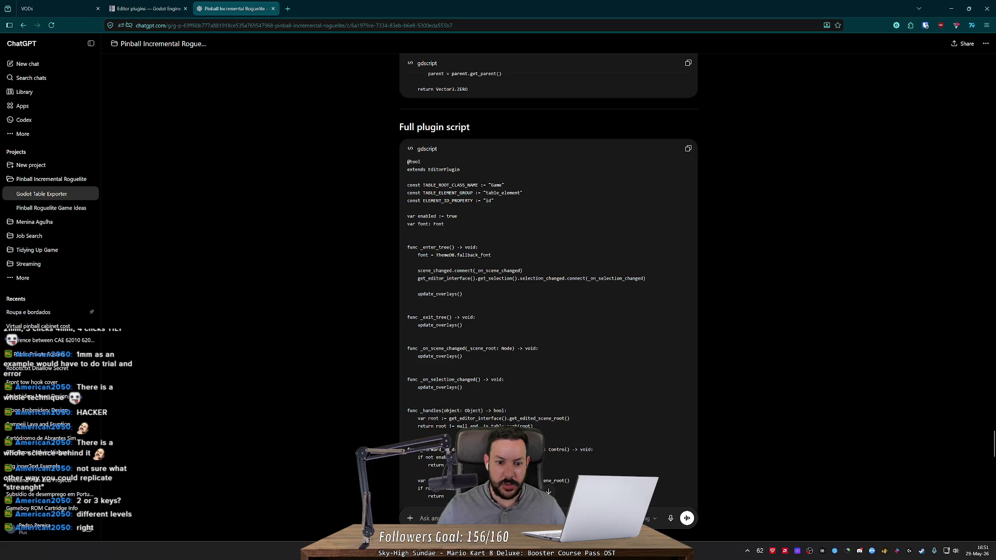
key(alt+Tab)
drag(366, 139, 365, 171)
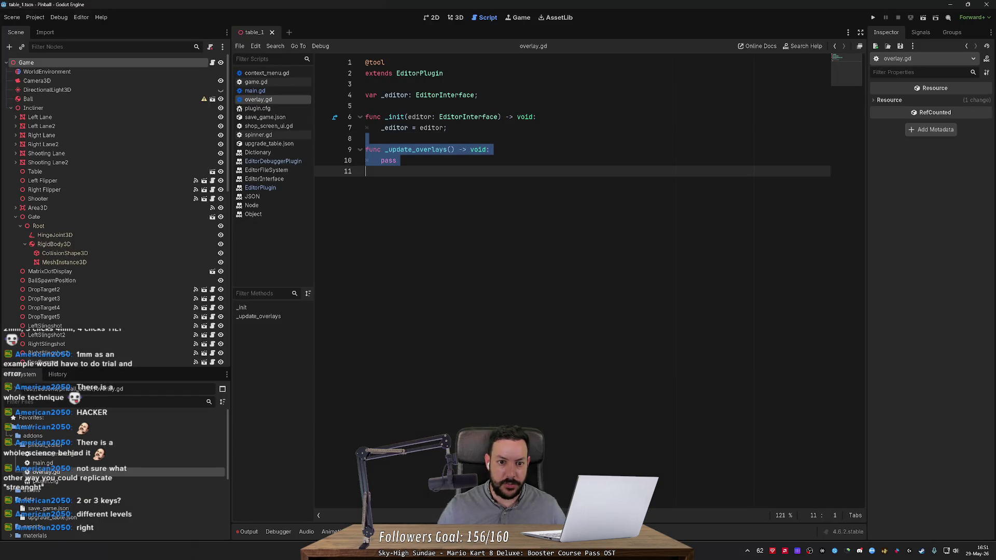
- Replace the stub with an update_overlays() call in _init and look it up in the EditorPlugin docs
key(BackSpace)
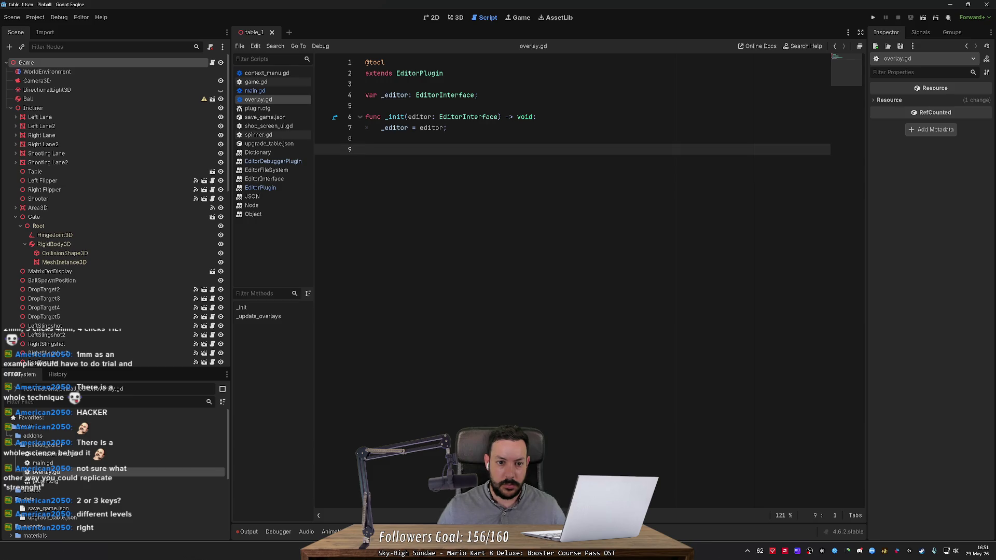
key(BackSpace)
key(BackSpace)
key(Return)
text(update_ov)
key(Return)
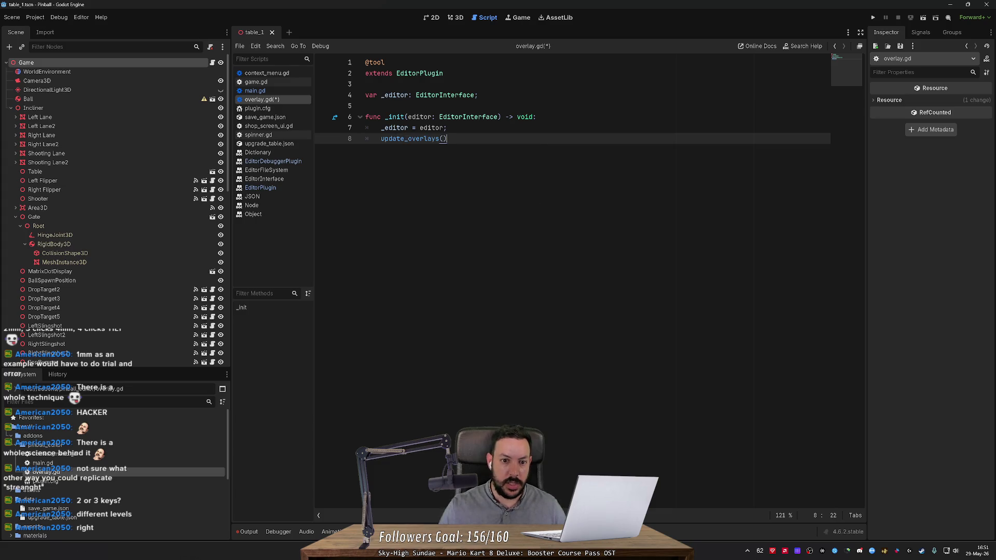
ctrl+click(433, 141)
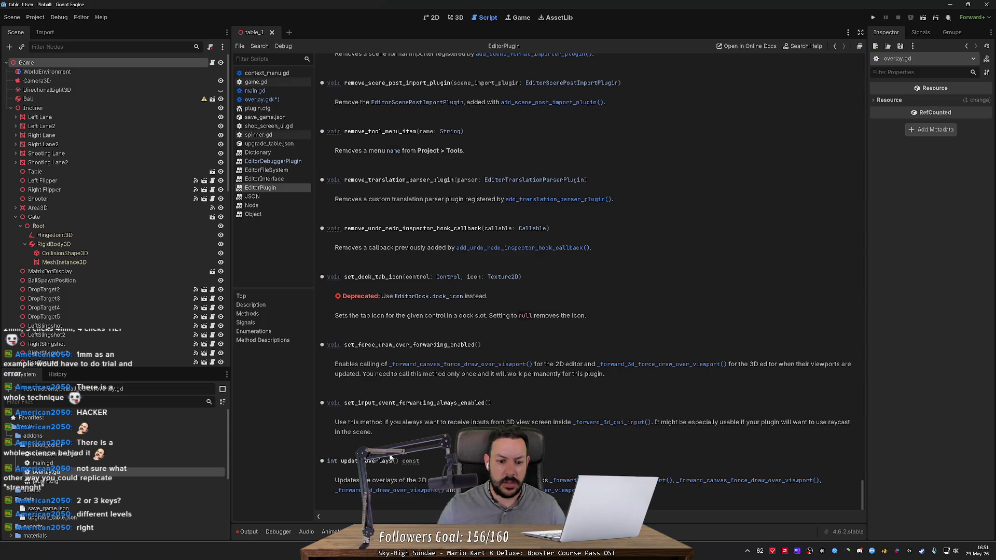
- Remove the update_overlays() call from _init in overlay.gd and save the script
key(alt+Tab)
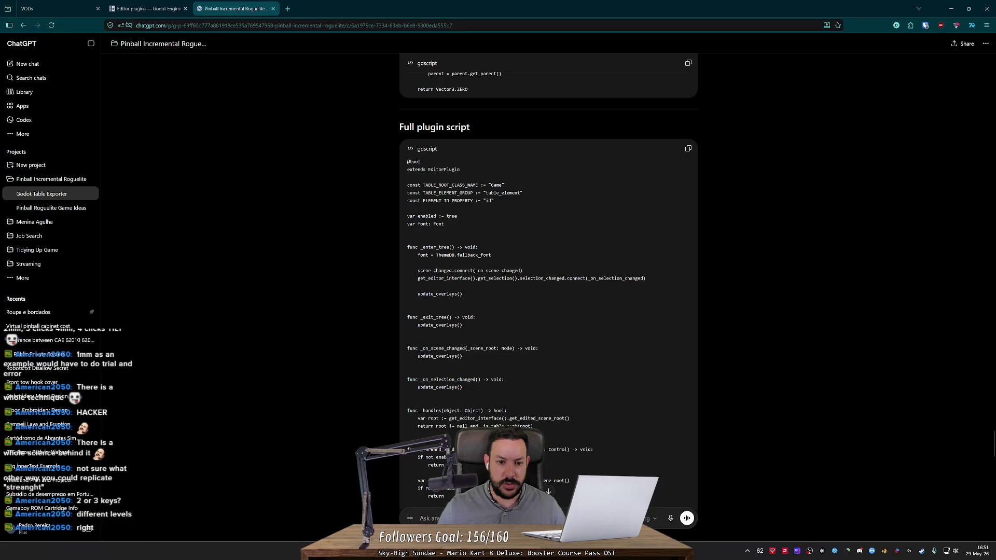
key(alt+Tab)
key(alt+Tab)
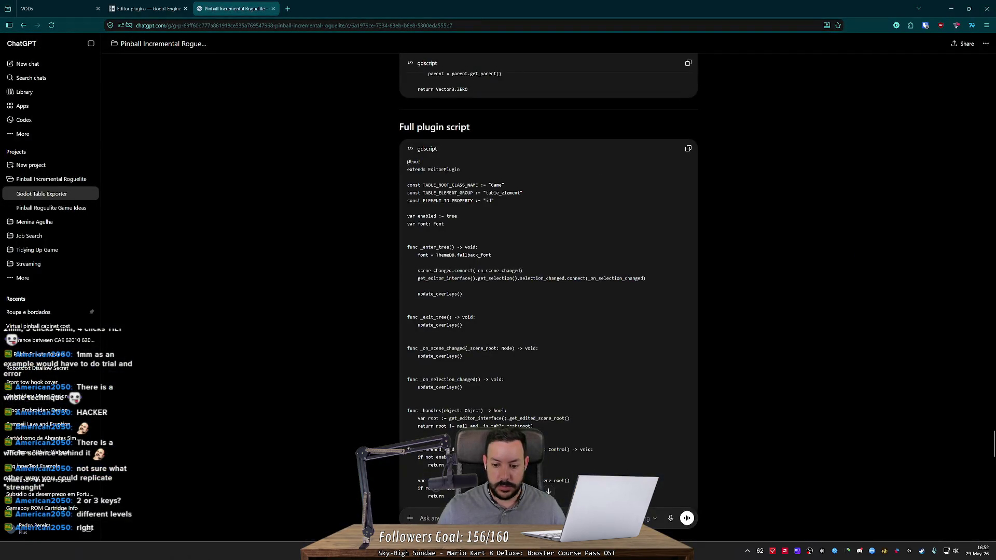
key(alt+Tab)
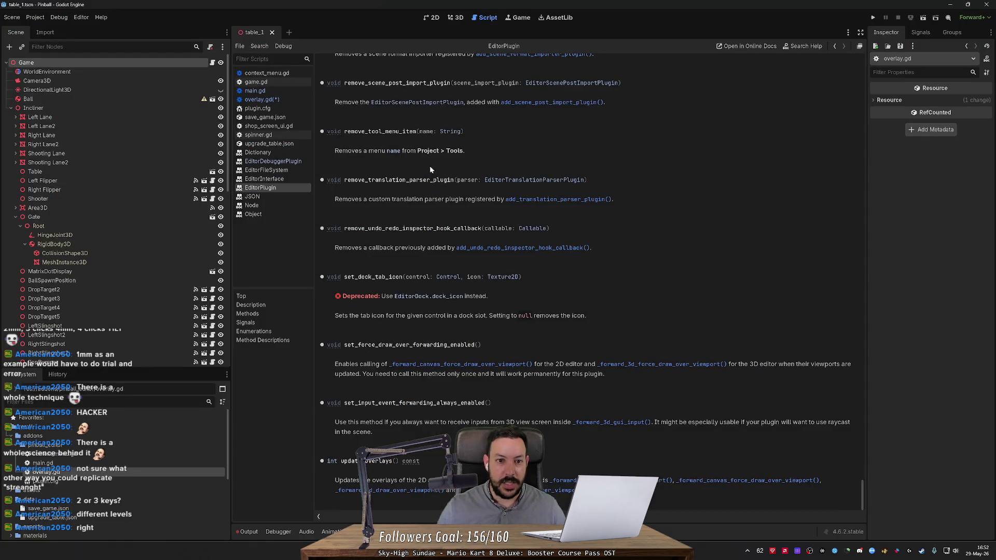
click(255, 82)
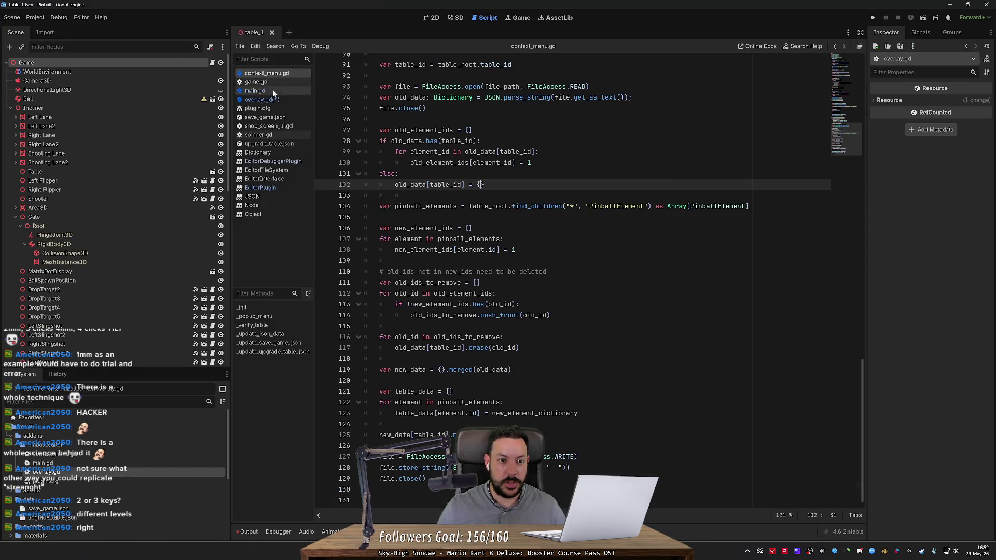
click(262, 99)
key(End)
key(shift+Home)
key(BackSpace)
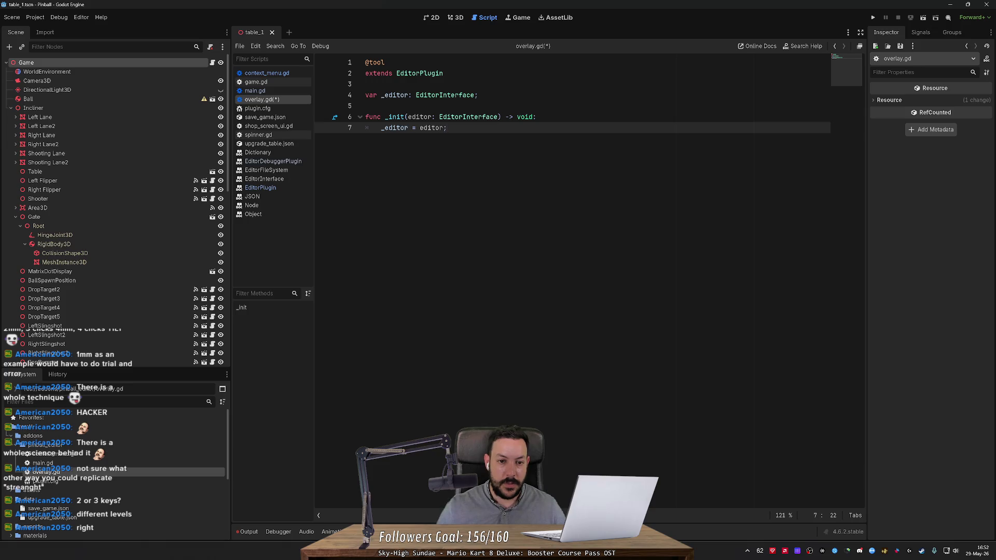
key(ctrl+s)
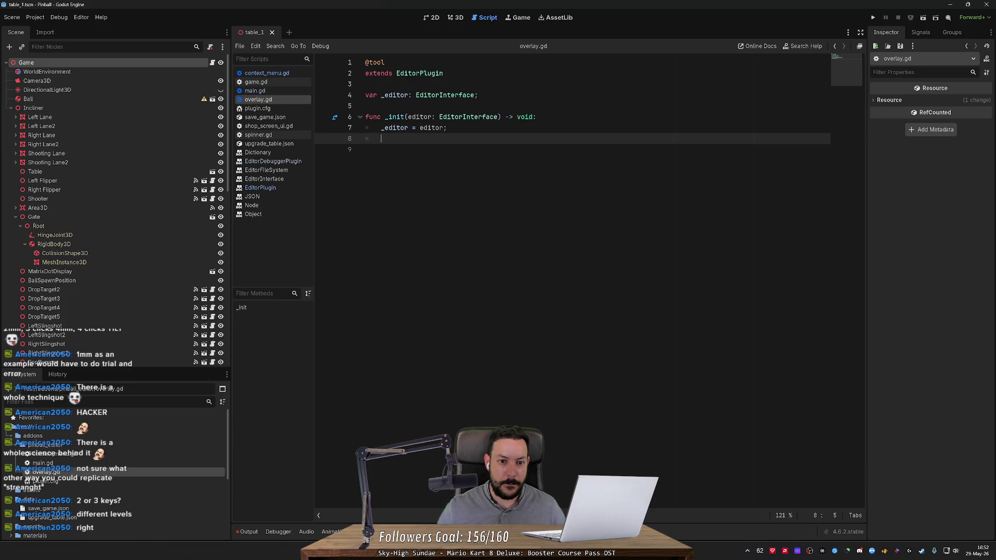
- Copy ChatGPT's Full plugin script and paste it into overlay.gd
key(alt+Tab)
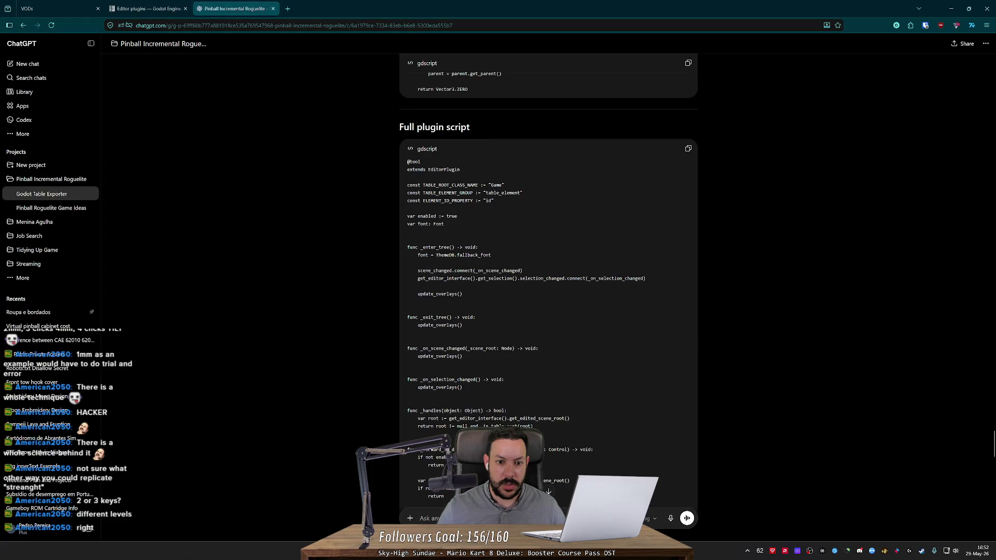
middle_click(515, 272)
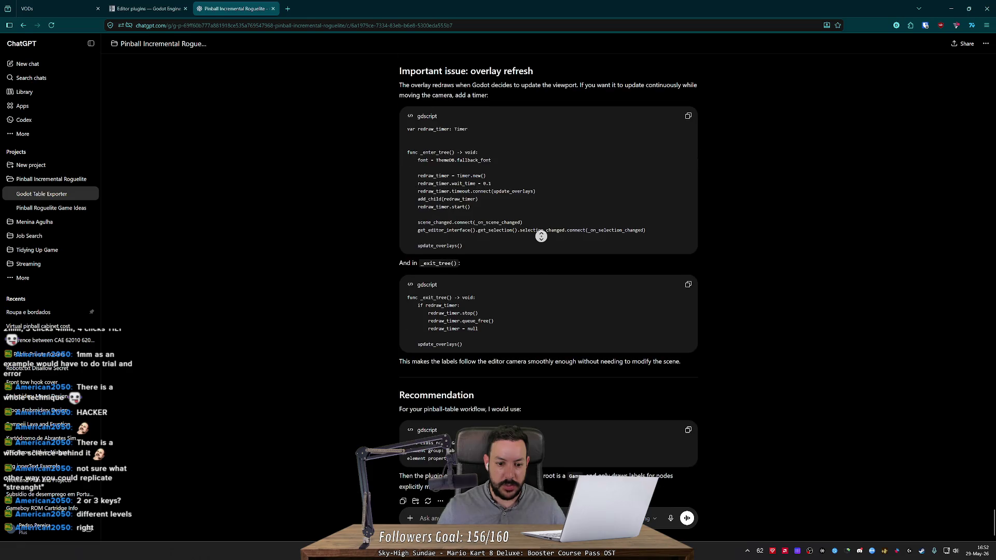
middle_click(541, 237)
scroll(561, 295, up, 10)
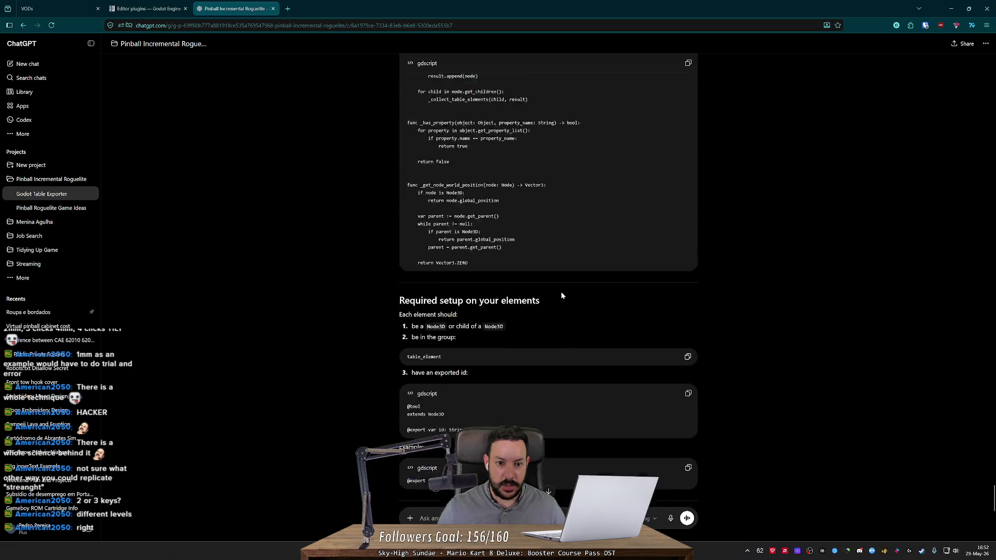
click(688, 63)
key(alt+Tab)
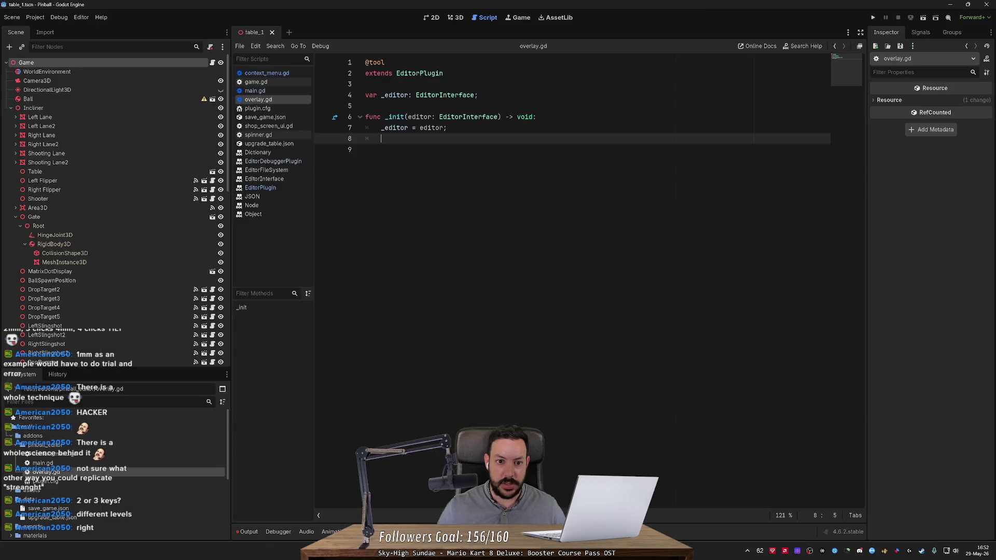
key(ctrl+v)
- Delete the extra blank line after the variables in overlay.gd and save
drag(862, 378, 861, 61)
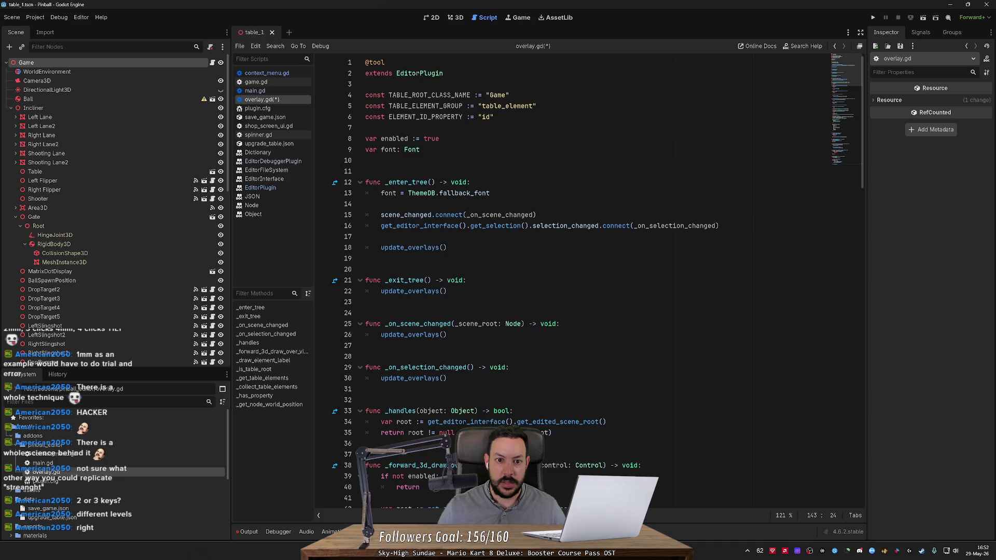
click(498, 106)
key(Down)
key(Down)
key(Down)
key(Delete)
key(ctrl+s)
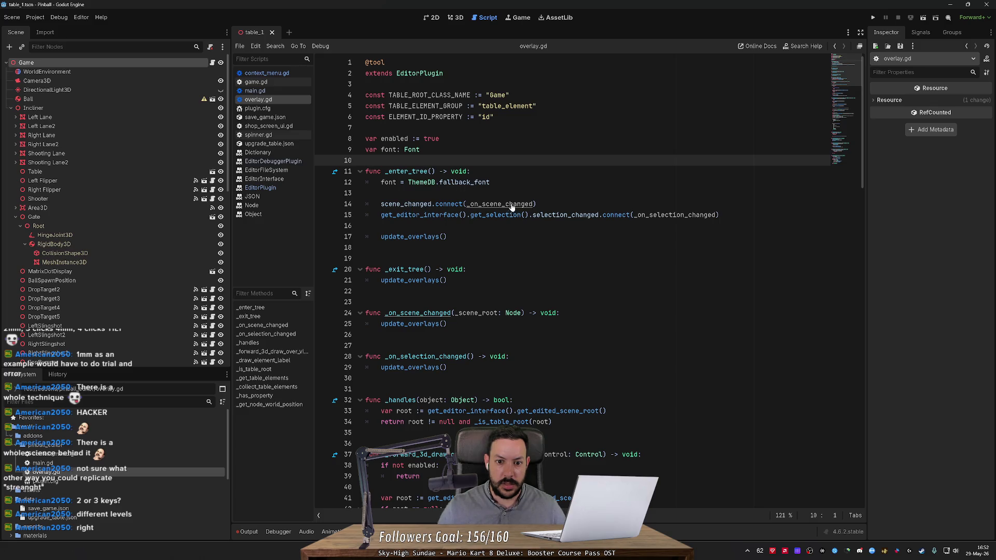
- Remove the surplus blank lines between functions down to _draw_element_label
click(394, 335)
key(Delete)
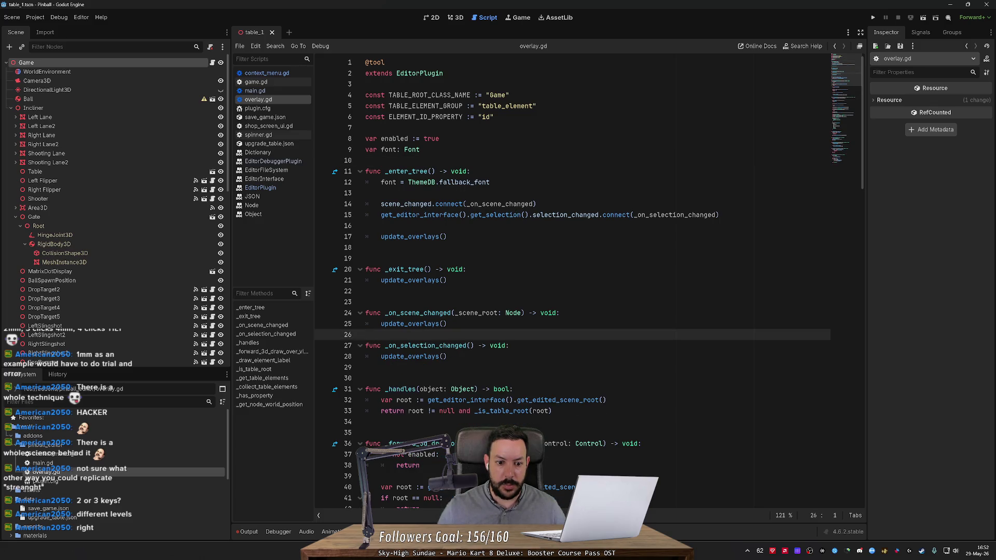
key(Up)
key(Up)
key(Up)
key(Delete)
key(Up)
key(Up)
key(Up)
key(Delete)
key(Down)
key(Down)
key(Down)
key(Delete)
key(Down)
key(Down)
key(Down)
scroll(570, 280, down, 4)
key(Delete)
scroll(571, 280, down, 8)
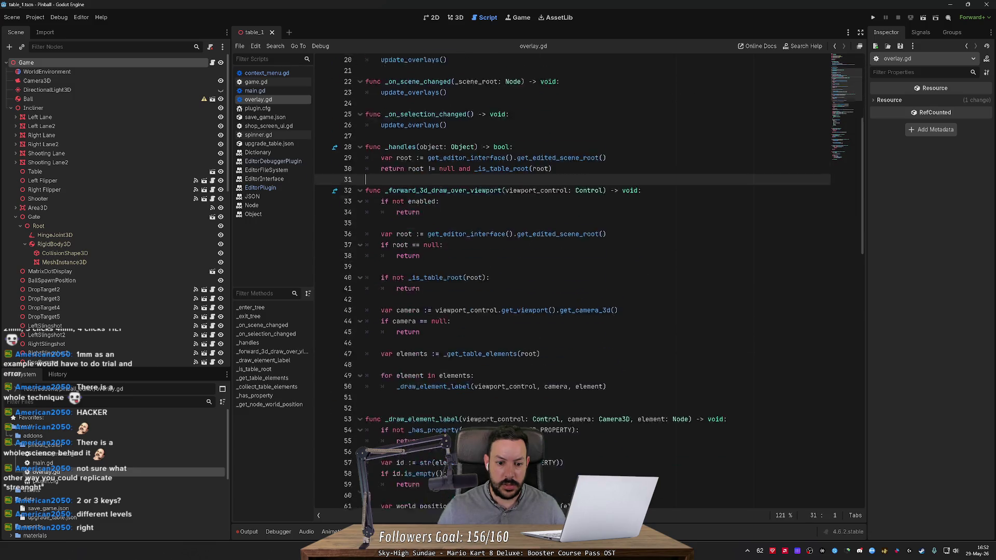
key(Down)
key(Down)
key(Down)
key(Delete)
scroll(570, 280, down, 12)
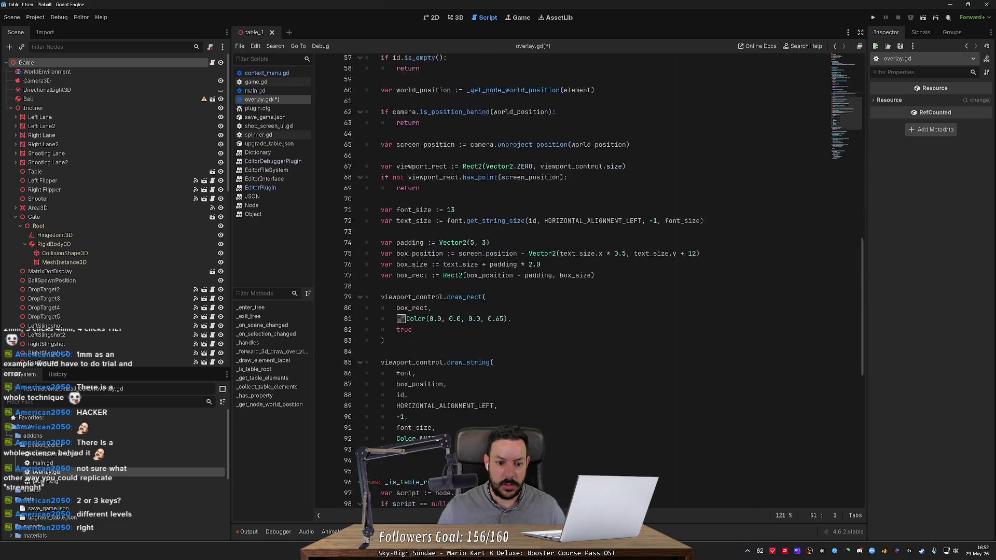
- Remove the remaining blank lines from _is_table_root to line 114 and save overlay.gd
click(365, 288)
key(Delete)
click(365, 365)
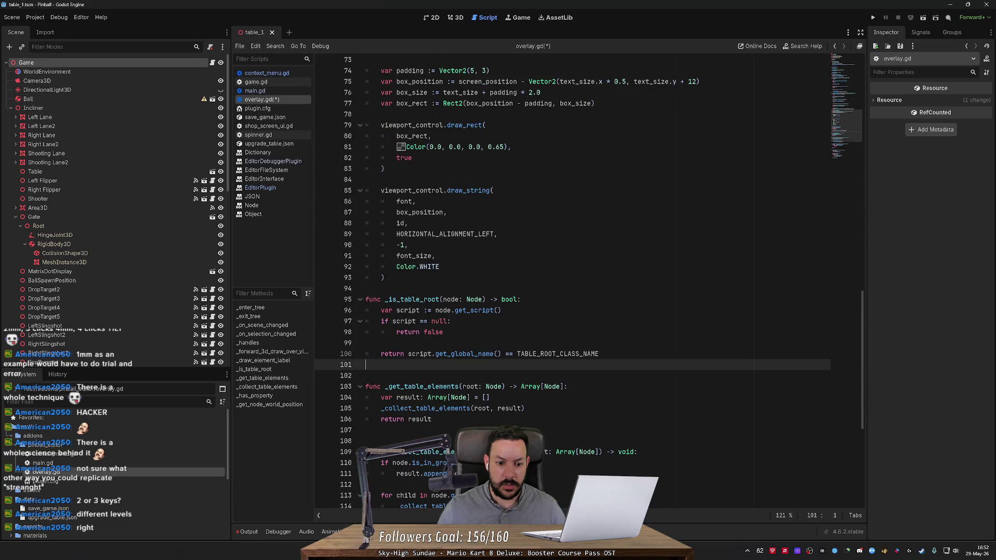
key(Delete)
click(366, 430)
key(Delete)
scroll(571, 280, down, 6)
click(366, 310)
key(Delete)
click(365, 376)
key(Delete)
scroll(570, 280, down, 1)
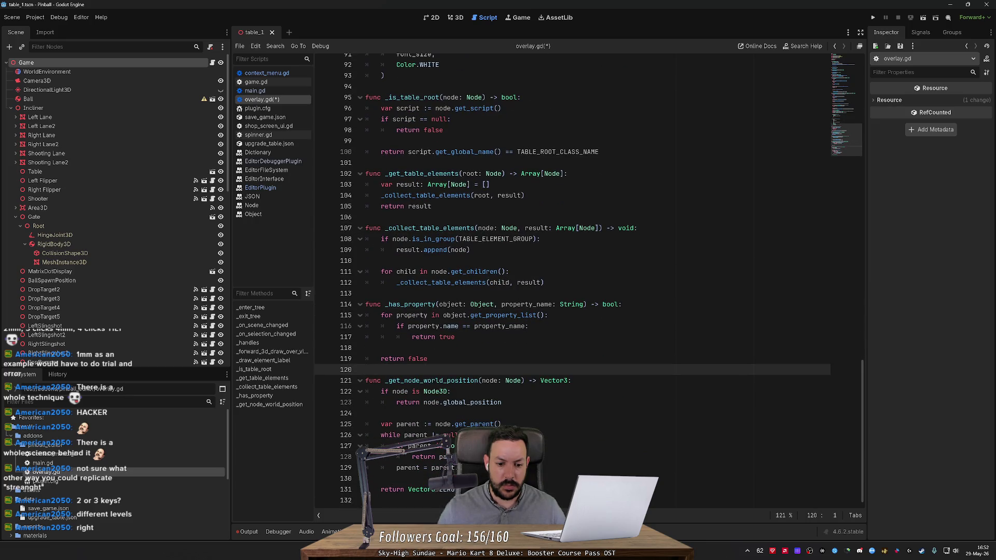
click(493, 501)
key(ctrl+s)
- Review _forward_3d_draw_over_viewport, its viewport_control uses, and the _get_table_elements definition
mouse_move(864, 404)
mouse_down()
mouse_move(850, 99)
mouse_move(837, 51)
mouse_up()
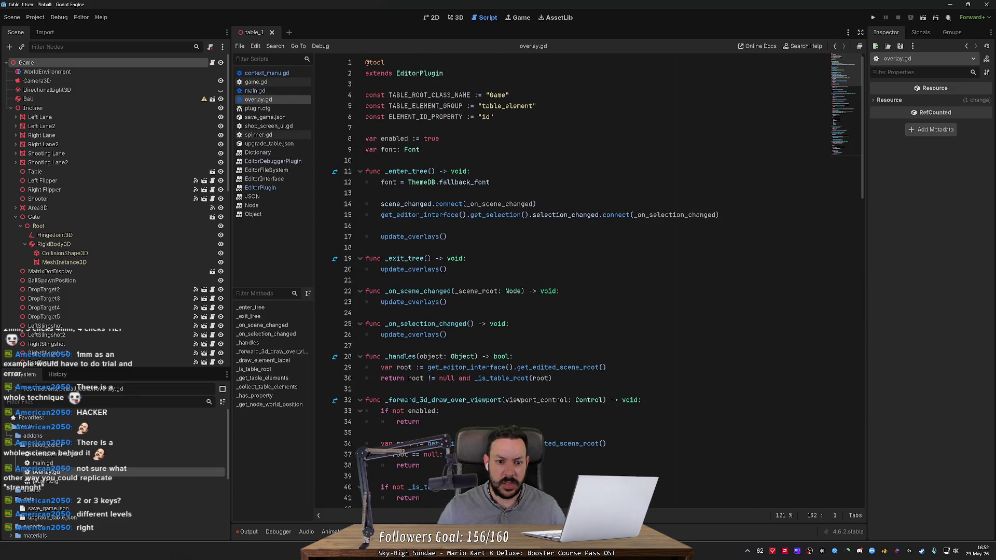
scroll(519, 280, down, 4)
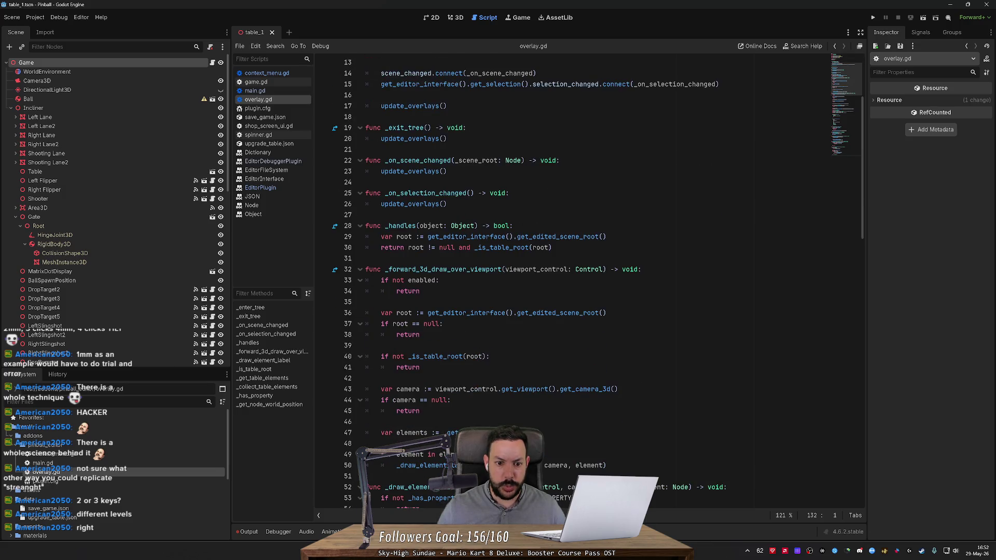
click(409, 269)
double_click(536, 269)
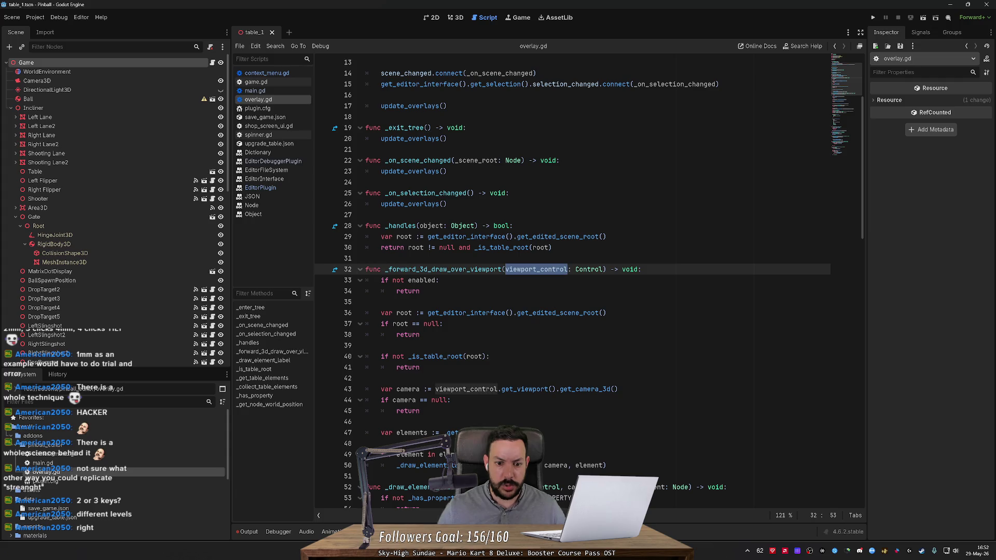
scroll(570, 285, down, 4)
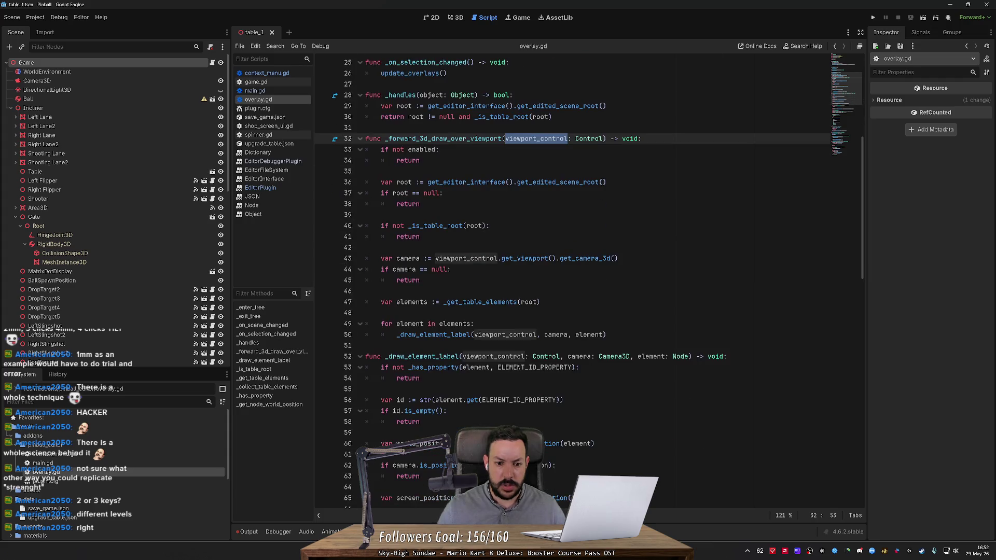
ctrl+click(476, 302)
scroll(570, 285, down, 1)
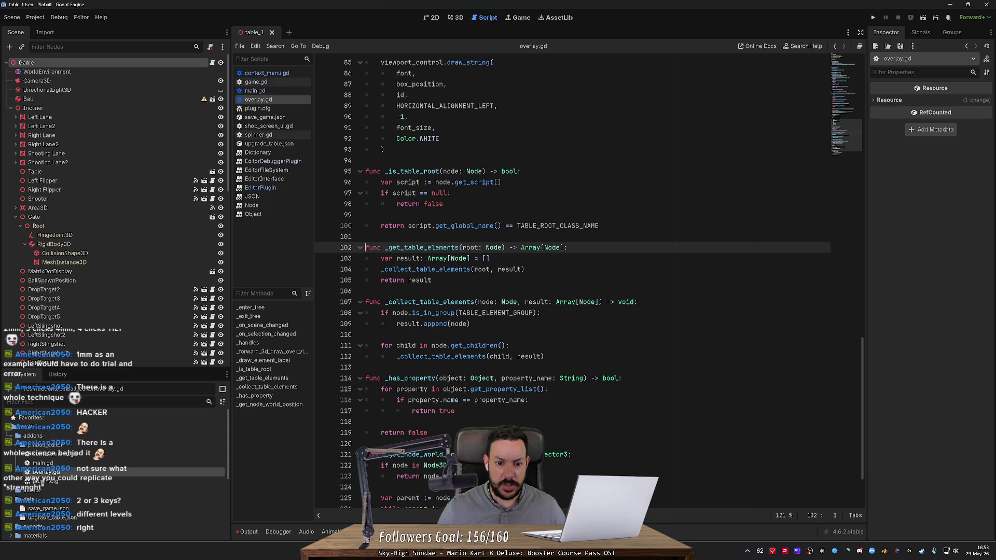
drag(860, 345, 856, 57)
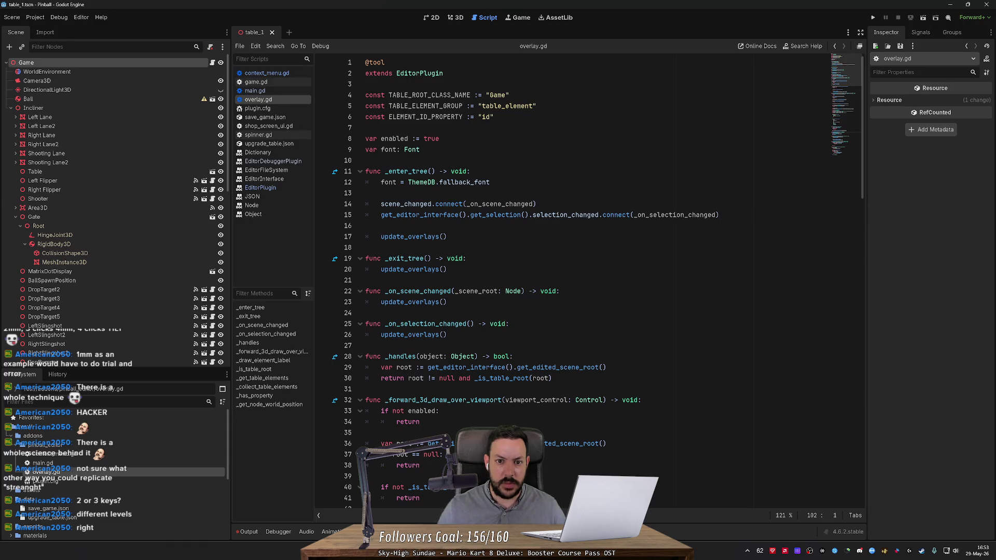
- Cut the TABLE_ELEMENT_GROUP line, compare line 104 of context_menu.gd, then restore it
drag(536, 106, 511, 95)
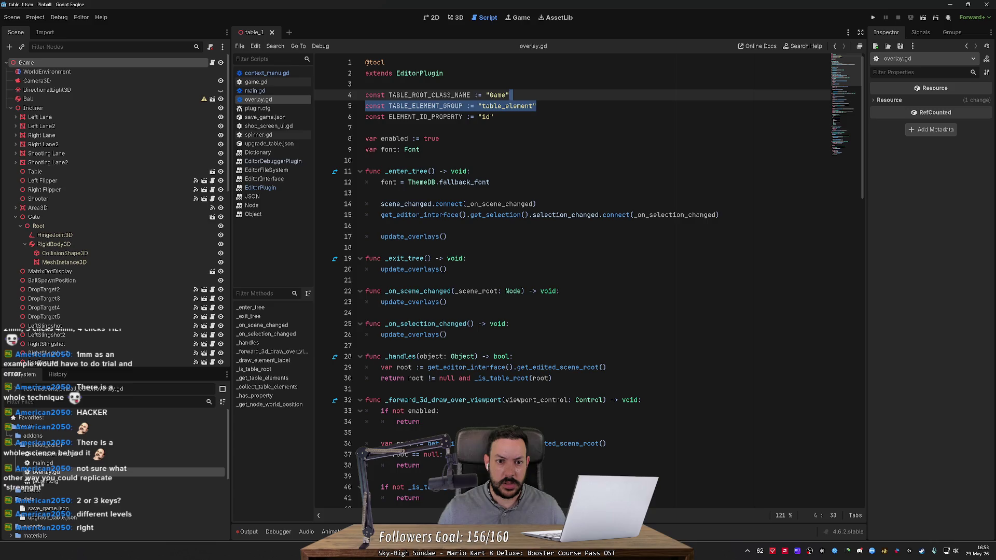
key(BackSpace)
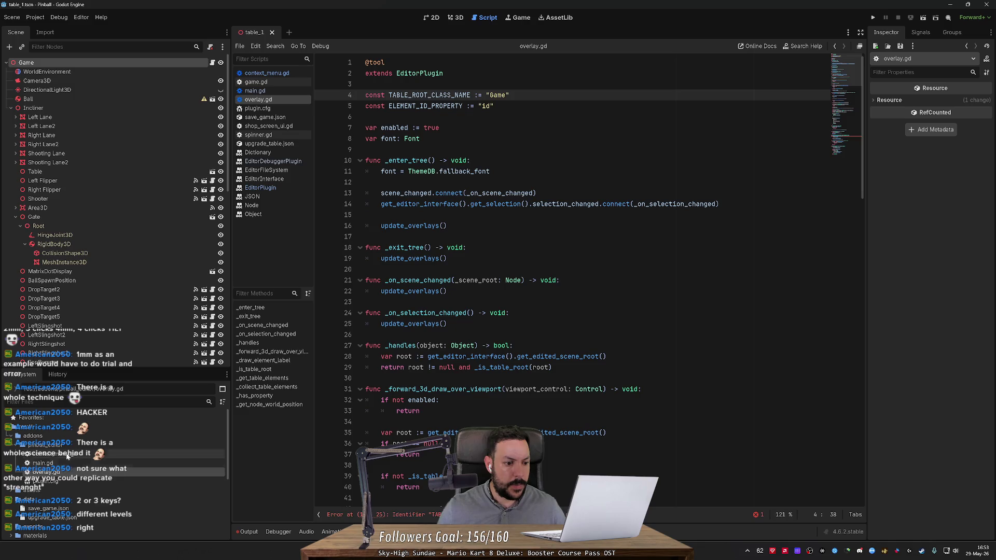
double_click(96, 451)
drag(752, 214, 414, 203)
key(ctrl+c)
mouse_move(751, 215)
mouse_down()
mouse_move(365, 215)
mouse_move(381, 215)
mouse_up()
key(alt+Left)
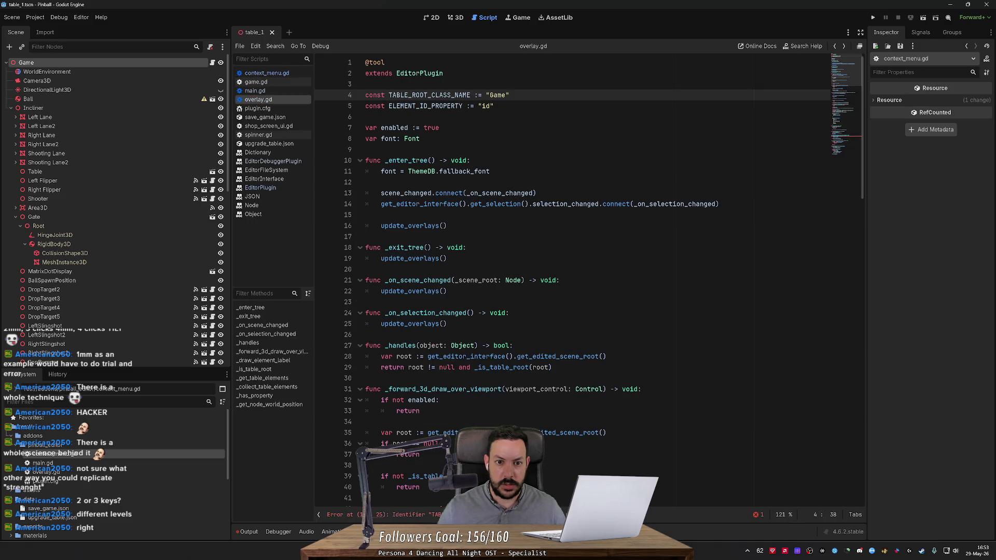
key(ctrl+v)
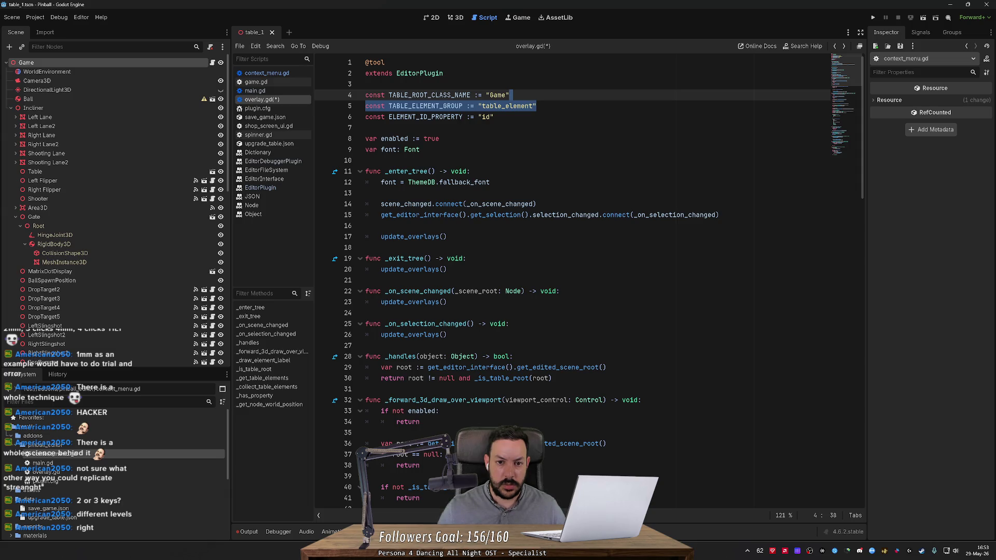
- Rename the constant to PINBALL_ELEMENT_CLASS_NAME and change its value toward "PinballElement"
click(404, 106)
key(ctrl+shift+Left)
key(BackSpace)
text(PINBALL)
double_click(461, 105)
text(CLASS_)
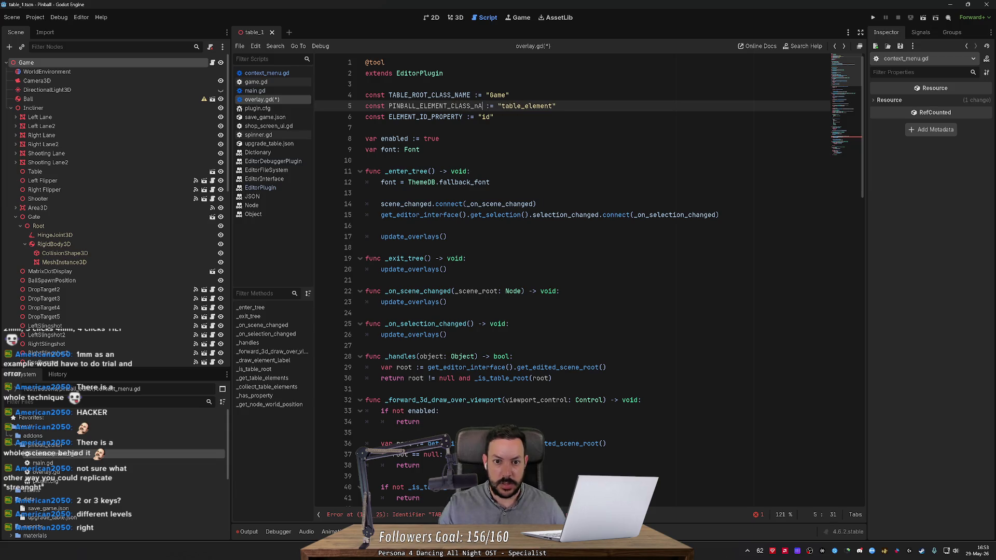
text(NAME)
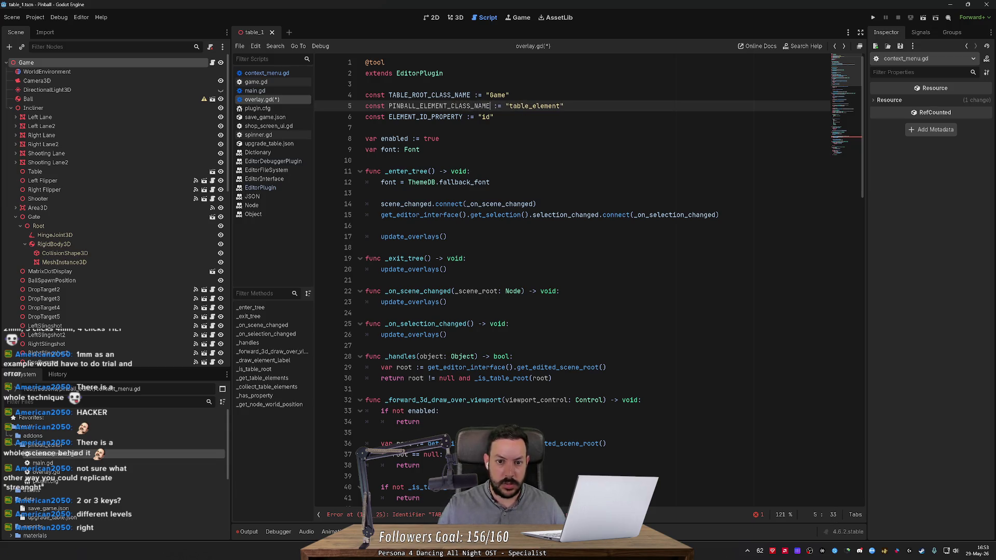
key(ctrl+shift+Left)
key(BackSpace)
text(Pinball)
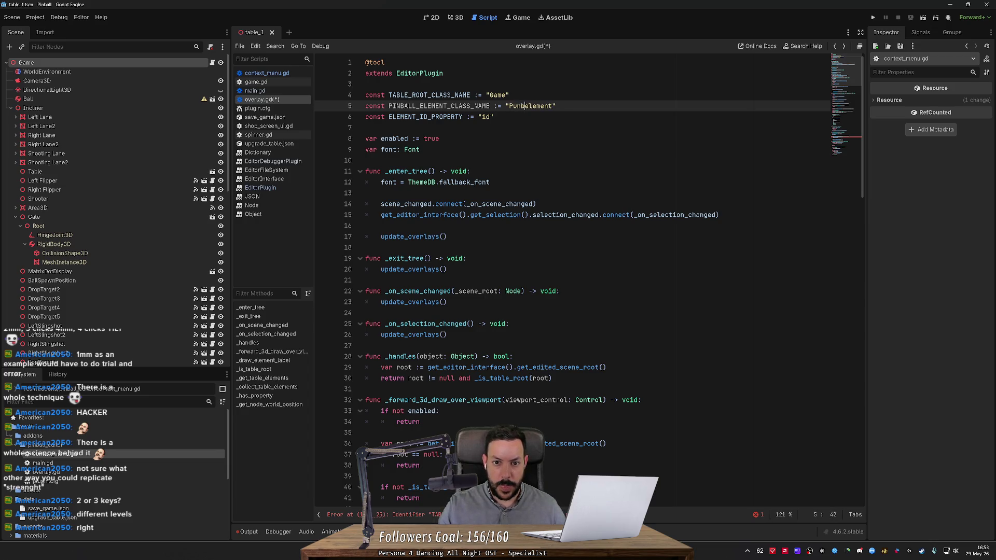
key(Delete)
- Finish the value as "PinballElement" and paste a find_children line into _collect_table_elements
text(E)
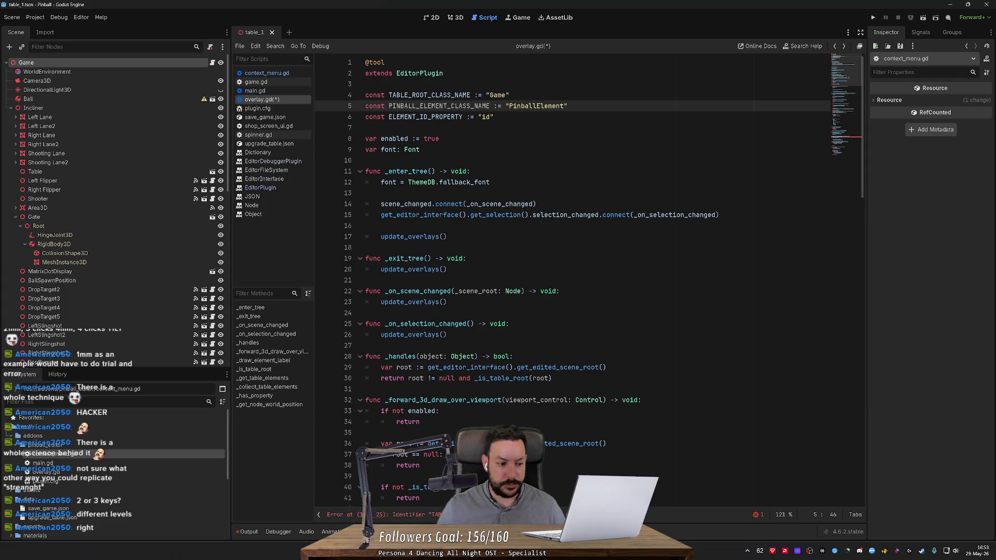
scroll(573, 291, down, 3)
scroll(572, 280, down, 20)
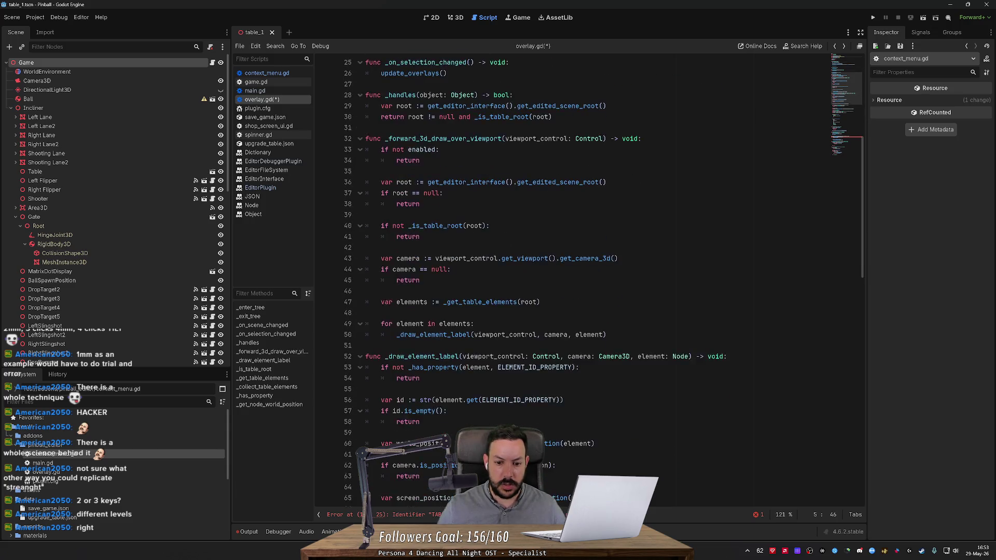
scroll(572, 280, down, 4)
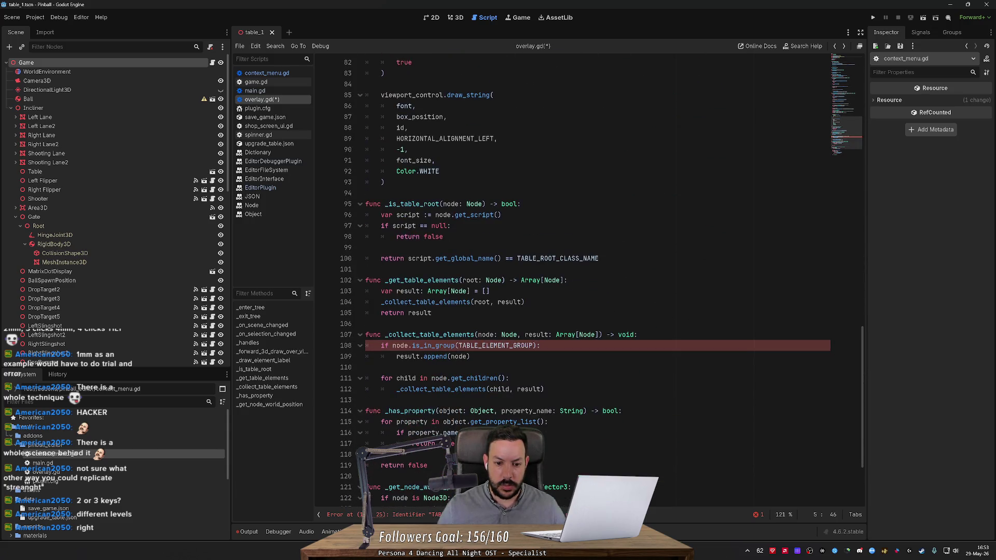
click(638, 335)
key(Return)
key(ctrl+v)
key(Return)
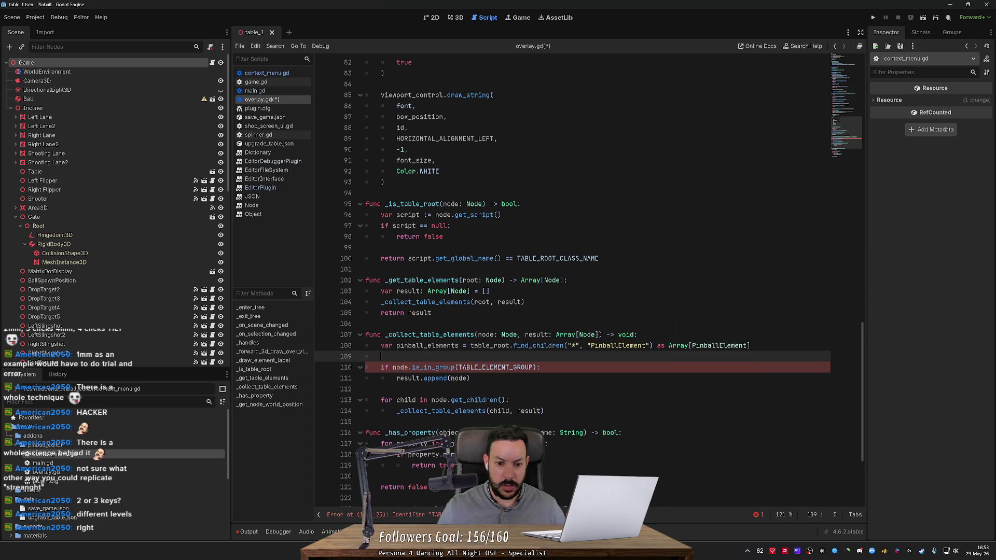
- Replace table_root with the function's node parameter in the find_children line
double_click(489, 346)
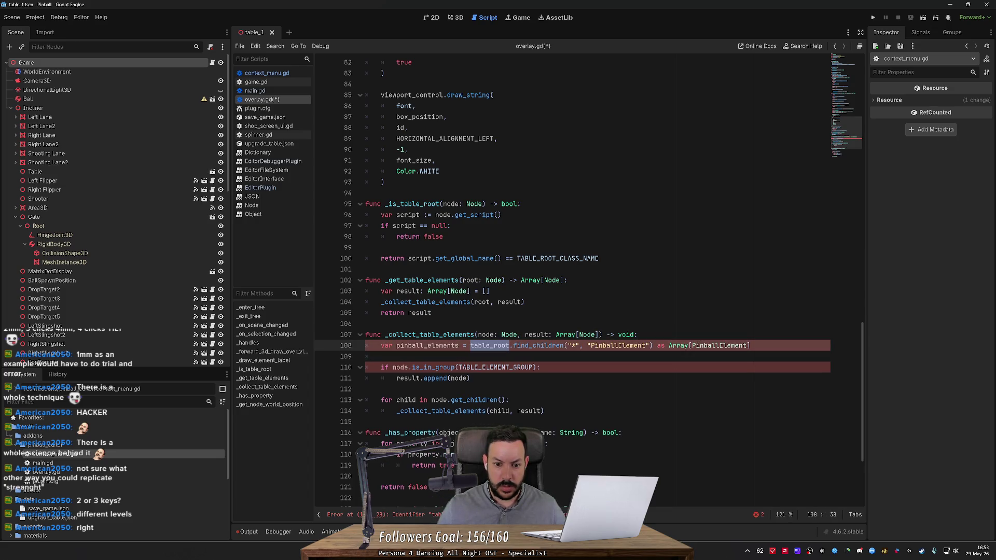
double_click(442, 334)
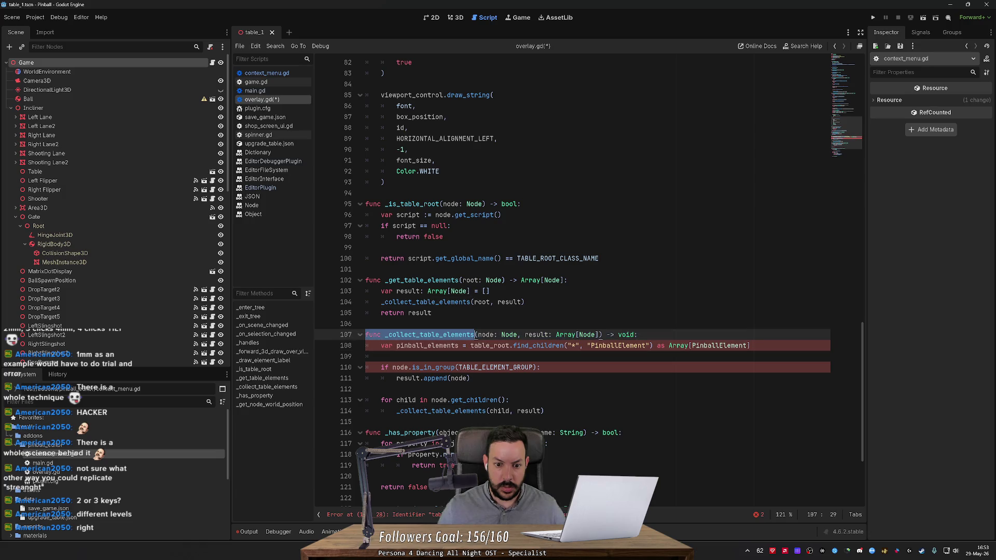
click(441, 334)
double_click(486, 335)
key(ctrl+c)
double_click(490, 346)
key(ctrl+v)
- Try PINBALL_ELEMENT_CLASS_NAME in place of the "PinballElement" string, revert it, and save overlay.gd
double_click(591, 345)
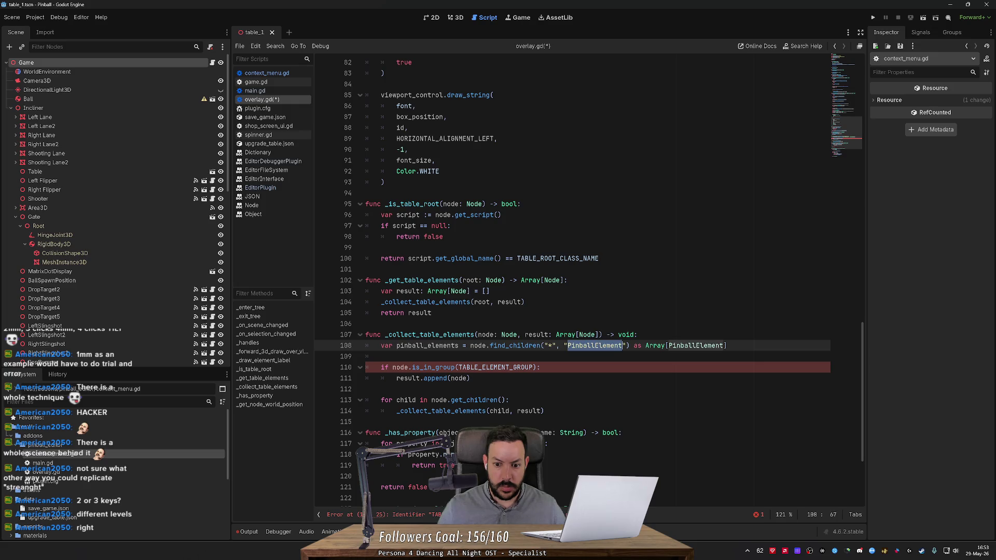
drag(564, 345, 621, 345)
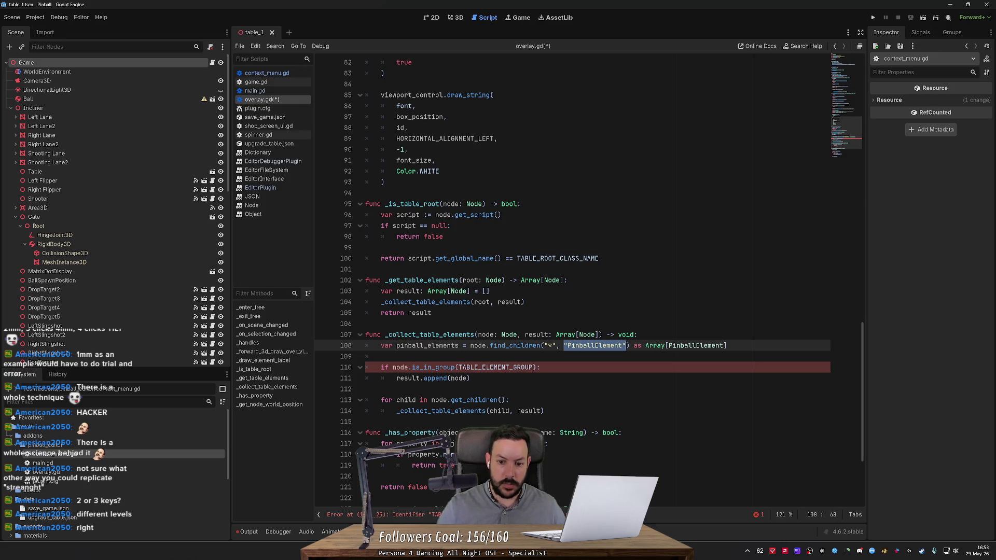
text(P)
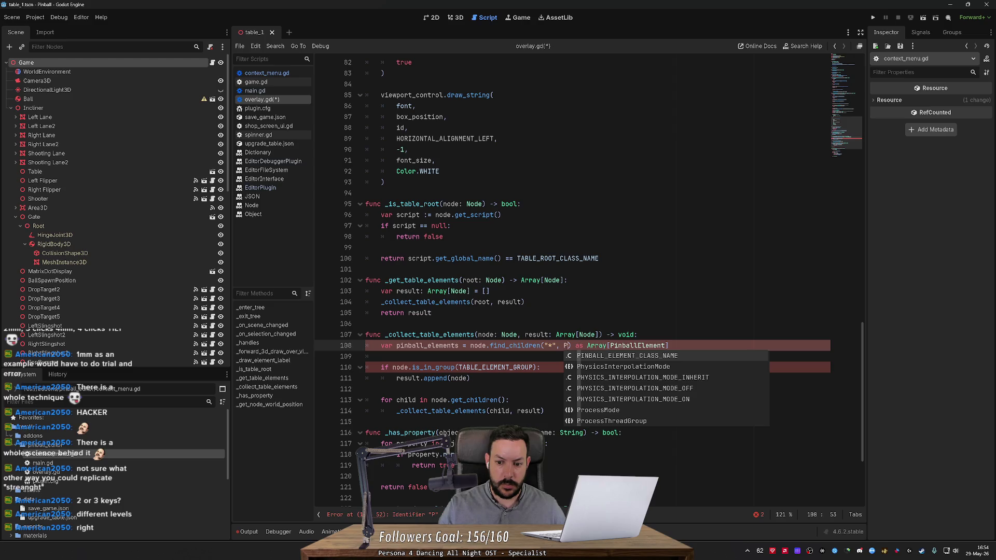
key(Return)
key(ctrl+z)
key(ctrl+z)
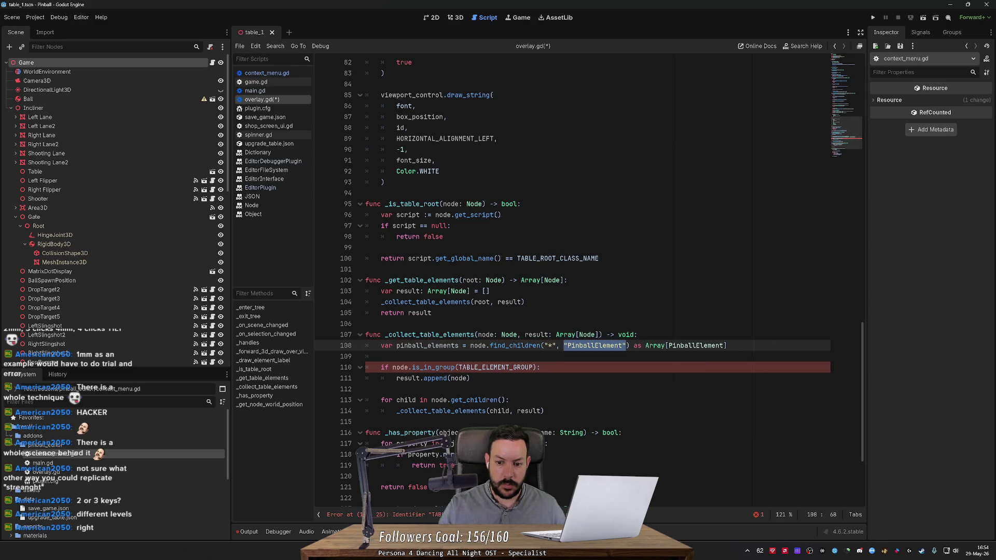
drag(859, 344, 822, 80)
click(494, 106)
key(ctrl+s)
drag(861, 111, 847, 393)
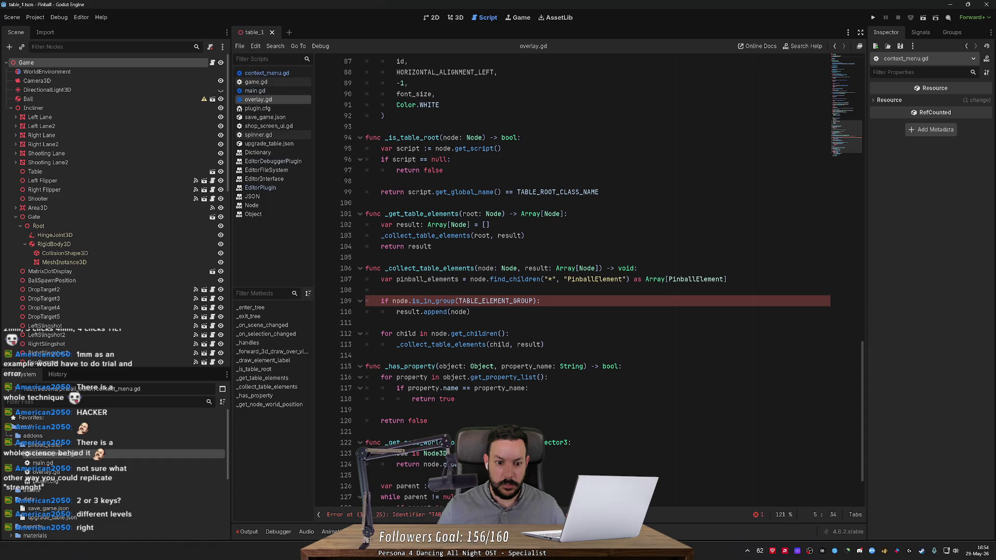
- Drop the Array[PinballElement] cast and replace the is_in_group check with 'for node in pinball_elements:'
double_click(428, 279)
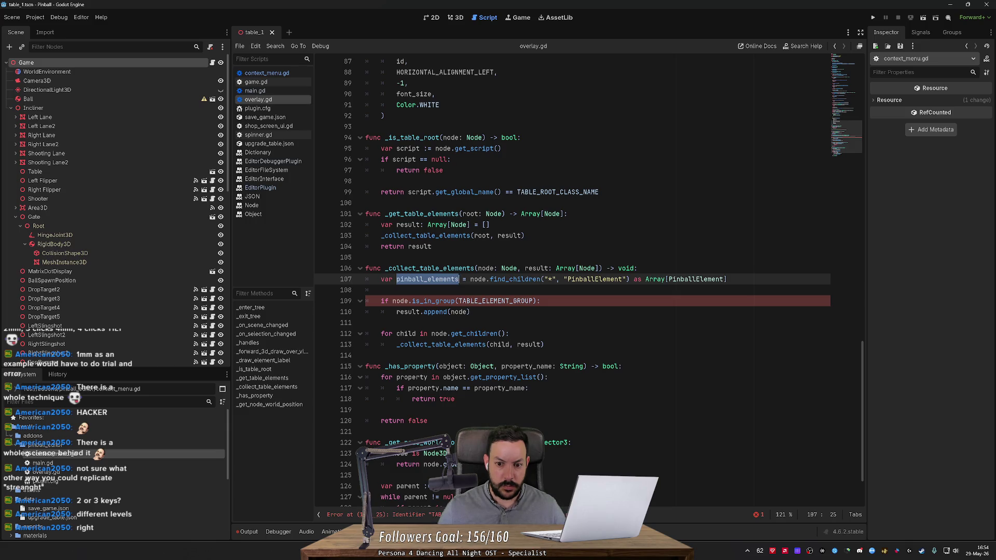
drag(629, 279, 728, 279)
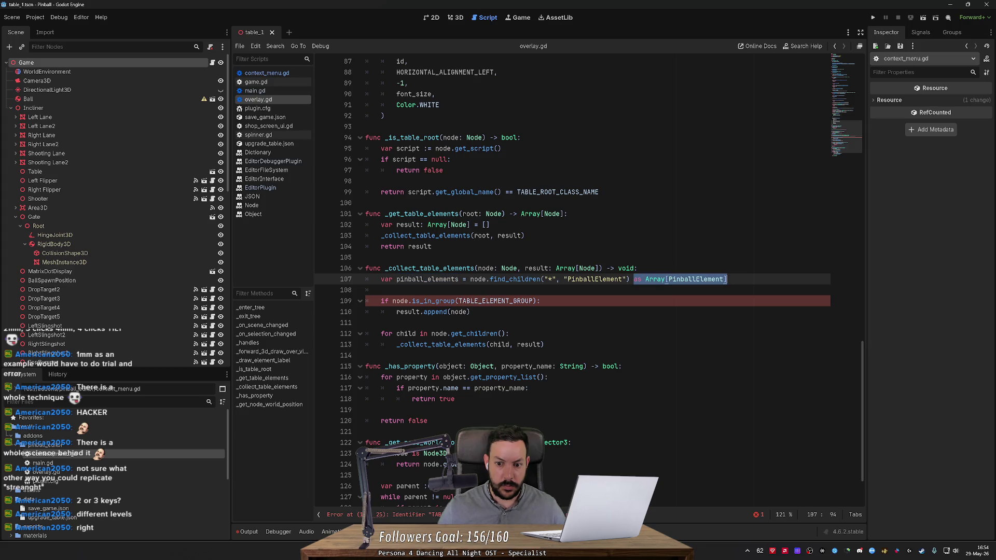
key(BackSpace)
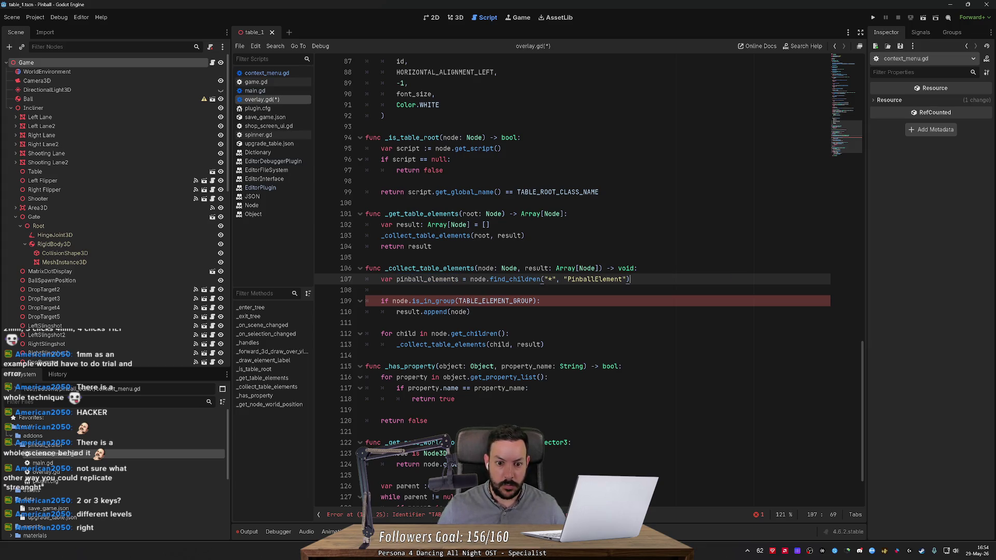
double_click(536, 268)
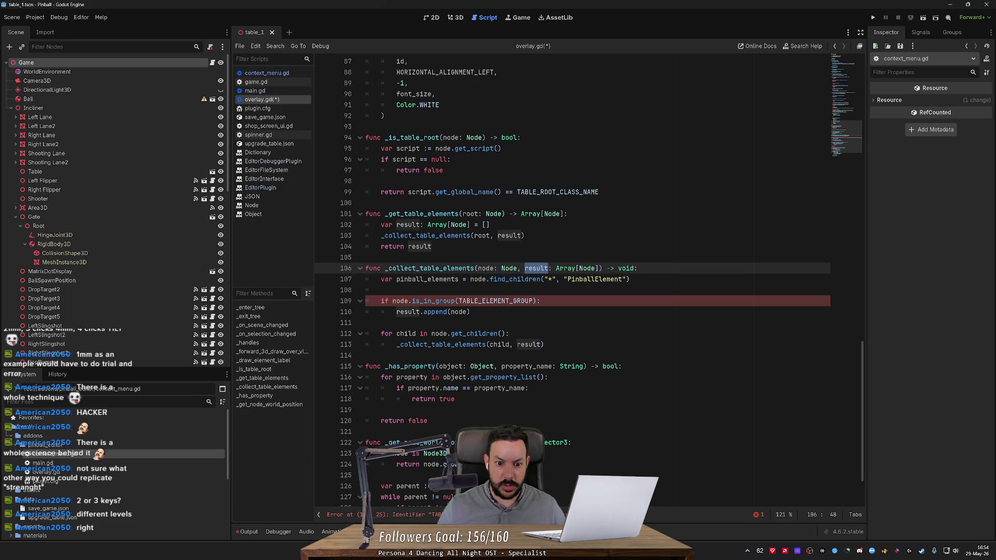
double_click(400, 301)
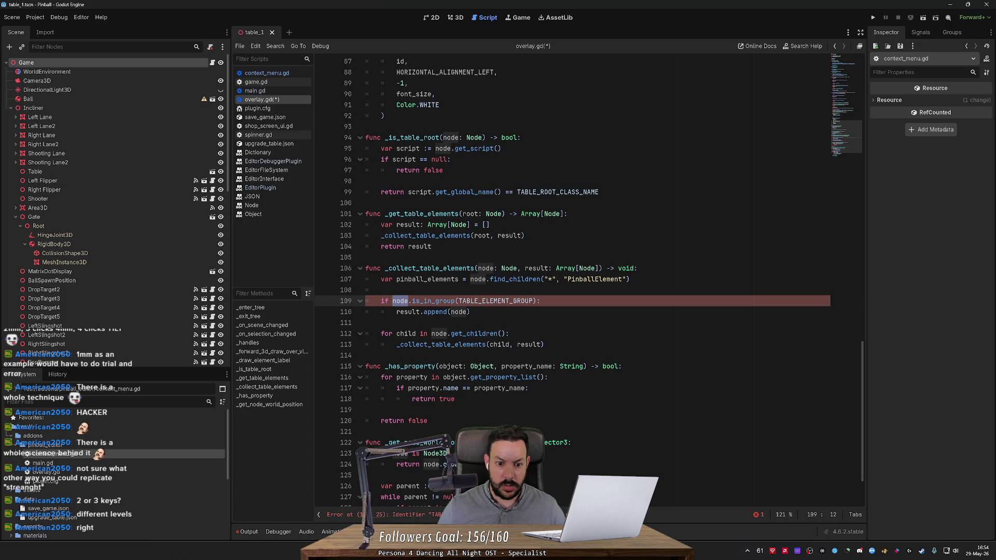
key(shift+End)
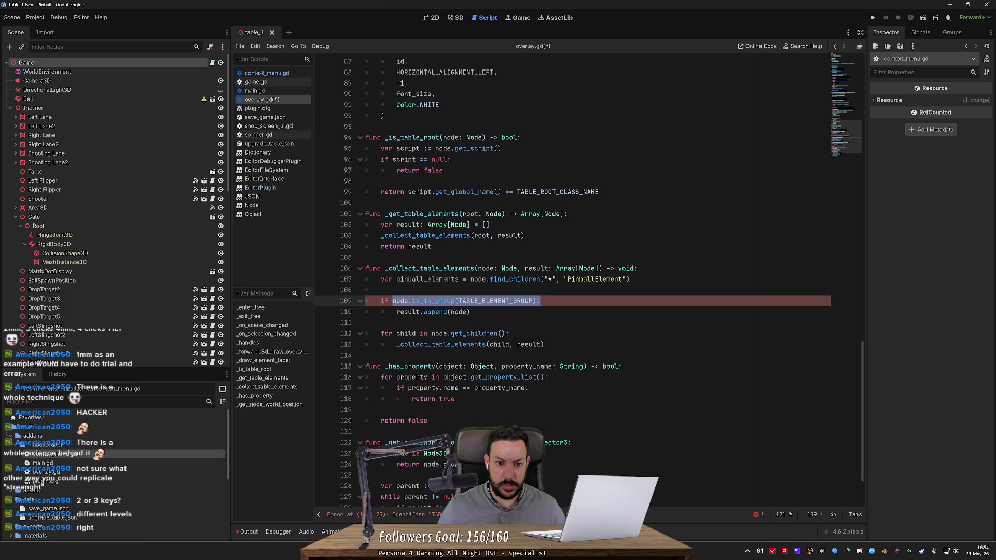
key(BackSpace)
key(BackSpace)
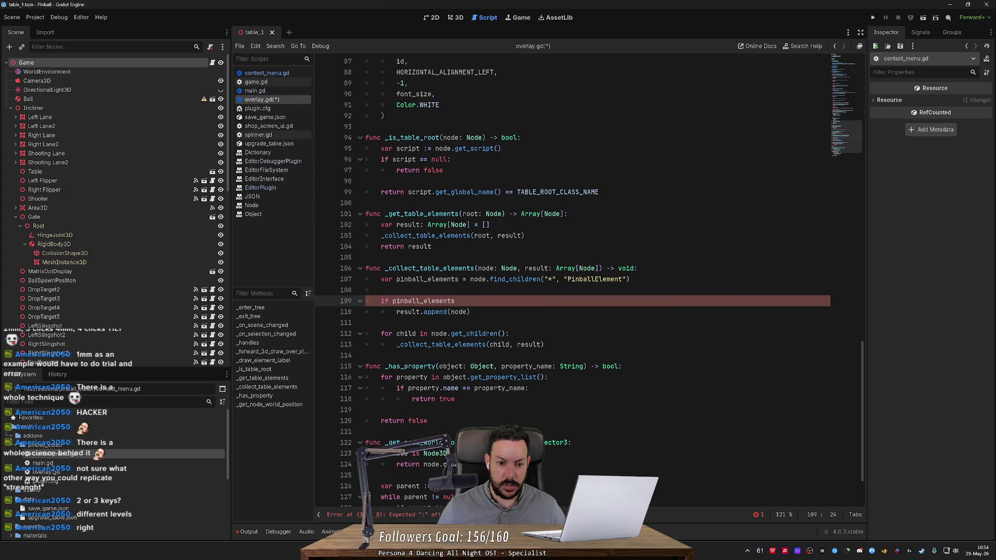
key(BackSpace)
key(BackSpace)
text(for )
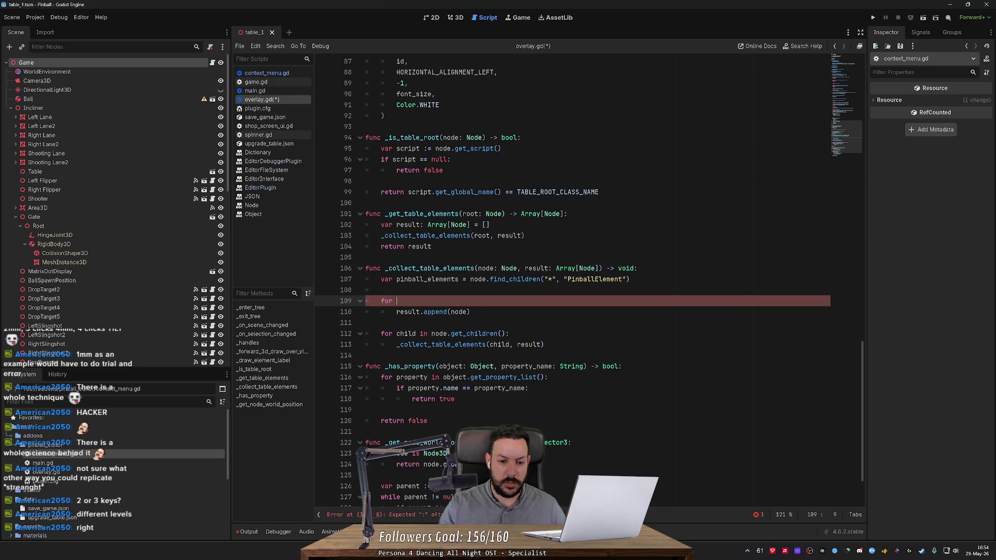
text(node in pinball_elements:)
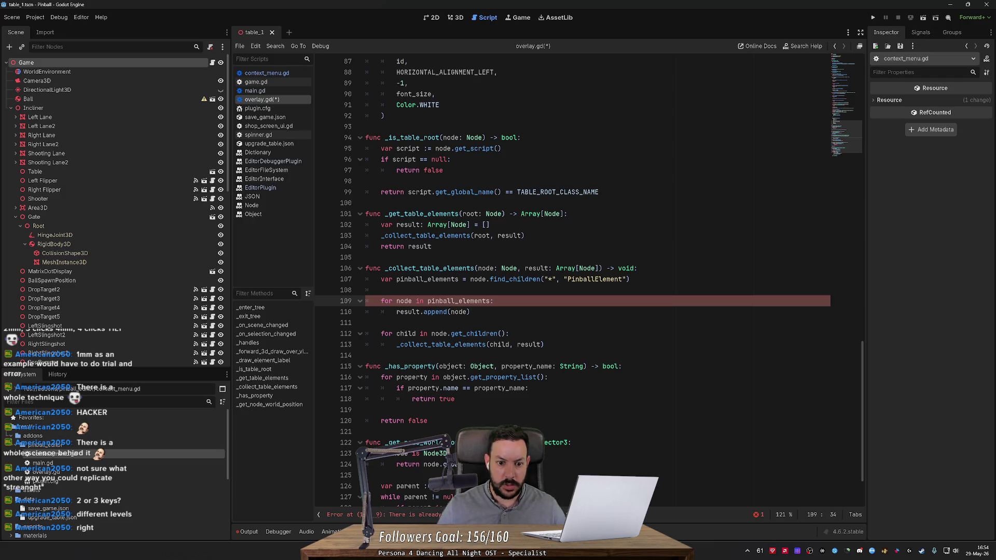
- Delete the recursive get_children loop beneath the new loop and save overlay.gd
double_click(404, 301)
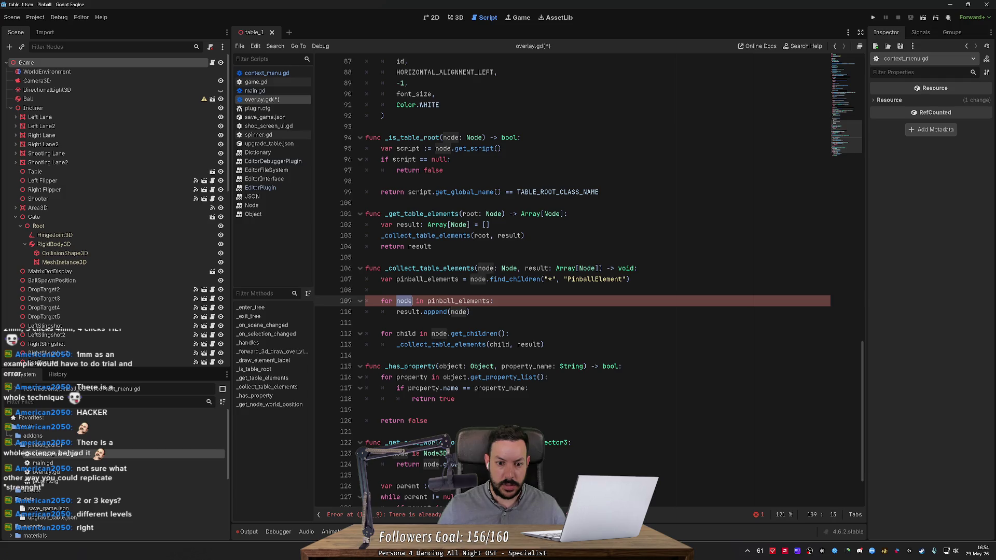
key(Down)
key(Down)
key(shift+Down)
key(shift+Down)
key(shift+Down)
key(Delete)
key(ctrl+s)
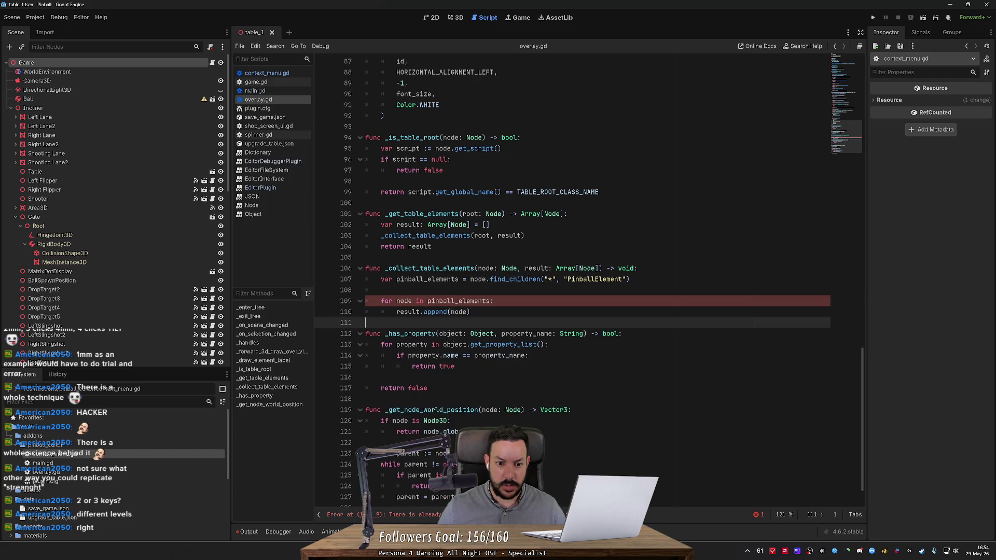
- Rename the loop variable to element_node, use it in the append call, and save
click(494, 301)
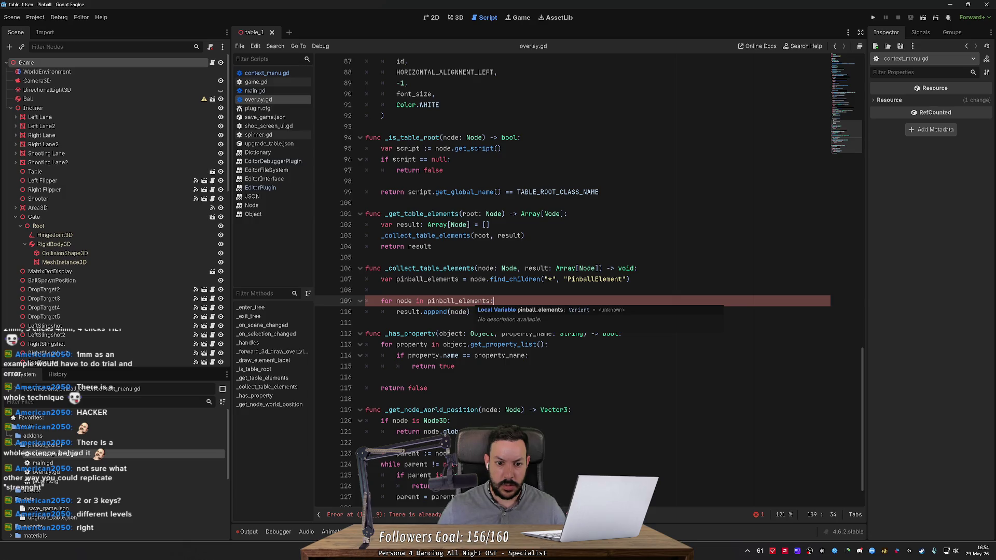
key(Up)
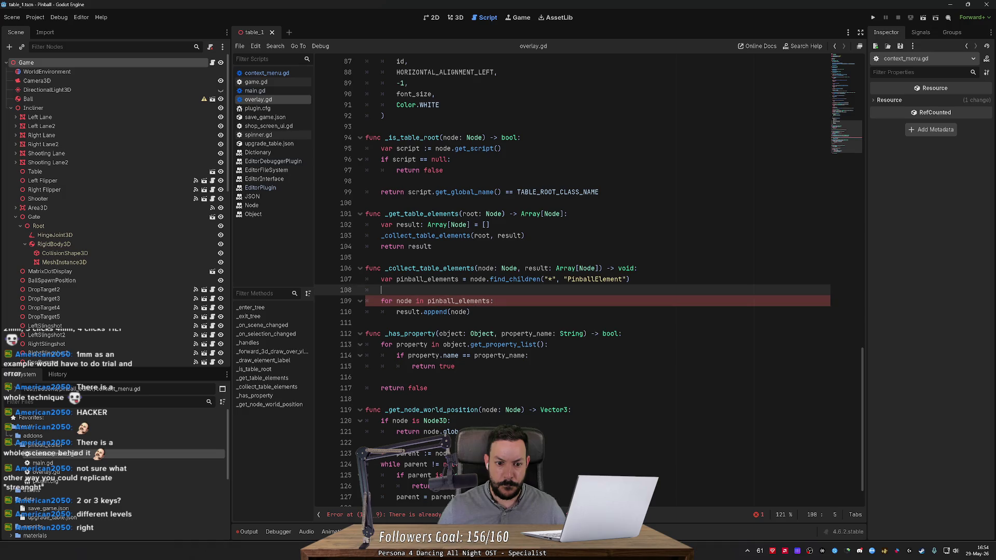
double_click(485, 268)
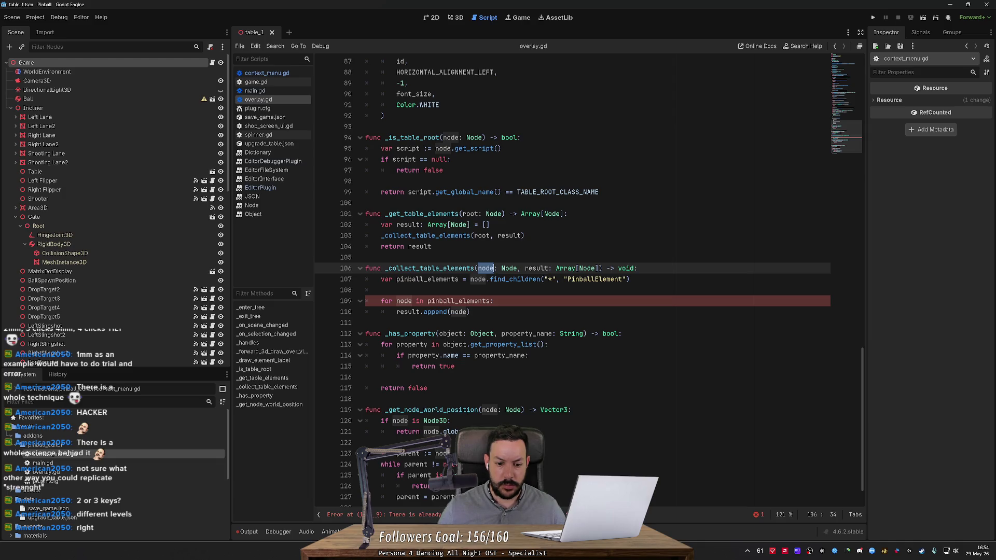
click(396, 301)
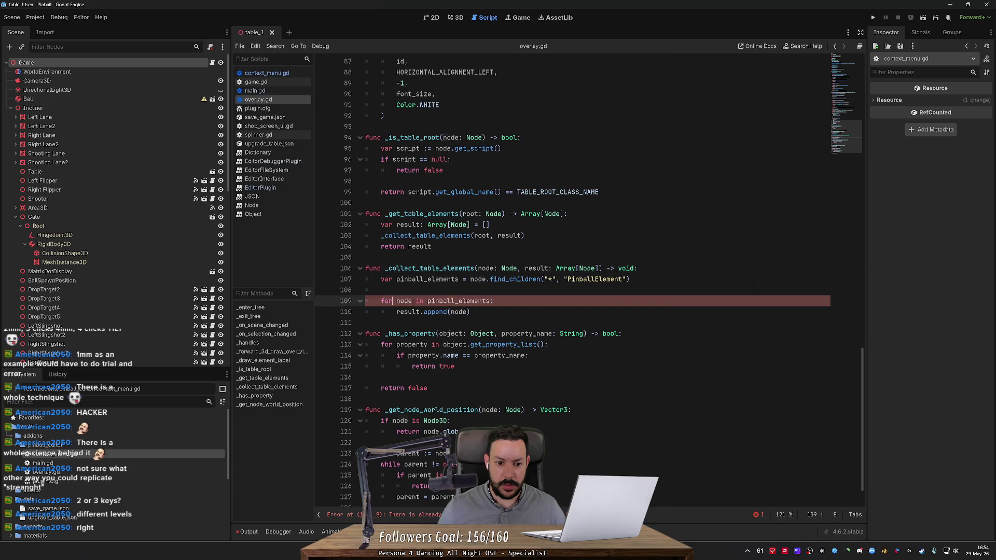
text(element_)
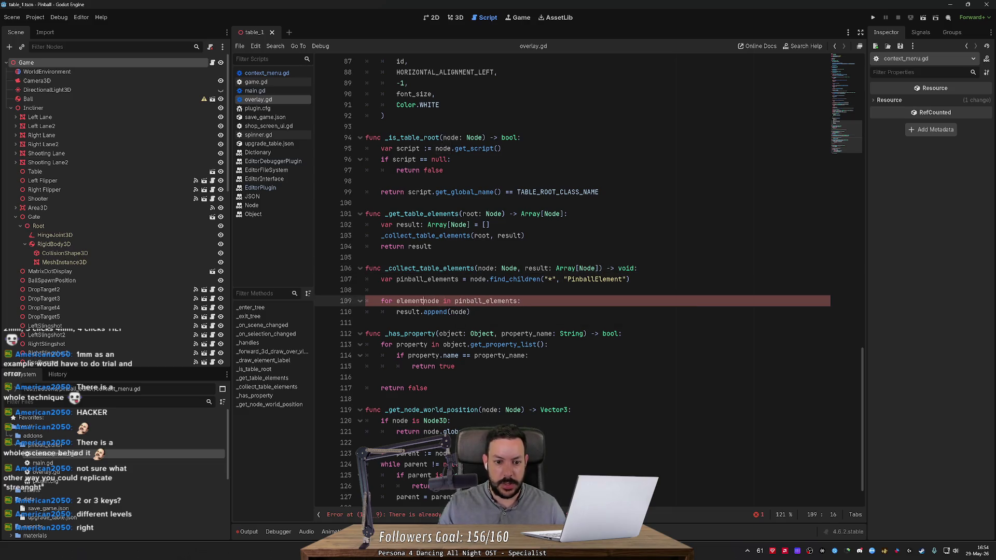
double_click(420, 302)
key(ctrl+c)
double_click(460, 313)
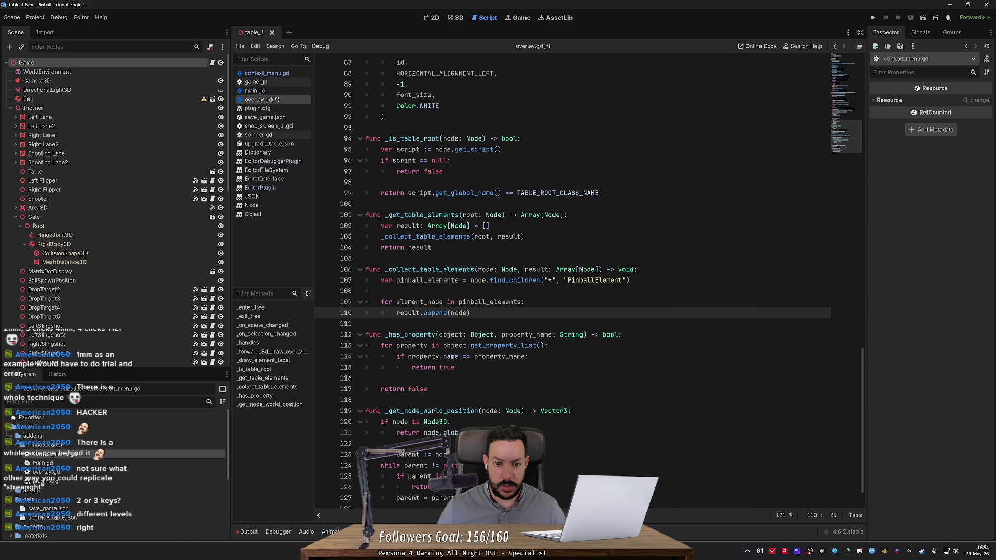
key(ctrl+v)
key(Down)
key(ctrl+s)
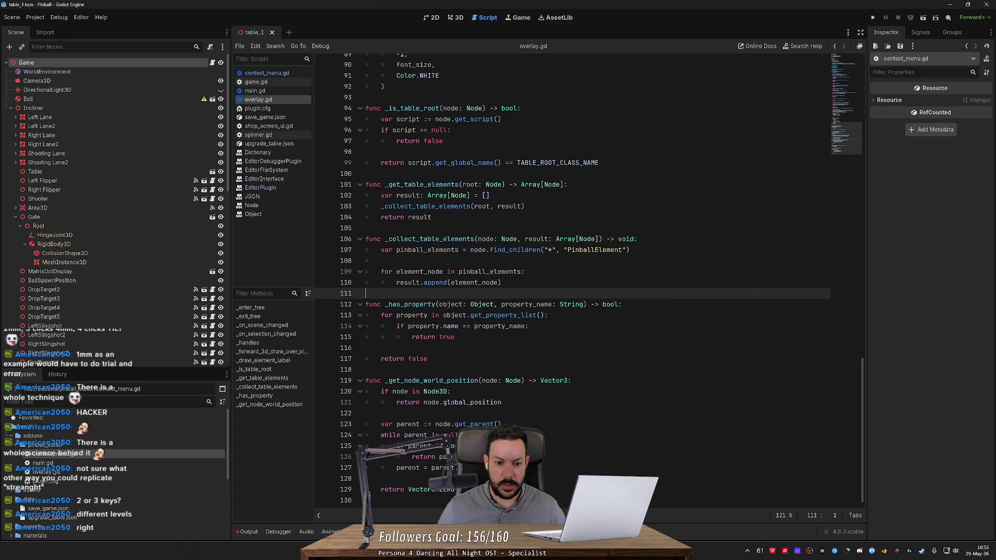
- Find where _get_node_world_position is called and review the nearby _has_property check
scroll(570, 280, up, 3)
scroll(571, 280, down, 3)
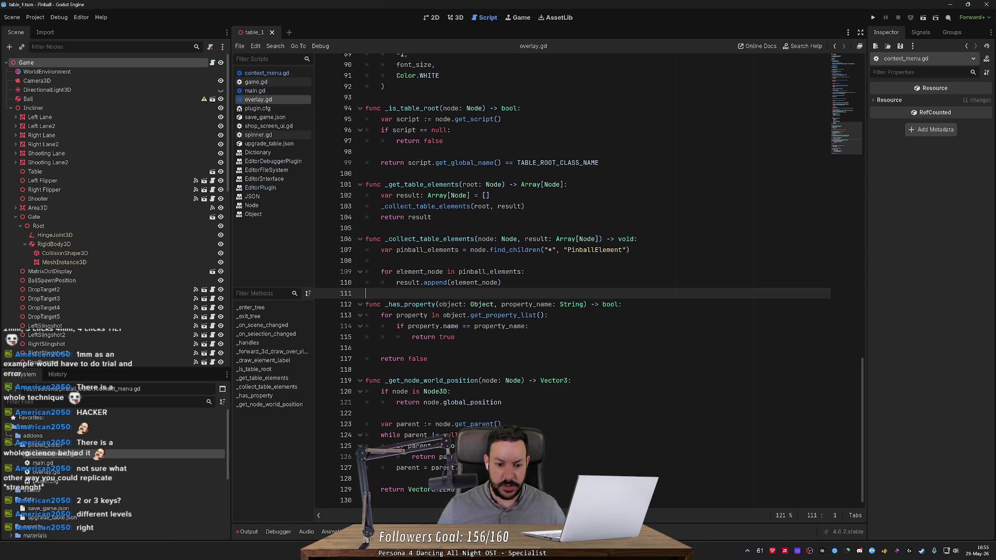
double_click(430, 380)
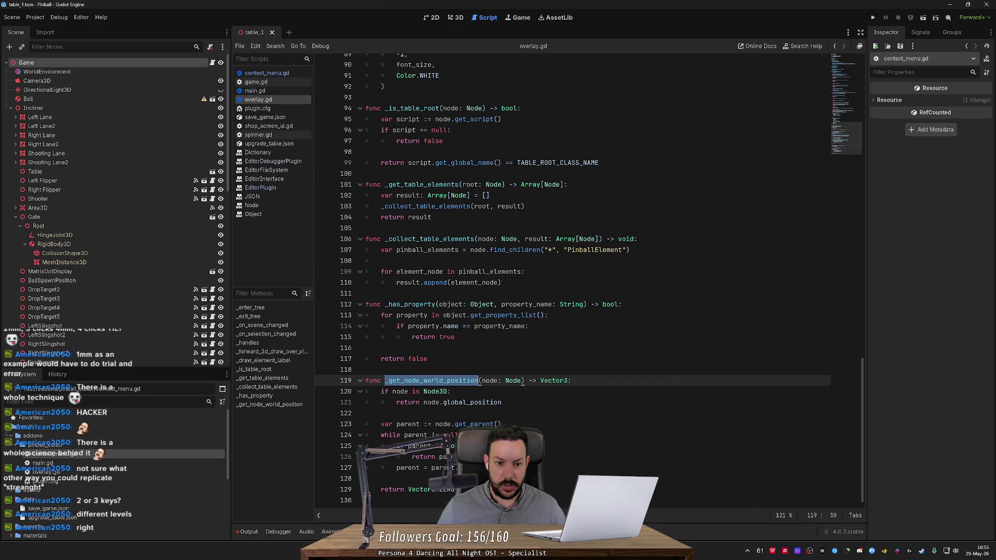
key(F3)
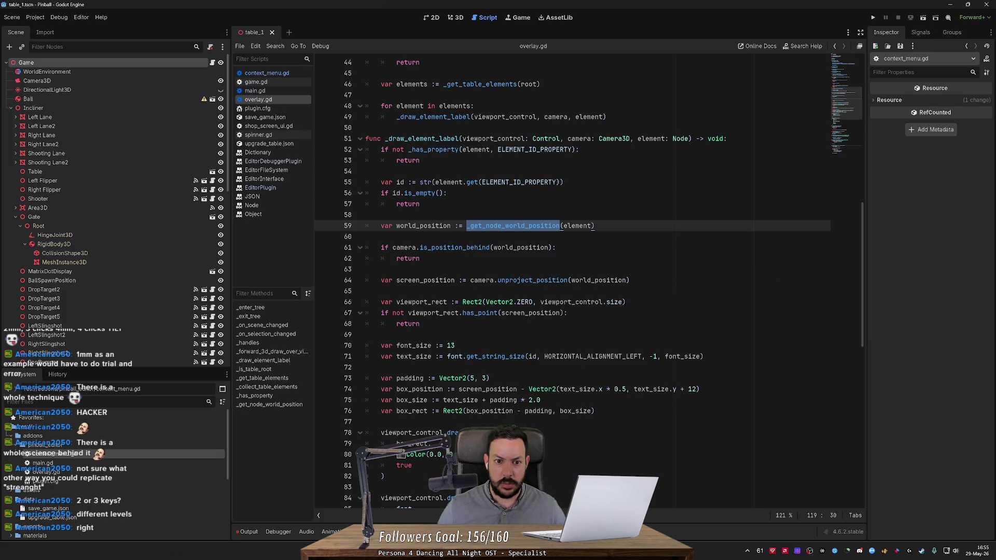
click(411, 150)
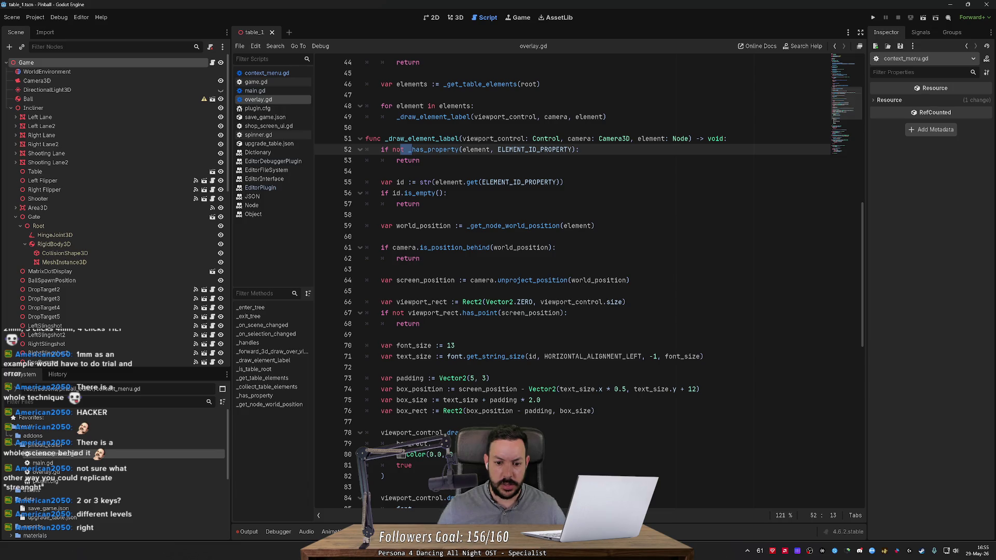
scroll(411, 150, down, 4)
scroll(411, 150, down, 4)
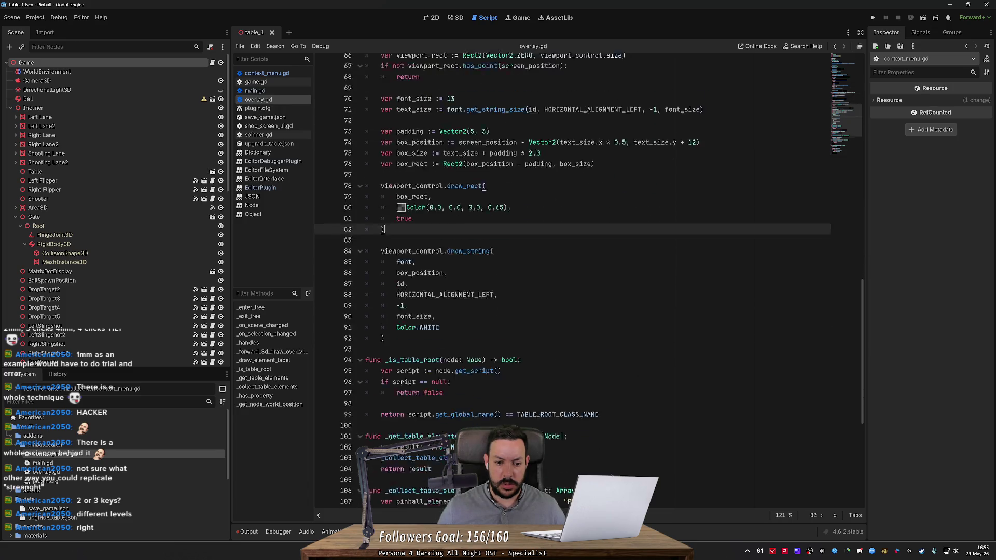
- Switch to the ChatGPT conversation showing the overlay refresh section
key(alt+Tab)
scroll(548, 290, down, 1)
middle_click(348, 266)
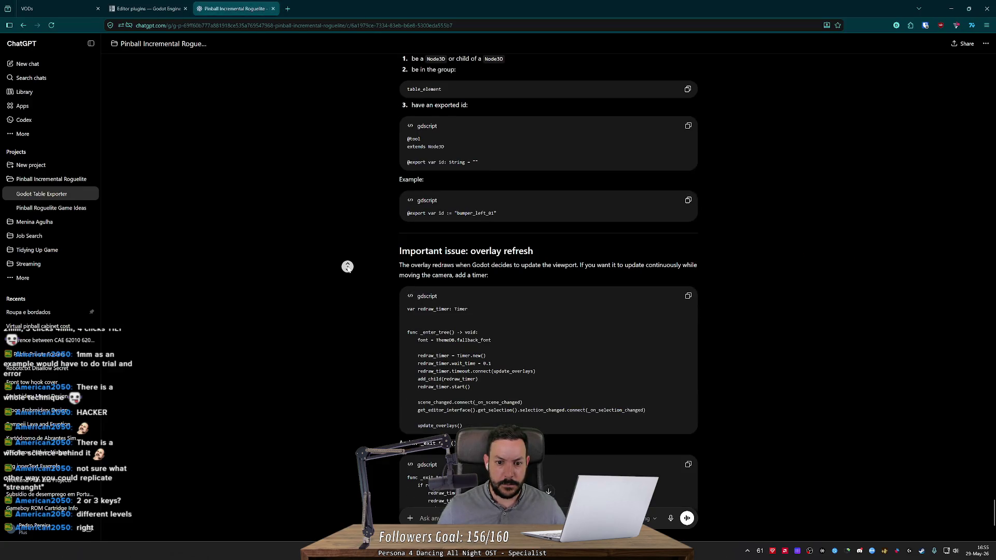
- Ask ChatGPT how to load the overlay plugin as a sub-plugin
click(356, 310)
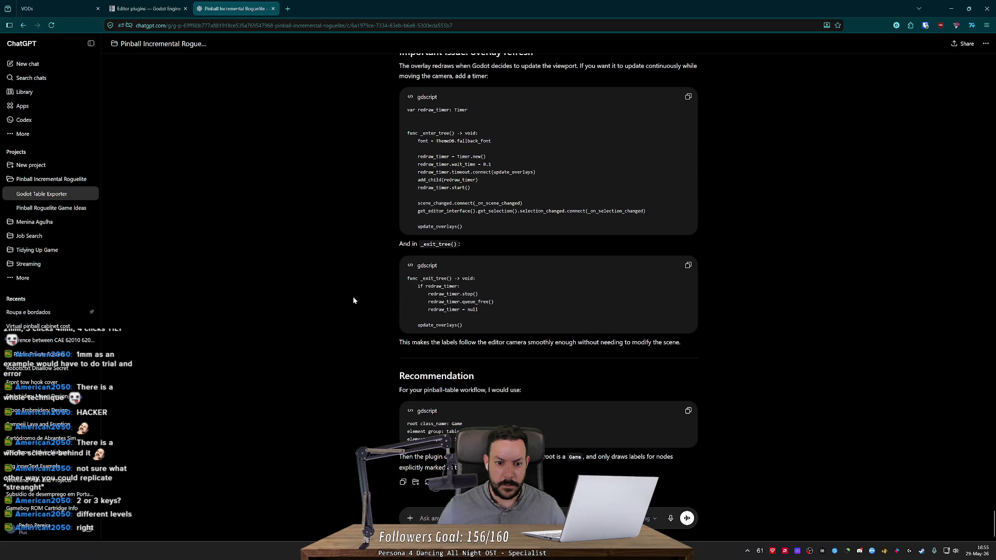
click(421, 518)
text(how do)
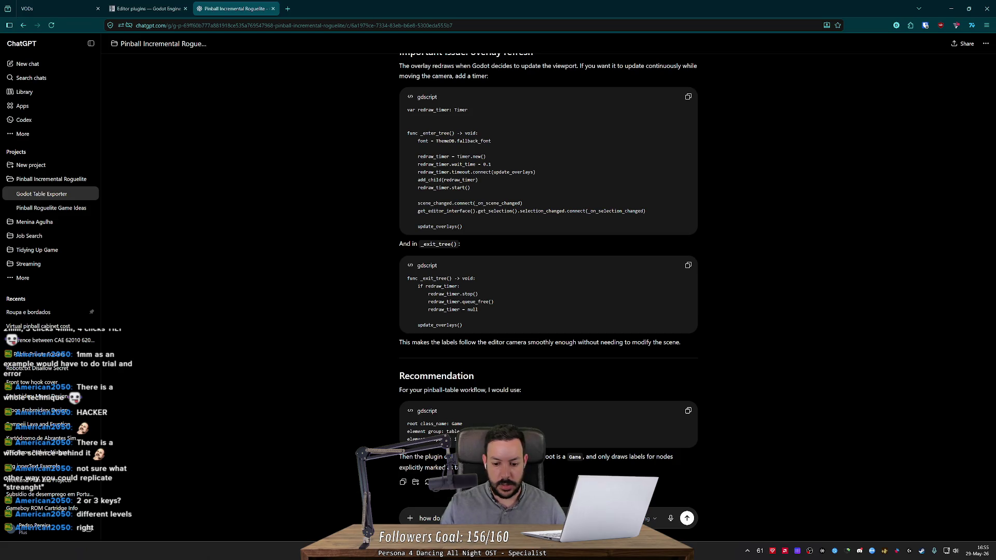
key(Return)
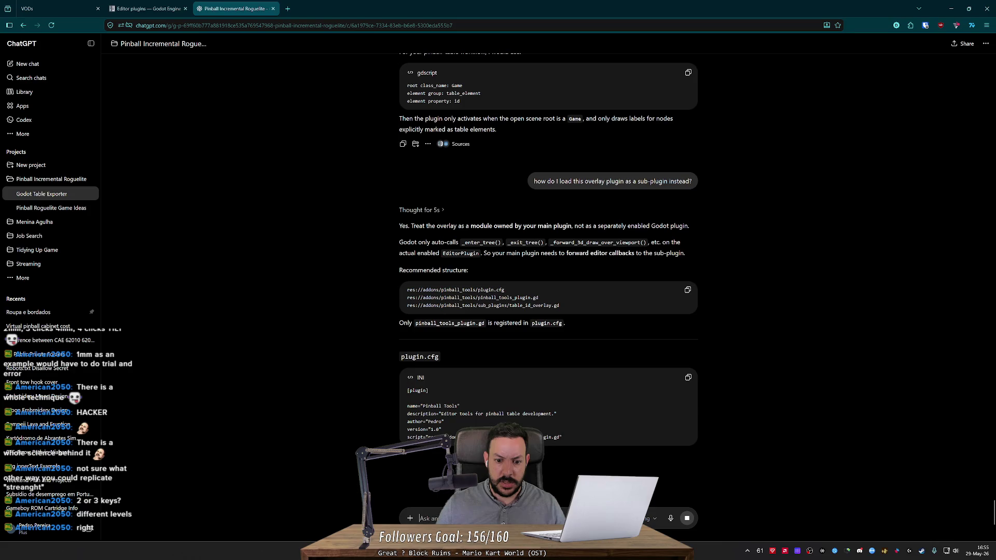
- Read through the reply's plugin.cfg, pinball_tools_plugin.gd and table_id_overlay.gd code
scroll(396, 293, down, 5)
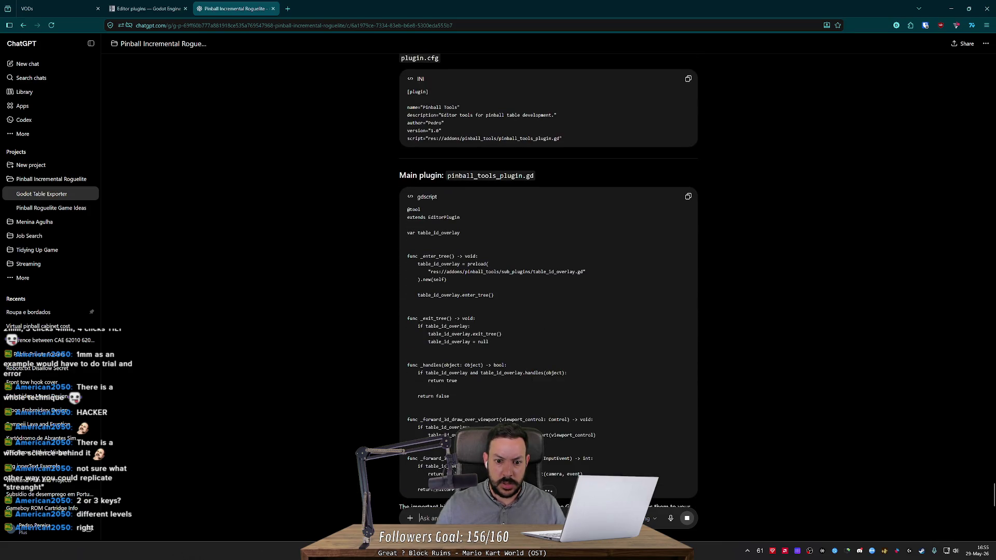
drag(417, 294, 494, 295)
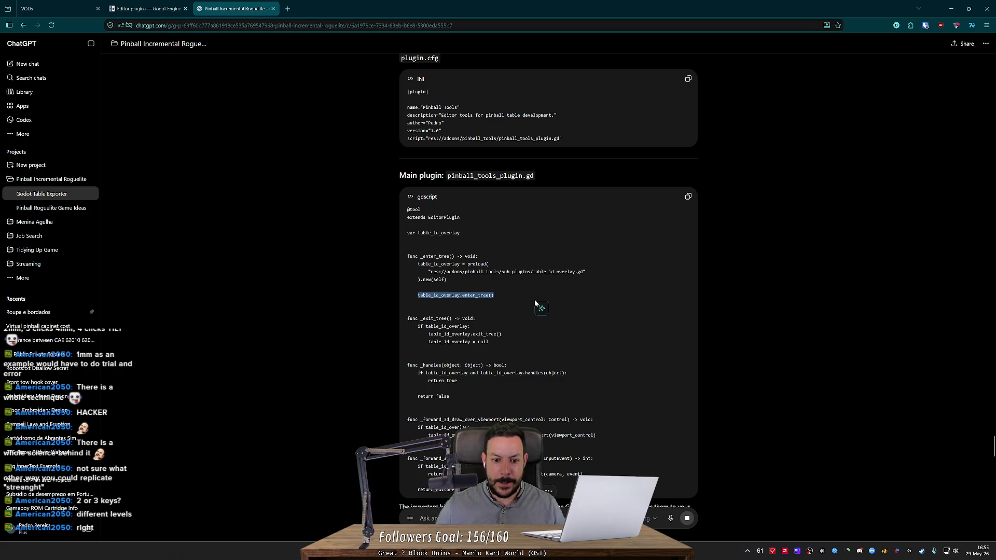
scroll(535, 303, down, 2)
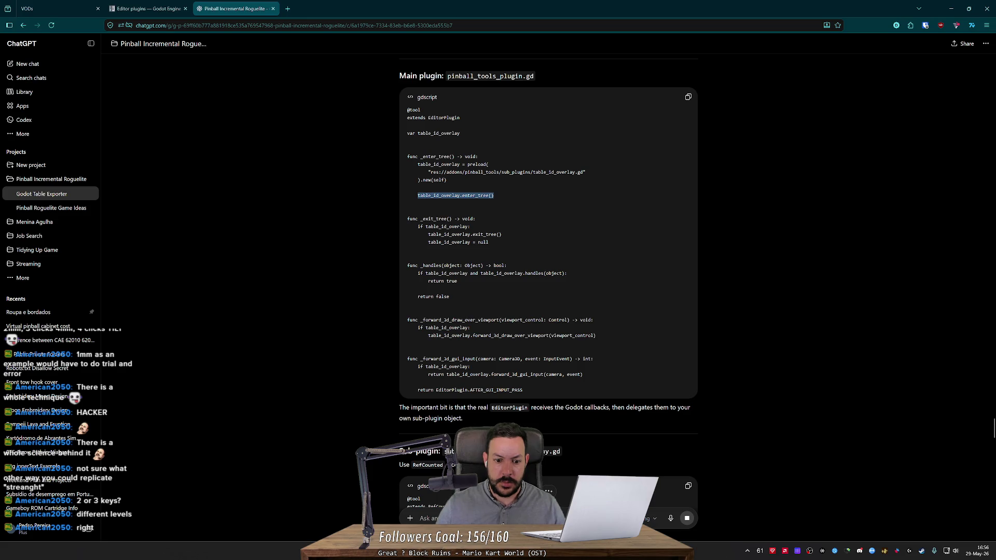
scroll(548, 291, down, 4)
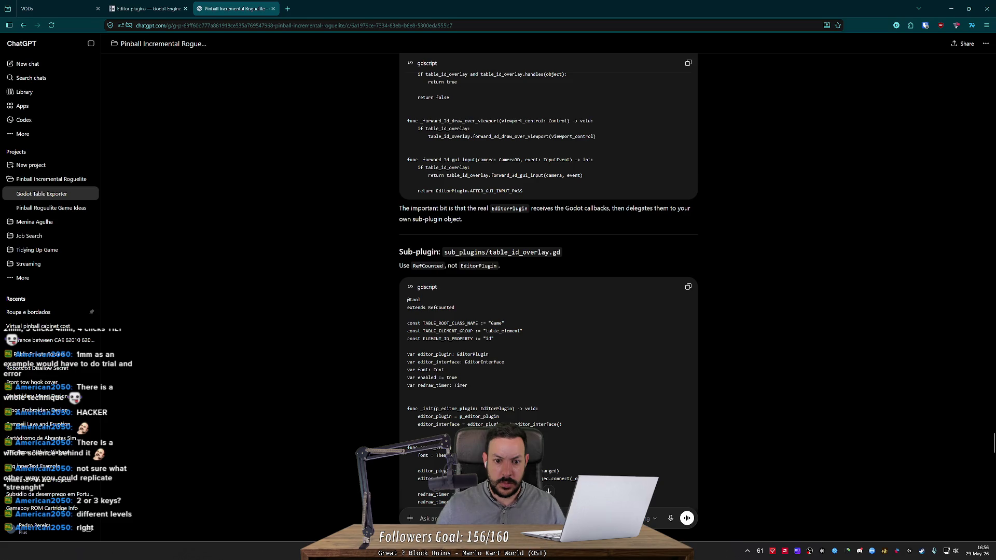
scroll(548, 491, up, 4)
scroll(548, 491, down, 7)
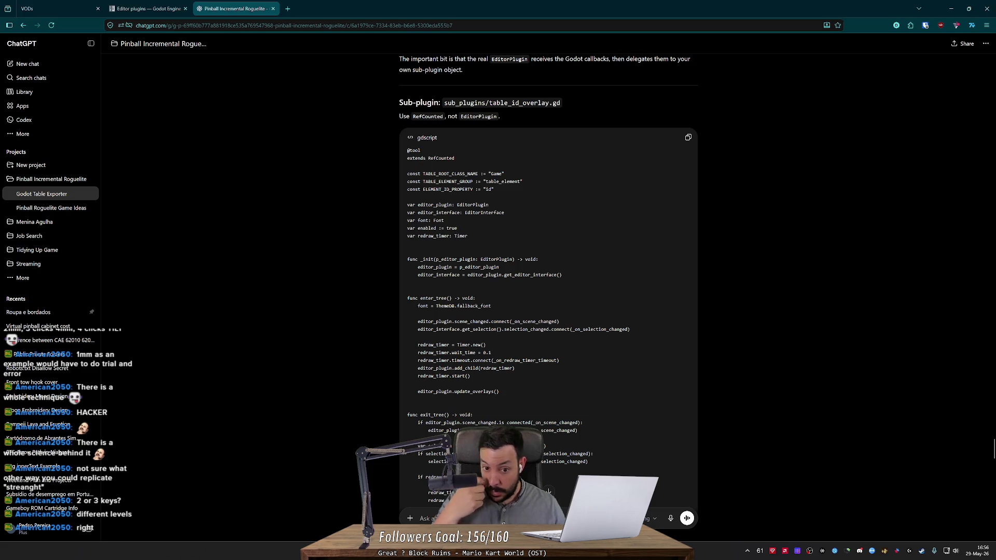
scroll(548, 491, up, 10)
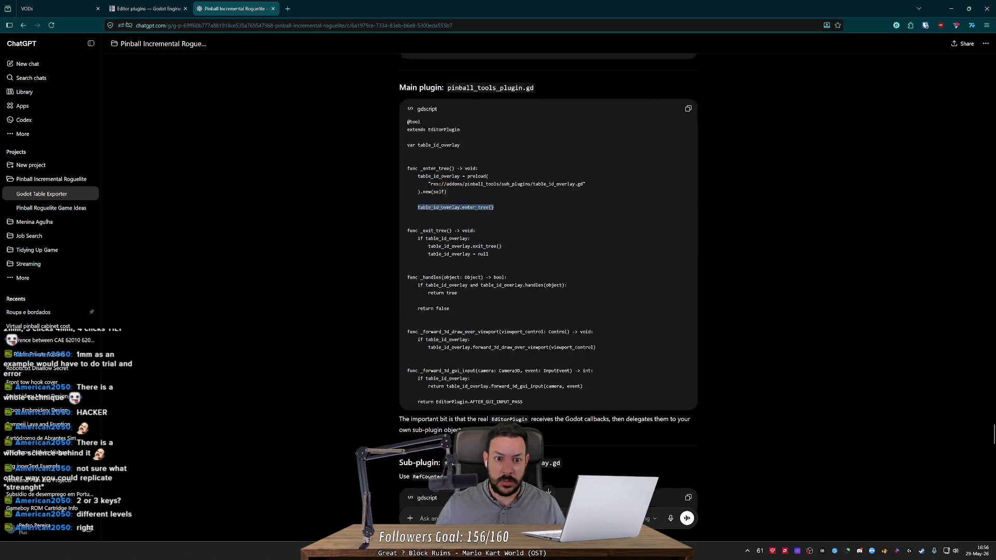
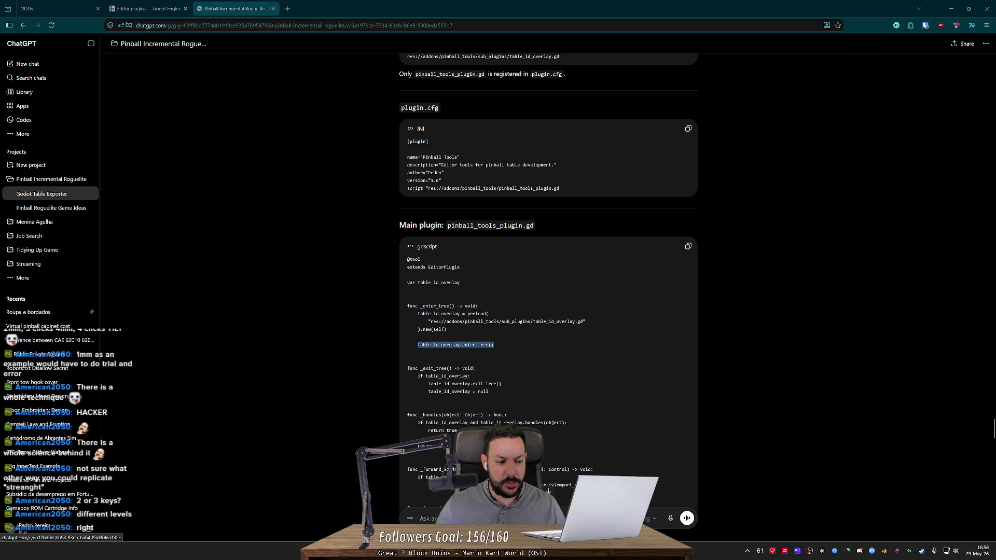
- Read ChatGPT's overlay sub-plugin, drawing code and helper functions, then go back to Godot
scroll(548, 291, down, 8)
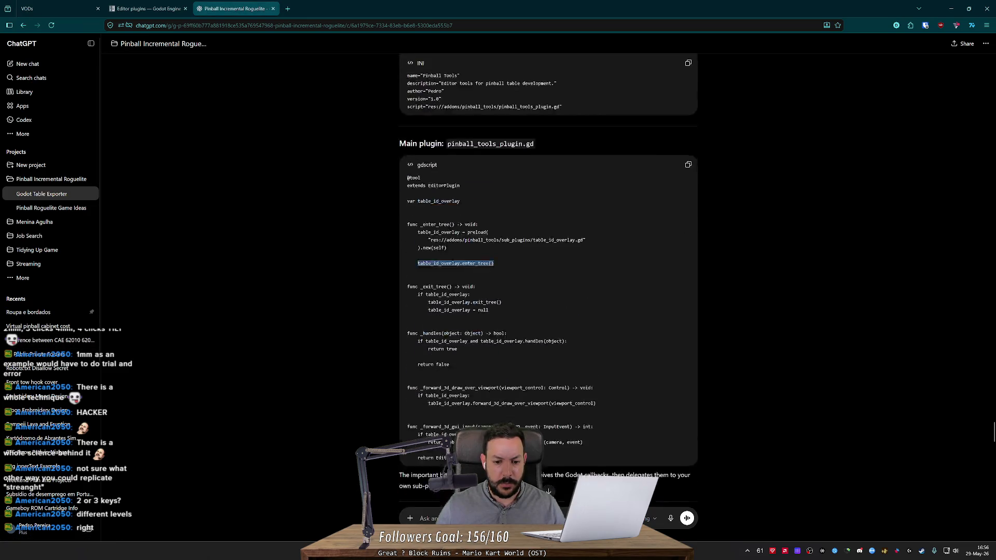
scroll(548, 291, down, 10)
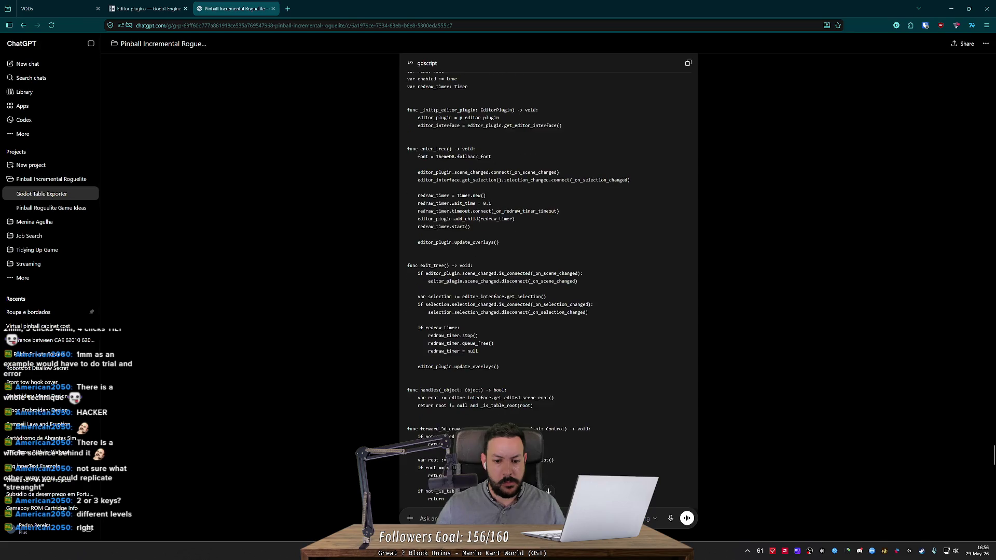
scroll(645, 296, down, 5)
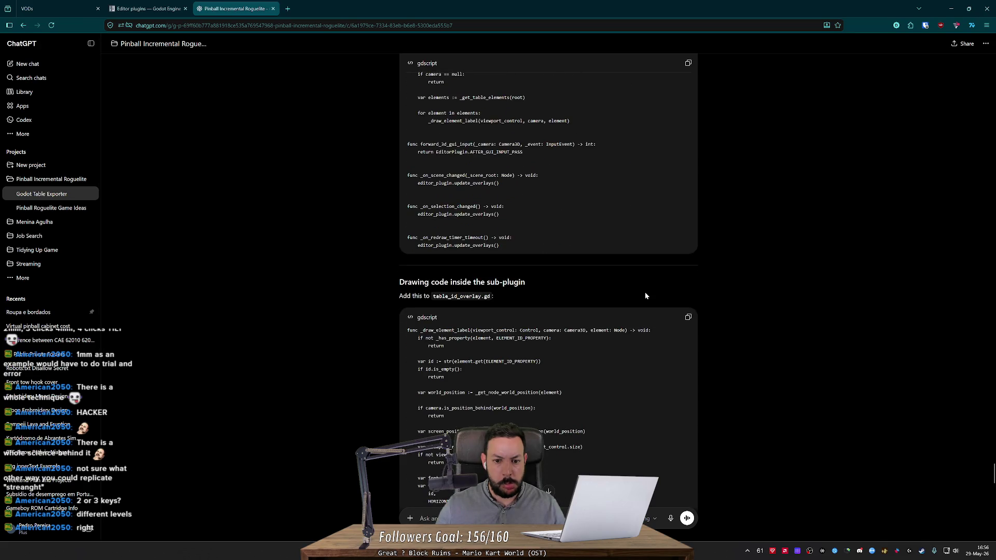
scroll(645, 295, down, 6)
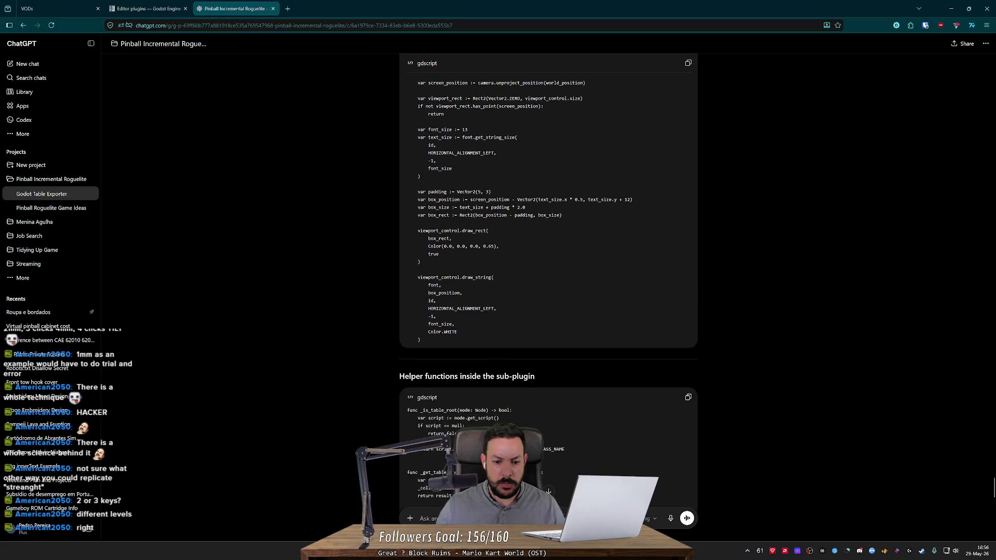
key(alt+Tab)
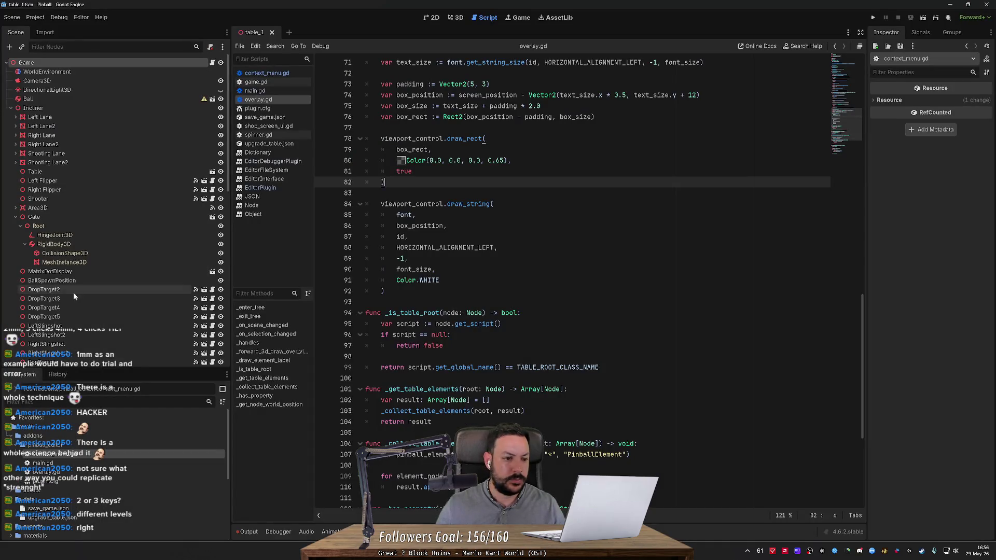
- Open the main.gd plugin script in the script editor
scroll(97, 279, down, 10)
click(43, 462)
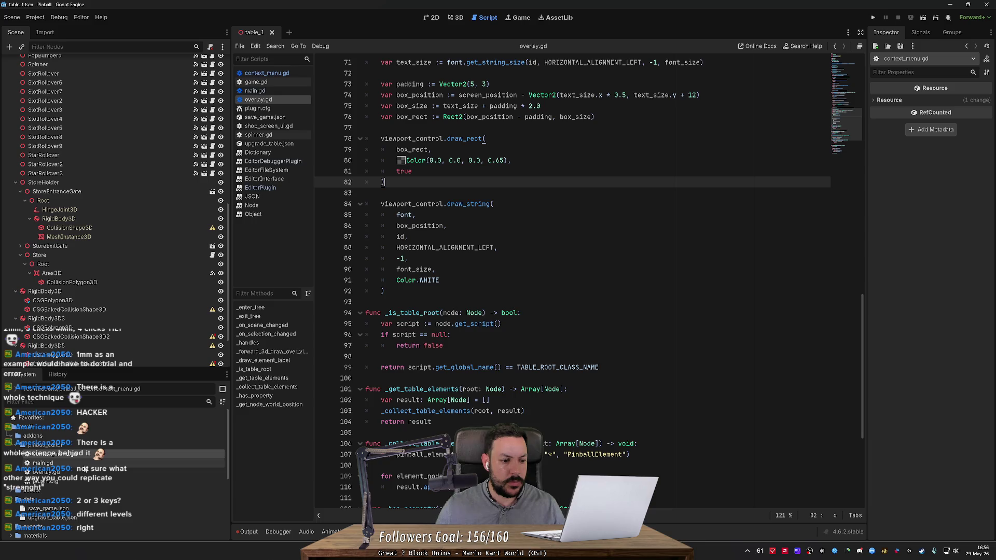
double_click(43, 463)
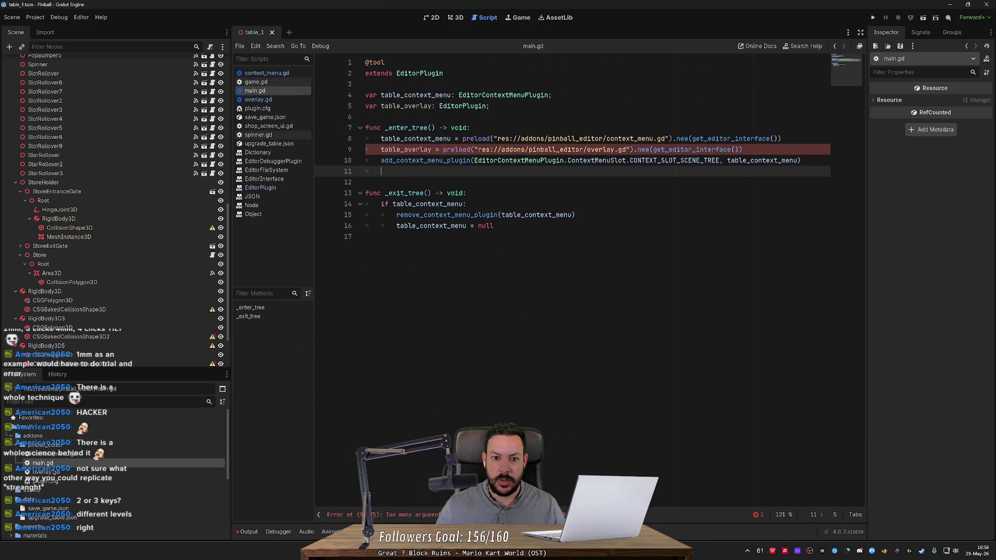
mouse_move(458, 151)
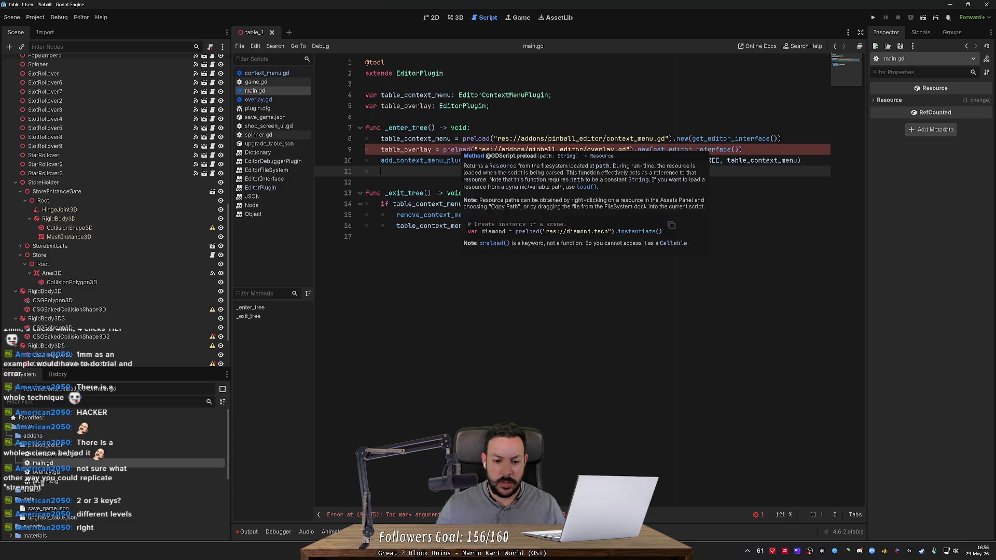
click(455, 193)
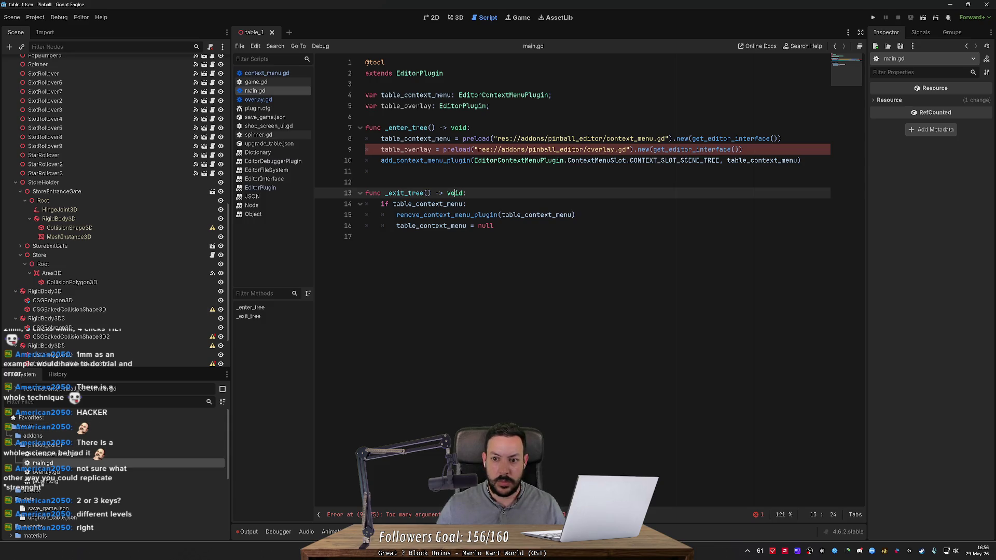
- Remove get_editor_interface() from line 9's new() call and save main.gd
drag(653, 149, 738, 149)
key(BackSpace)
key(ctrl+s)
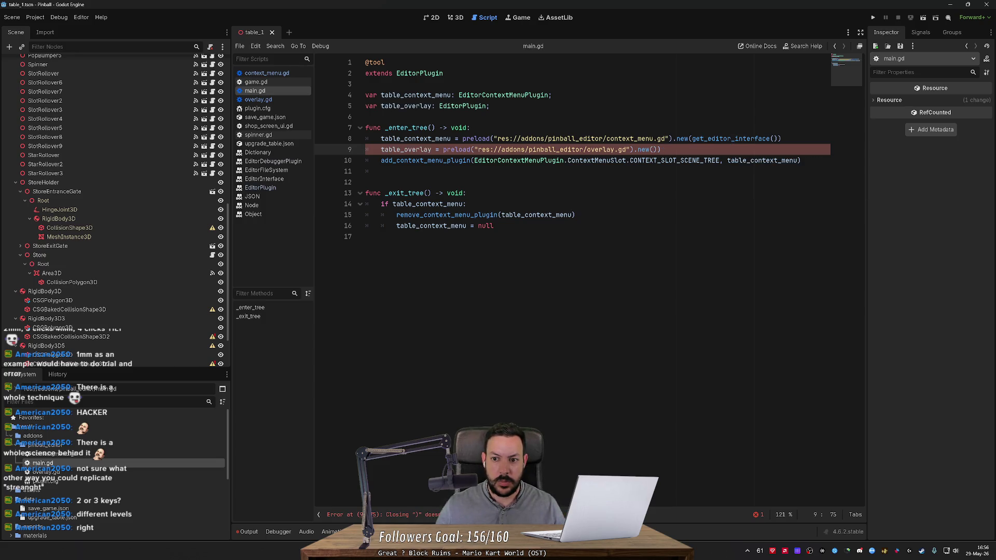
click(365, 182)
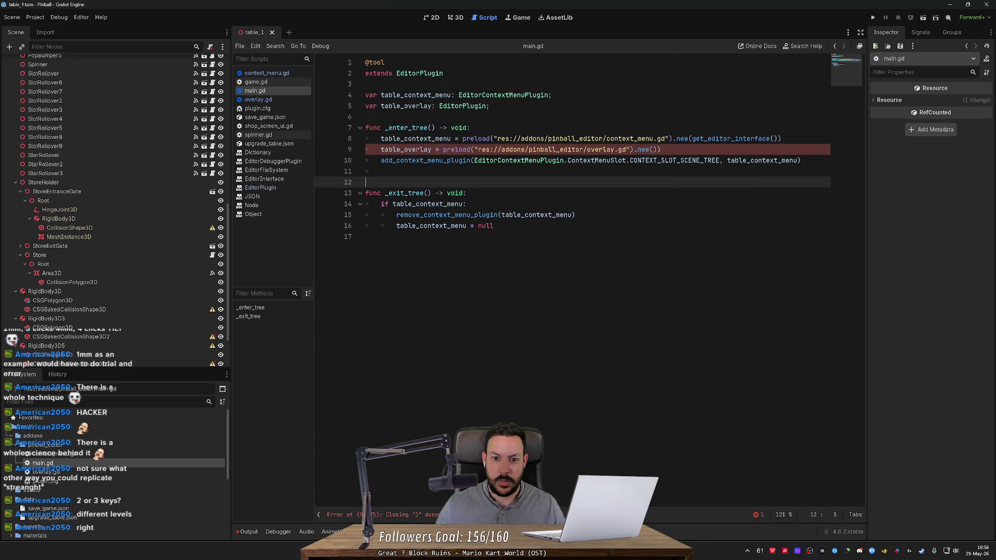
click(661, 149)
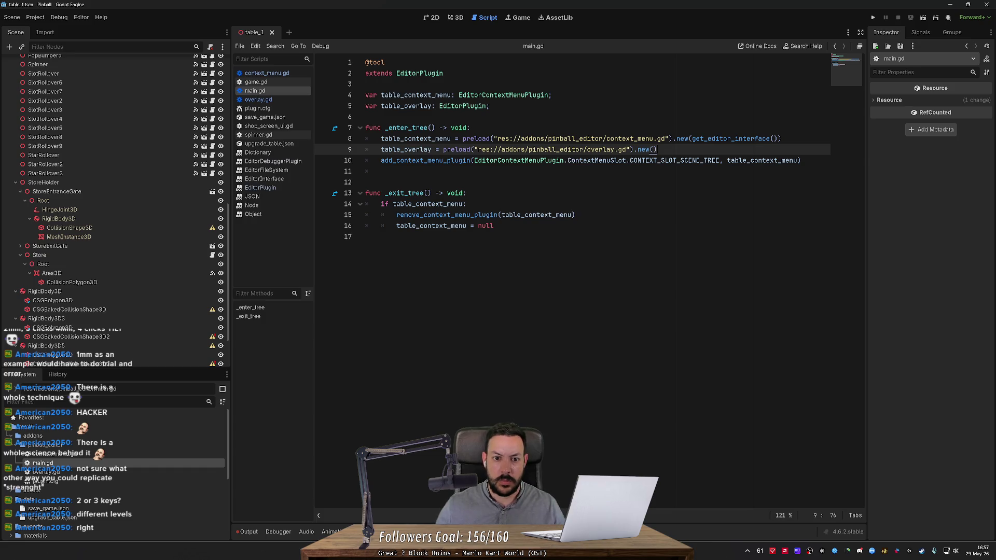
key(alt+Tab)
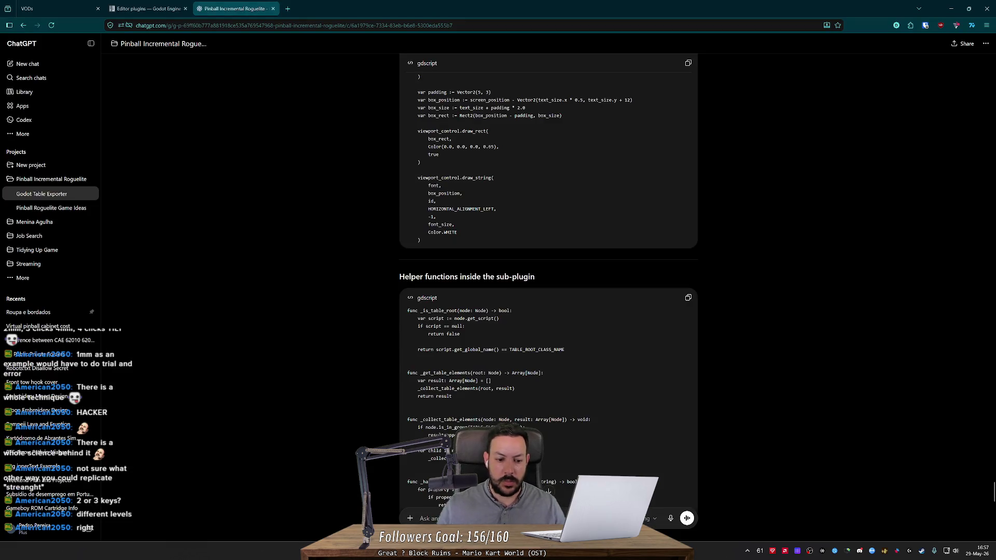
- Send ChatGPT the main.gd code with a question and read its reply about owning the overlay
key(ctrl+v)
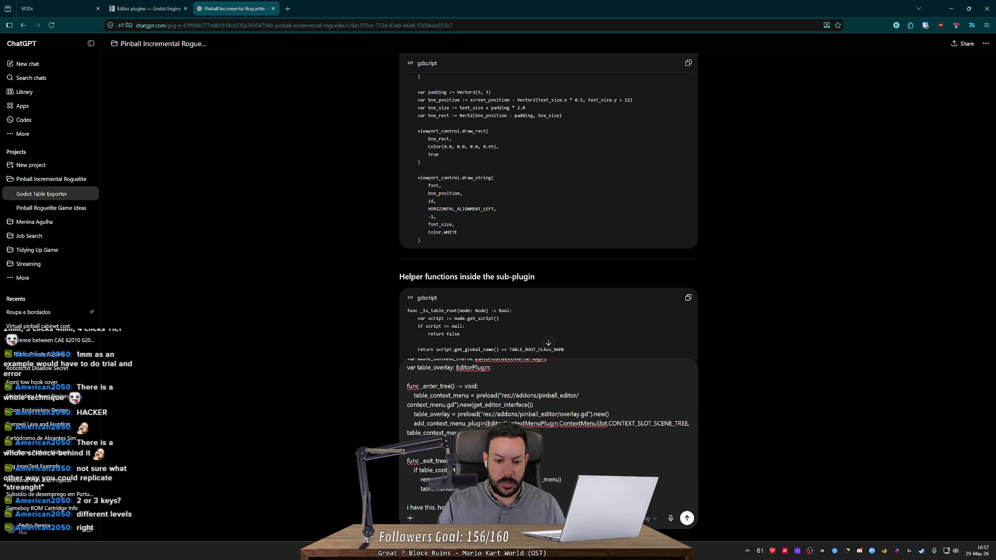
key(Return)
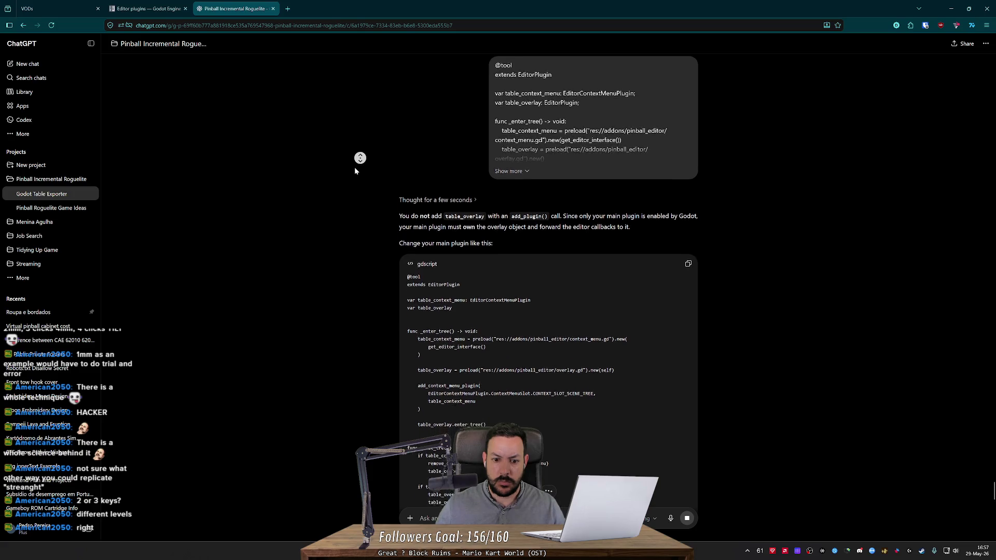
key(alt+Tab)
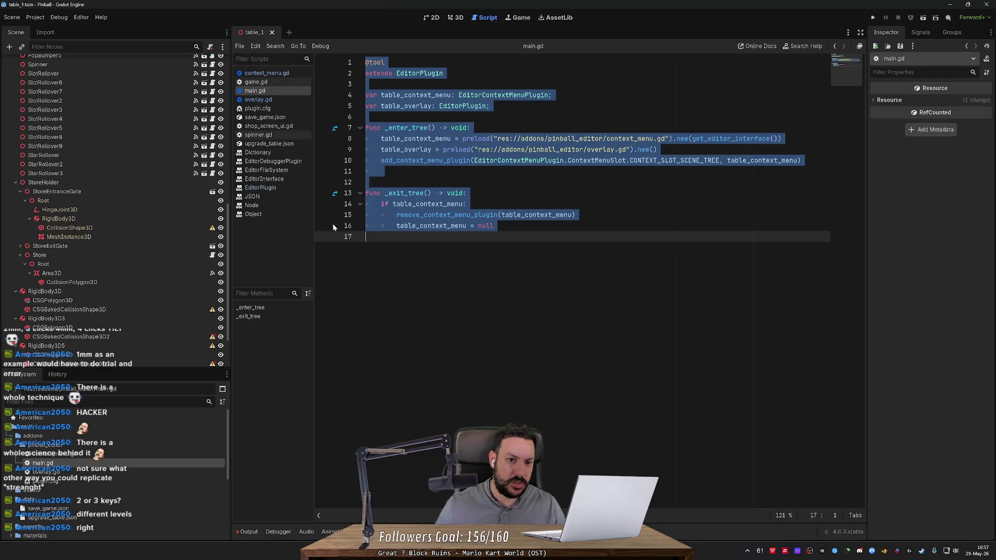
- Duplicate the pinball_editor folder as pinball_overlay
click(463, 160)
key(Up)
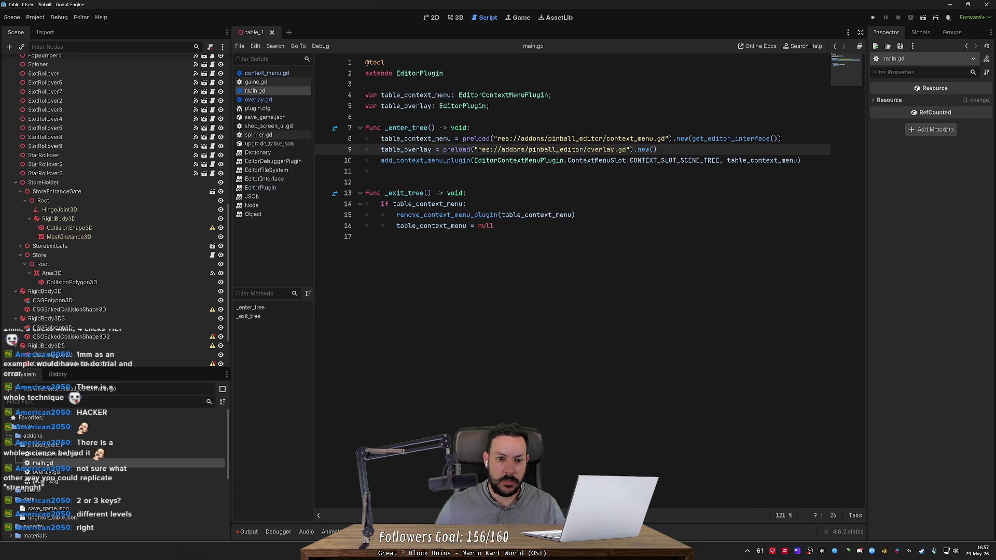
key(ctrl+a)
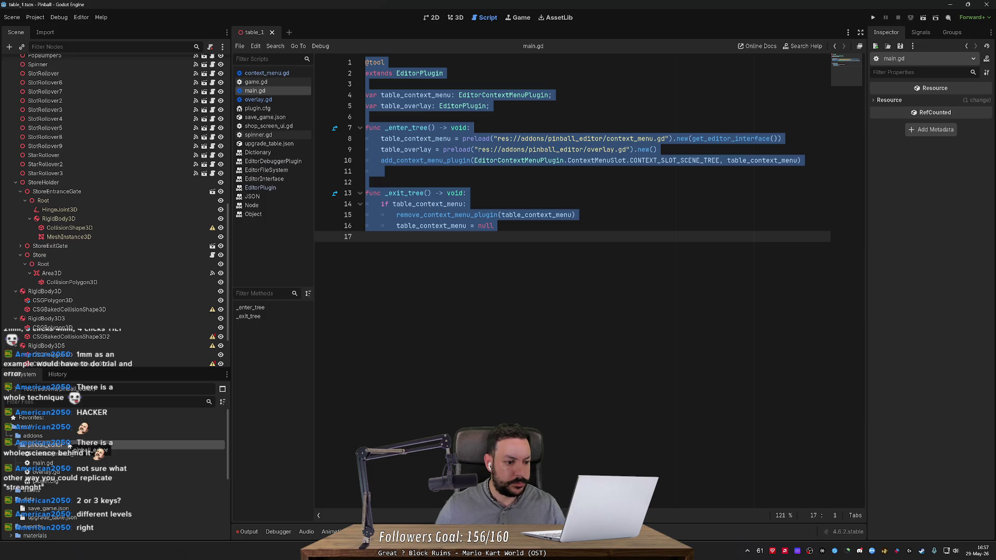
key(ctrl+d)
key(Right)
key(shift+Left)
key(shift+Left)
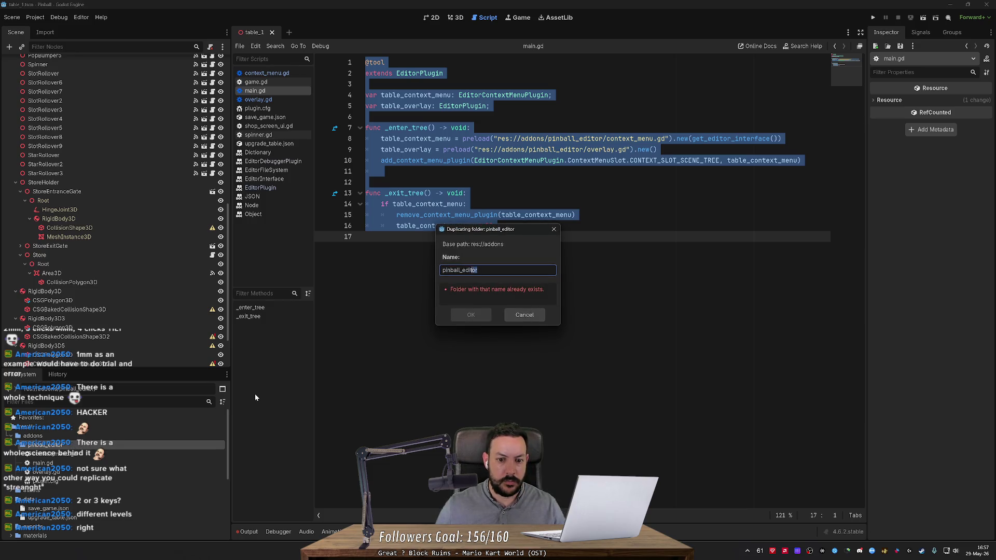
text(overlay)
key(Return)
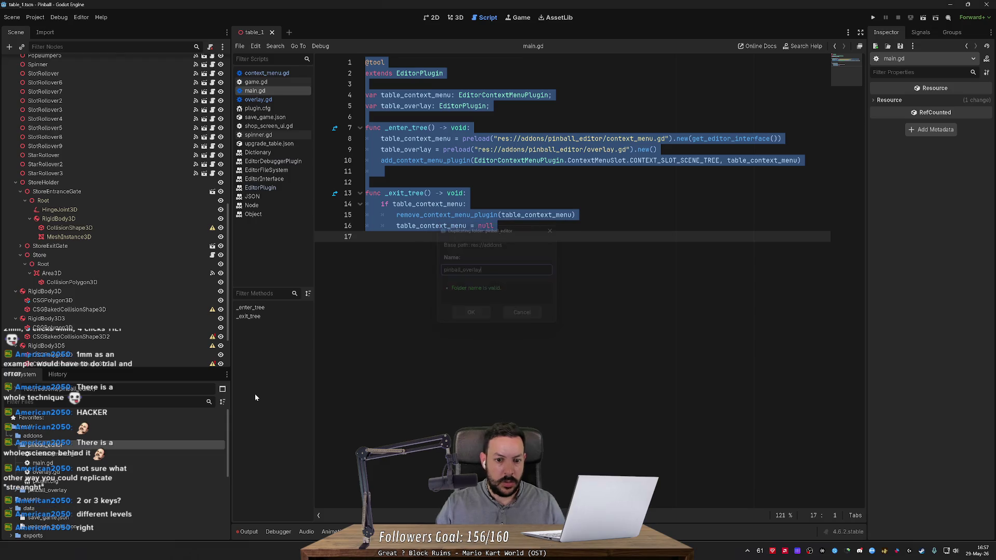
- In the copied main.gd, change line 9's path from editor to overlay
double_click(85, 455)
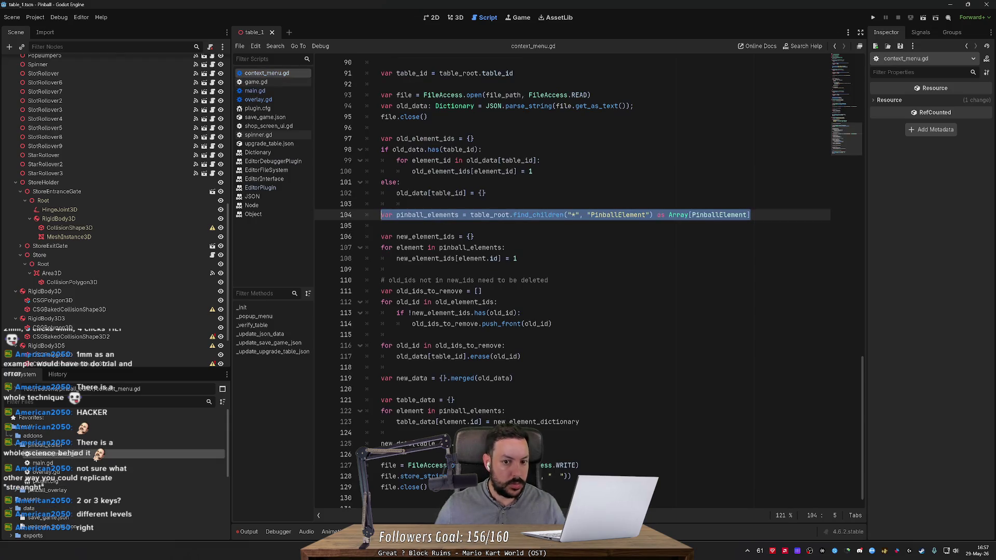
double_click(92, 464)
click(579, 139)
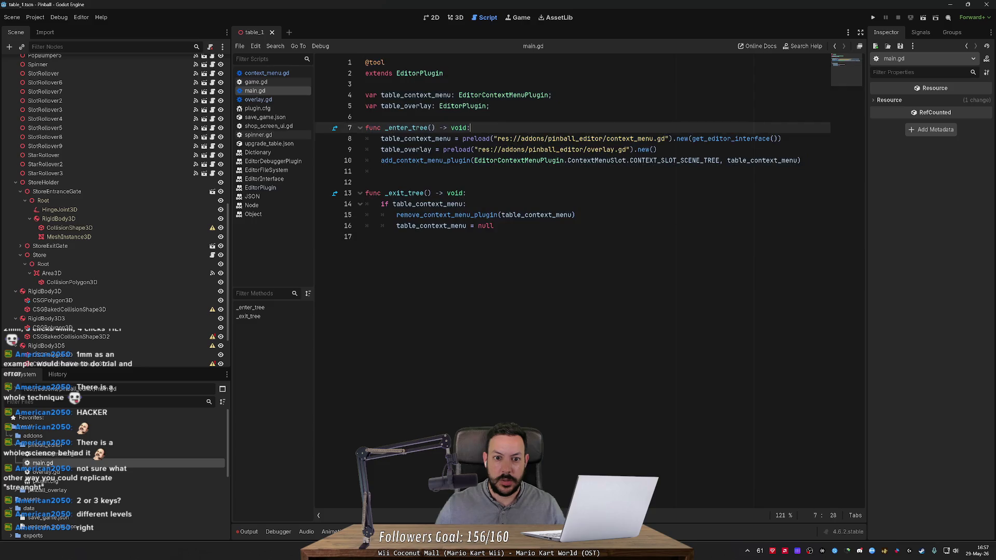
double_click(570, 149)
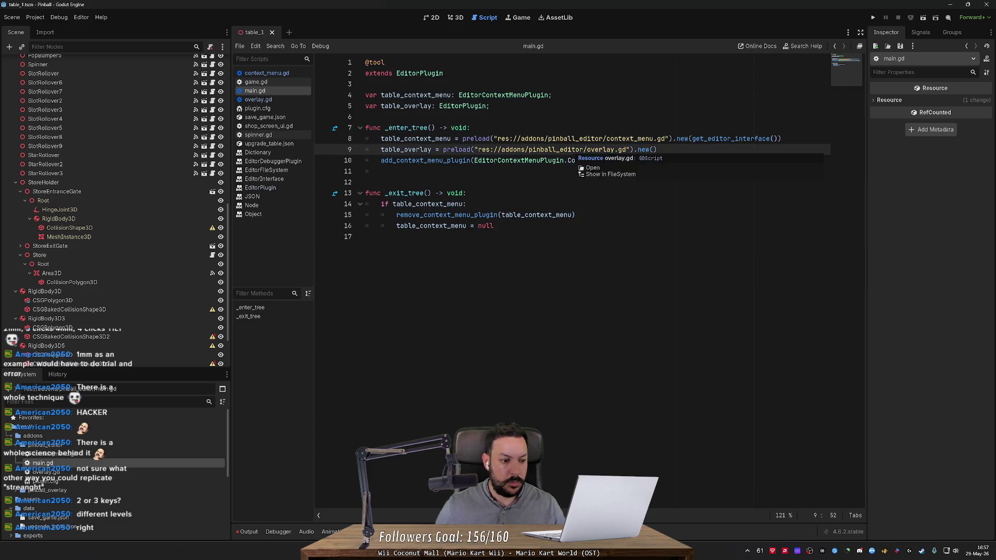
text(overlay)
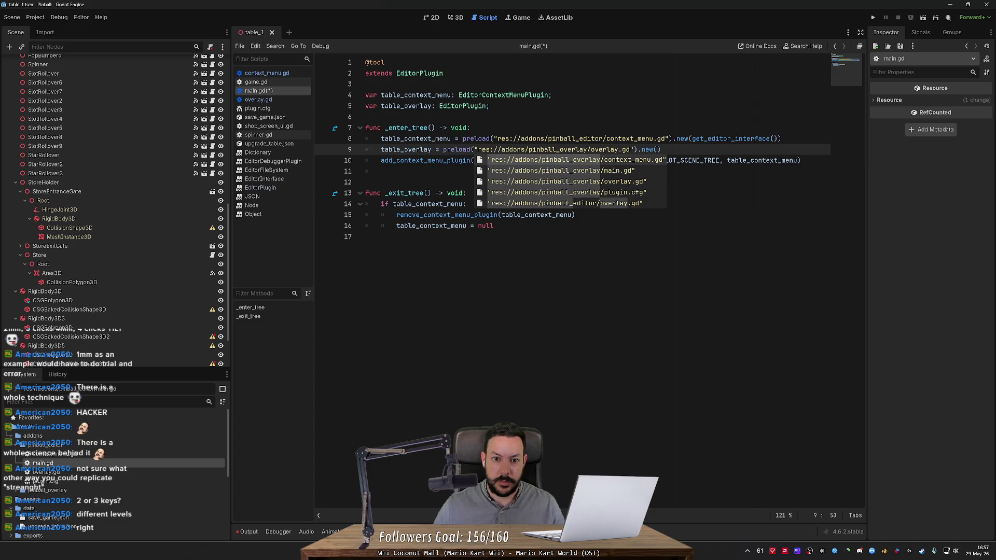
key(Escape)
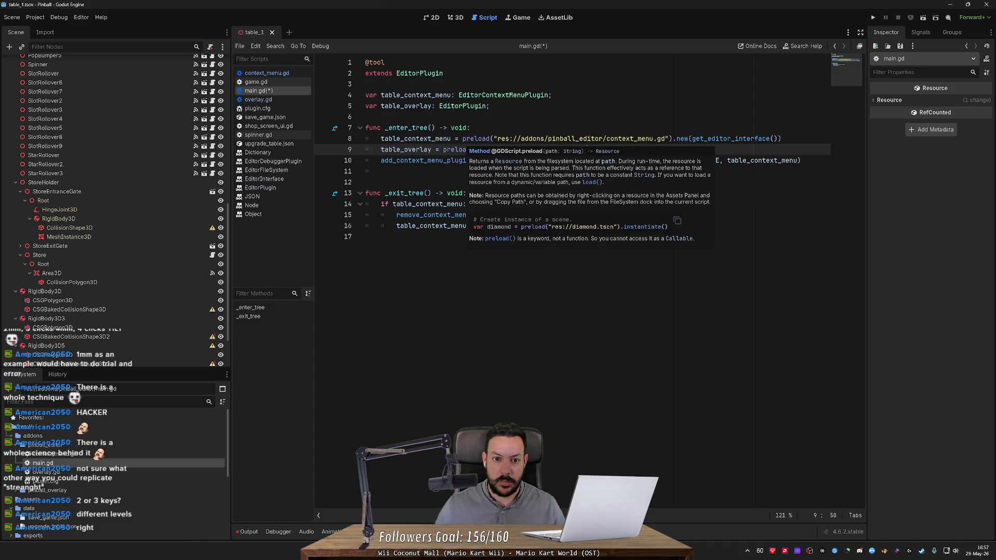
- Delete the old overlay.gd, remove the table_overlay preload line, and save main.gd
click(73, 472)
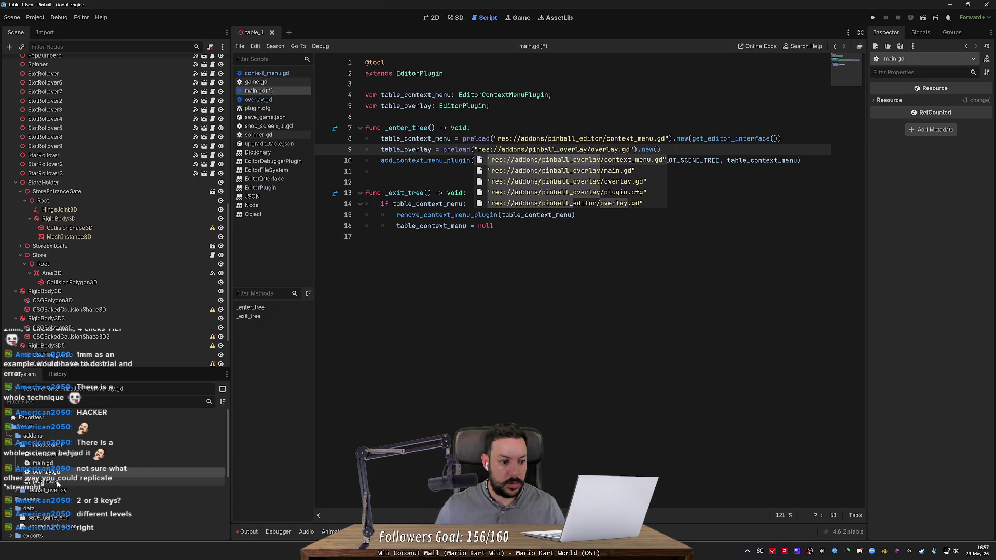
key(Delete)
key(Return)
key(ctrl+shift+k)
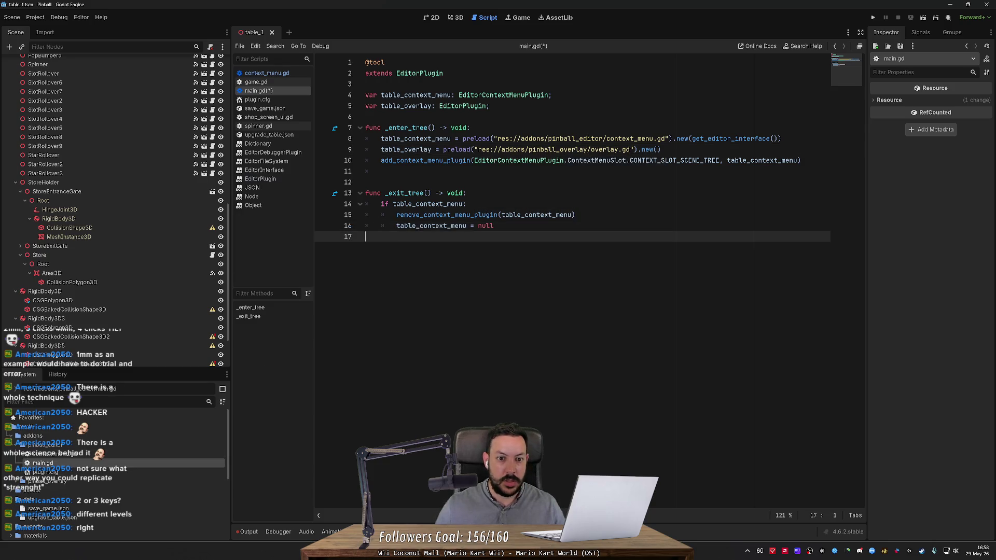
key(Down)
key(Down)
key(ctrl+shift+k)
key(ctrl+s)
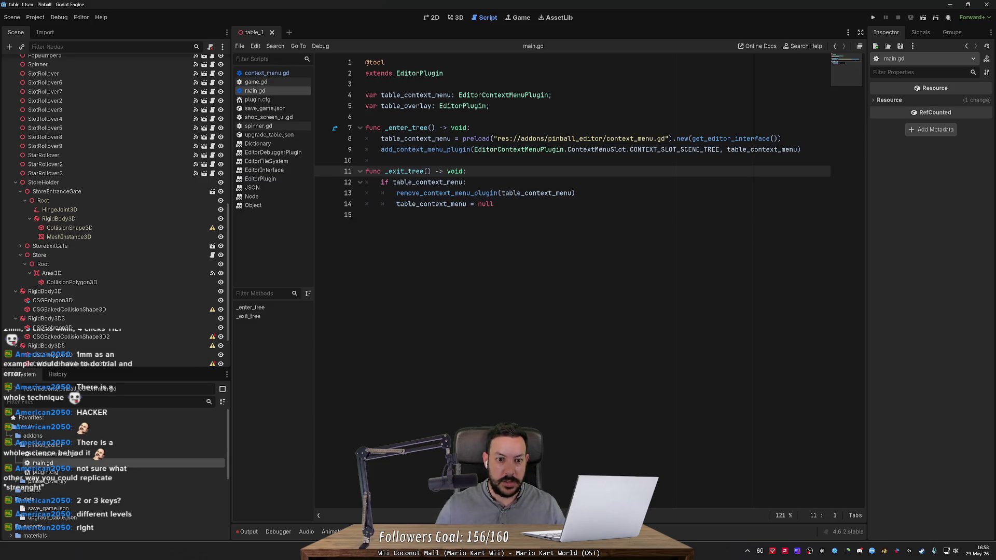
- Delete the copied context_menu.gd from the pinball_overlay folder
double_click(79, 456)
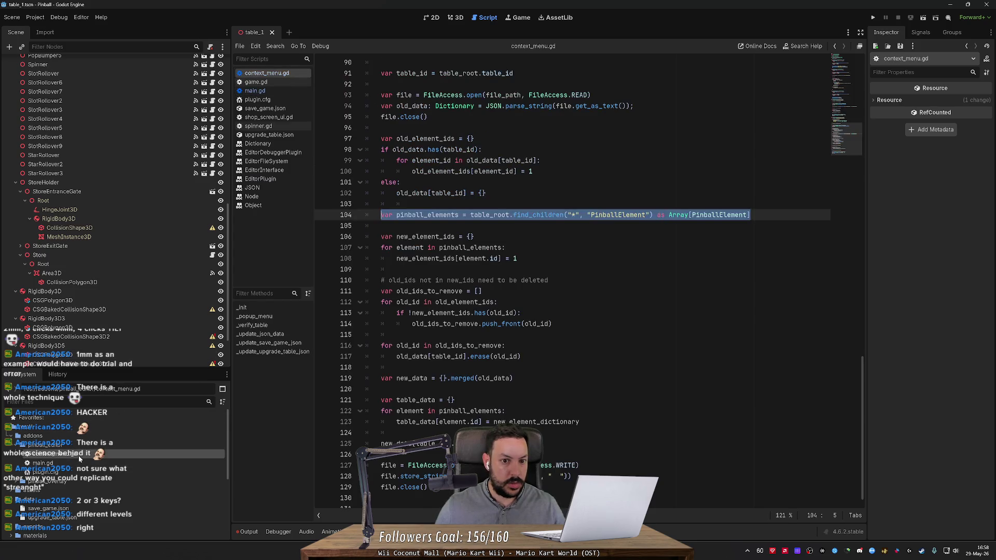
click(18, 482)
click(55, 490)
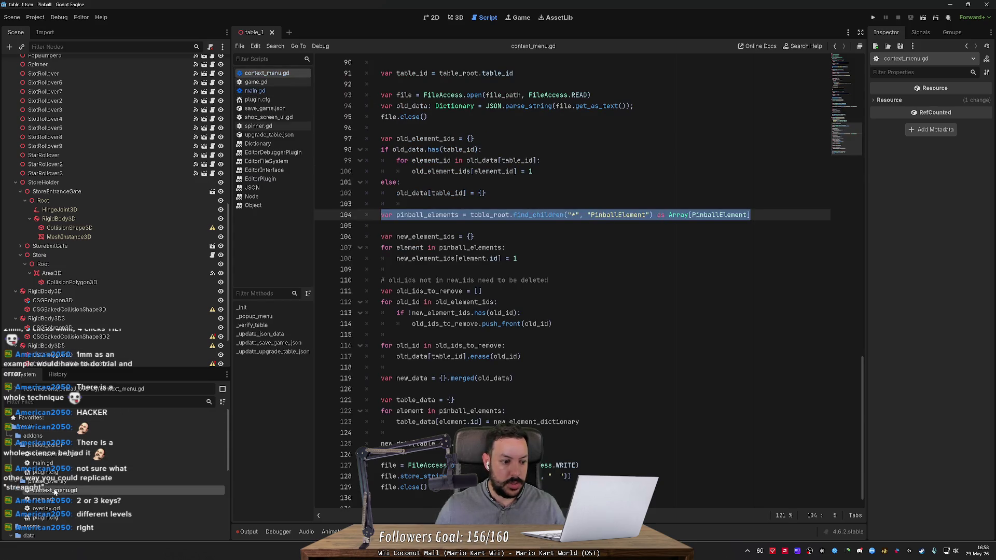
key(Delete)
key(Return)
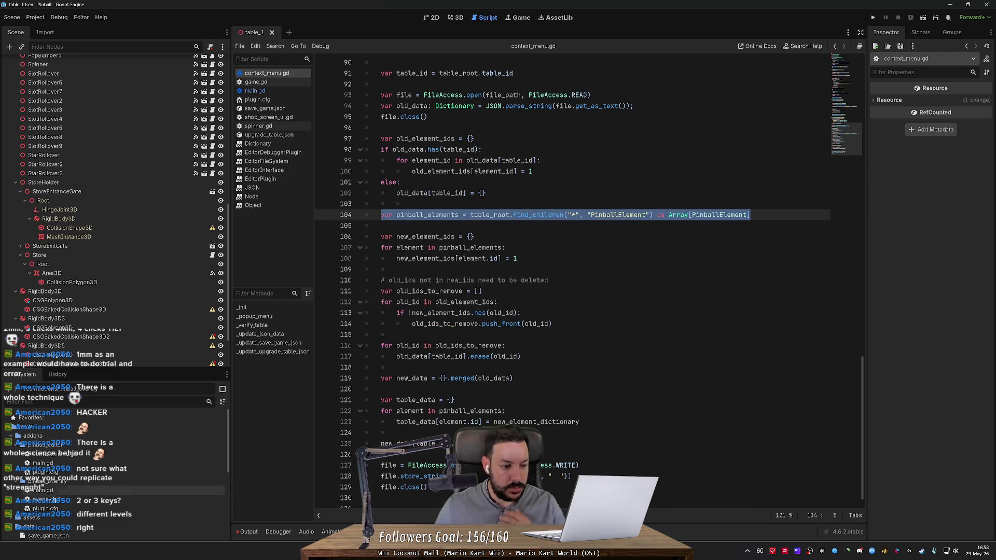
- Rename the plugin in pinball_overlay's plugin.cfg from Verify to Overlay
double_click(45, 509)
double_click(415, 84)
text(Ov)
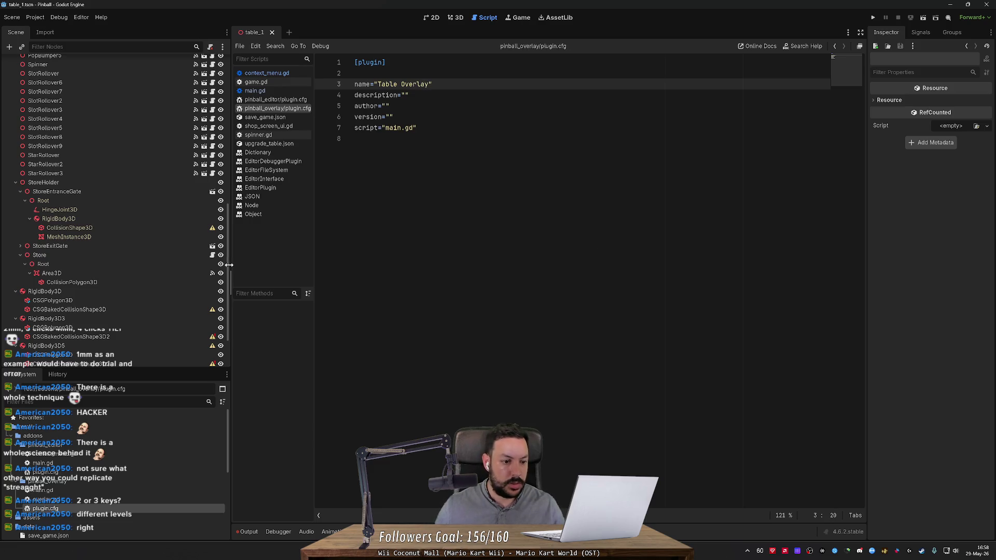
- Move overlay.gd's code into the overlay plugin's main.gd and delete overlay.gd
double_click(52, 499)
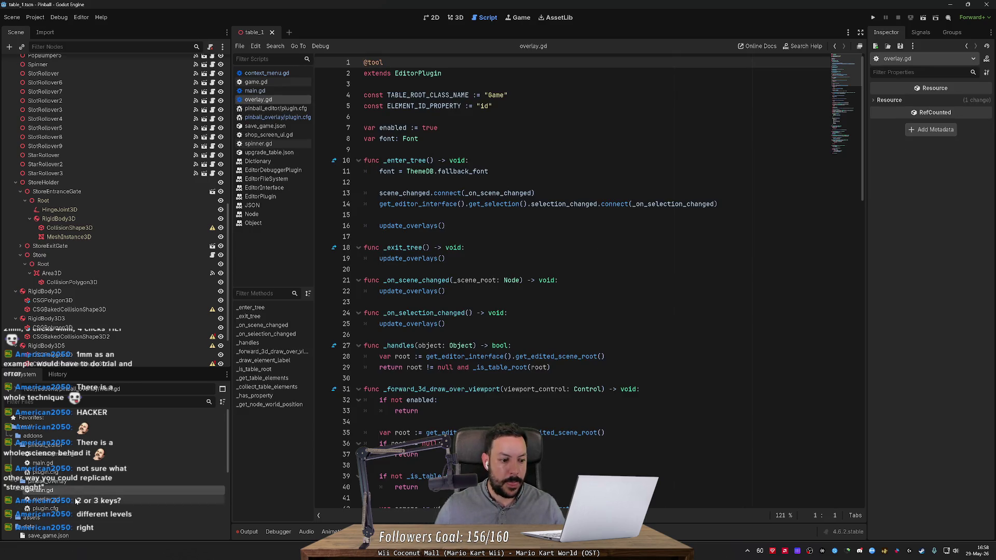
key(ctrl+a)
double_click(89, 491)
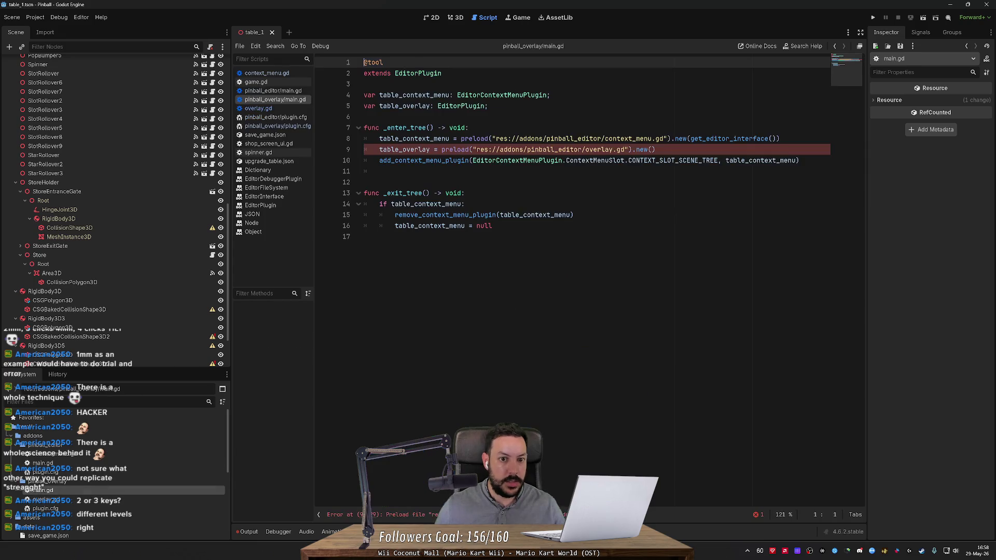
click(138, 495)
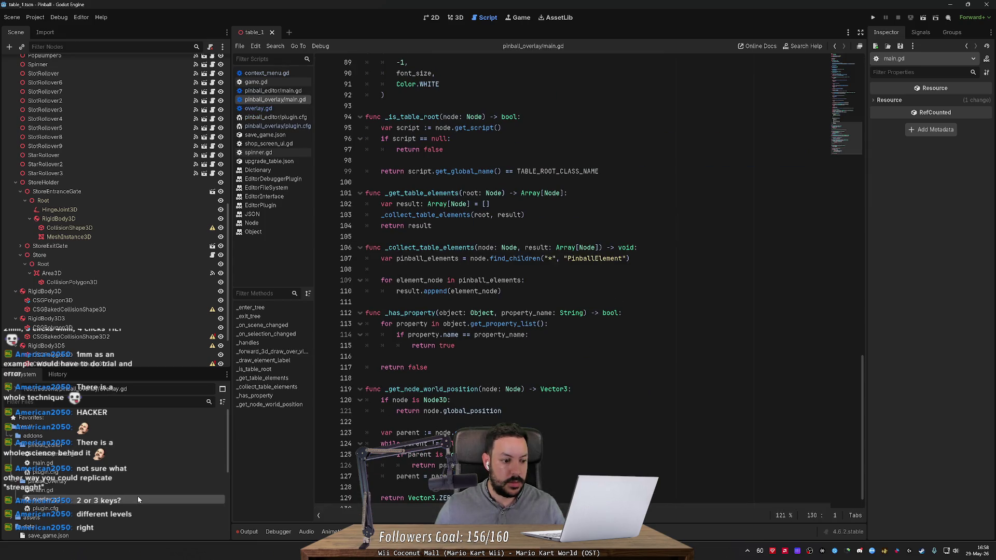
key(Delete)
key(Return)
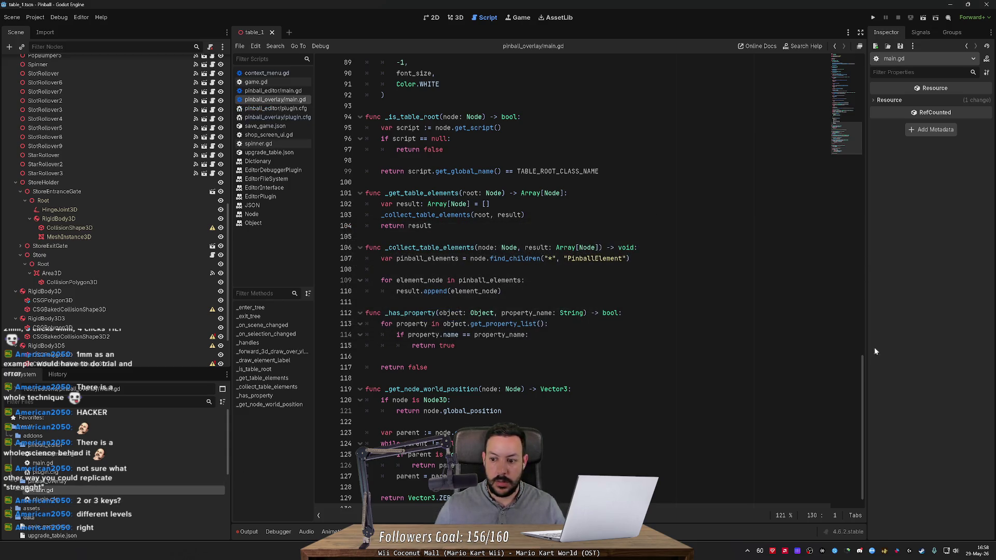
drag(861, 446, 868, 44)
- Toggle the Table Overlay plugin off and back on in Project Settings > Plugins
click(35, 17)
click(52, 27)
click(335, 154)
click(399, 154)
click(431, 154)
click(281, 205)
click(281, 205)
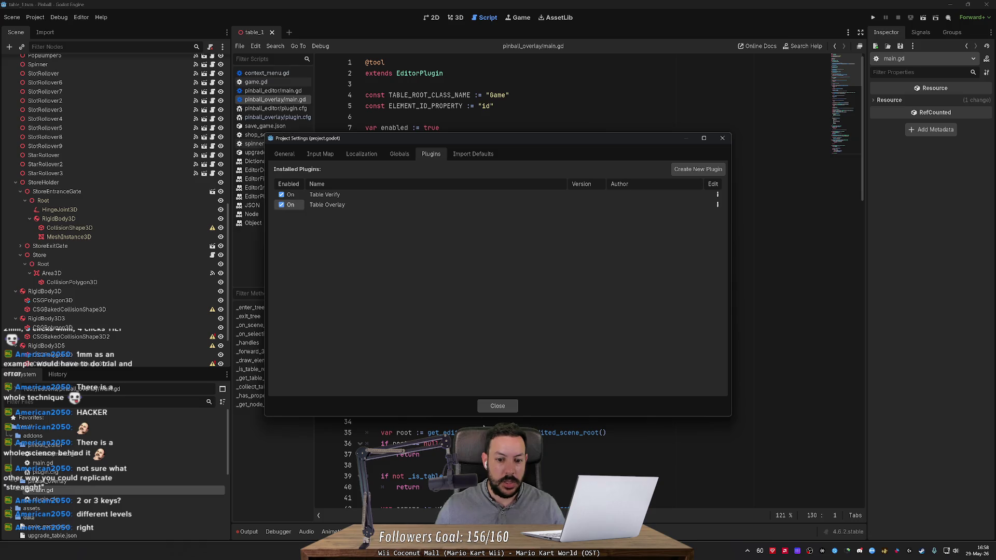
key(Escape)
- Fly over the table in the 3D view, check the Output log, and clear it
click(461, 19)
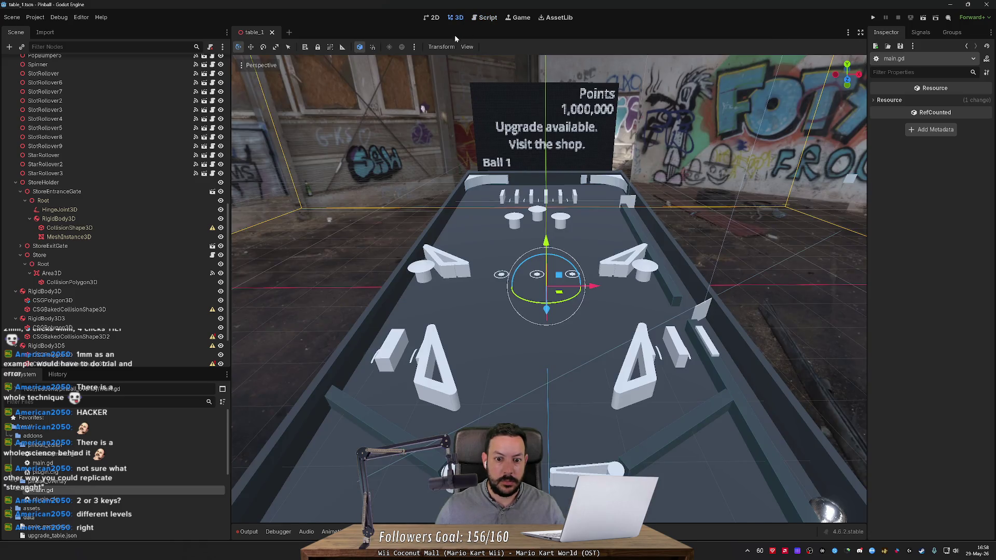
key(w)
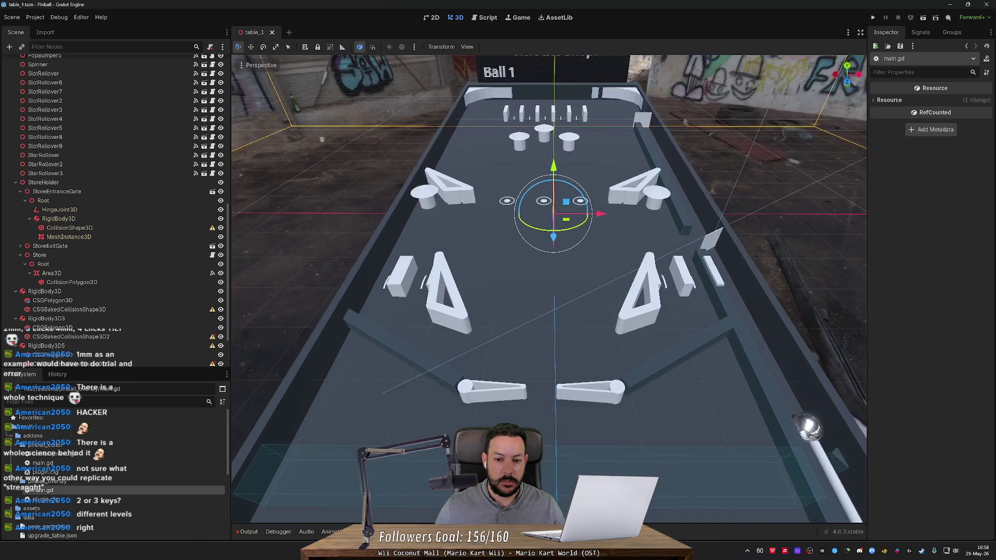
key(w)
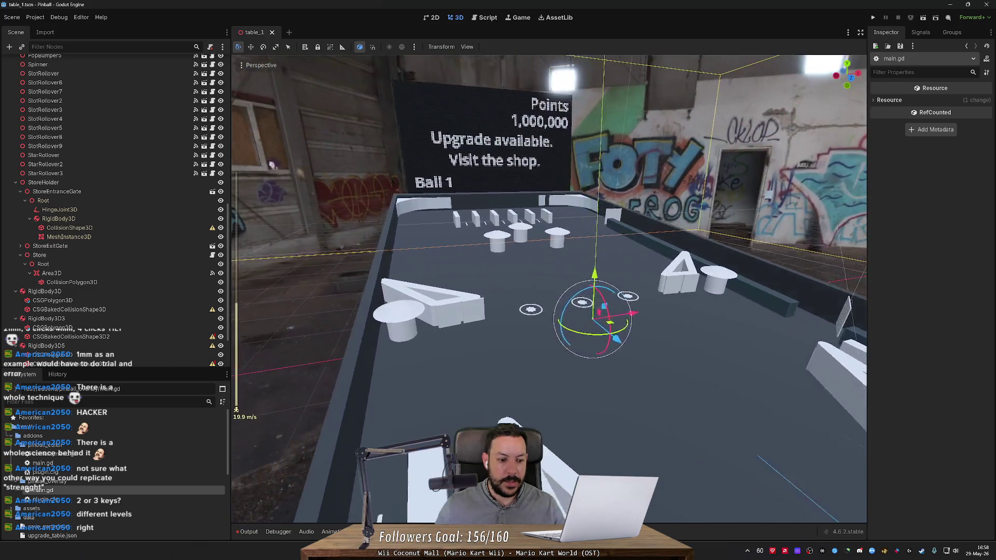
key(s)
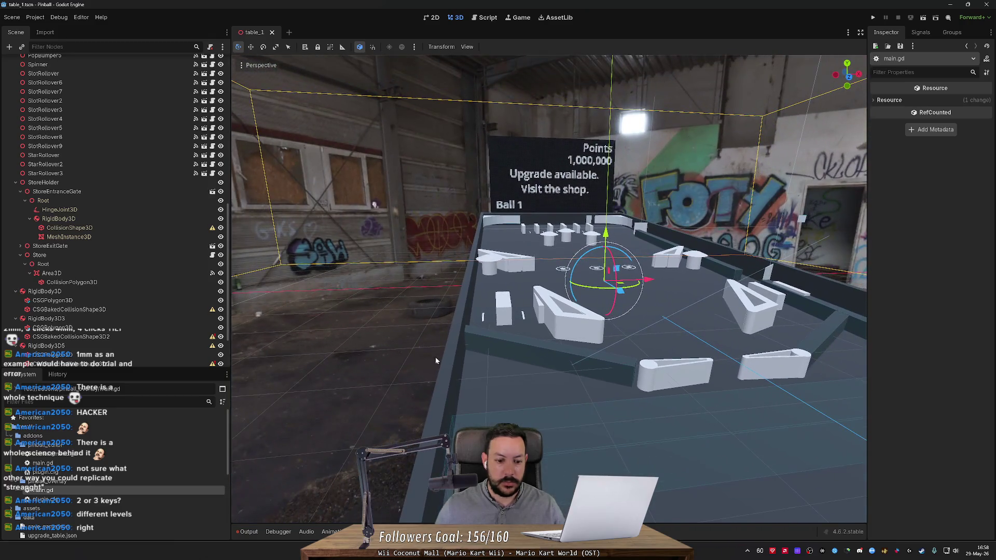
click(248, 532)
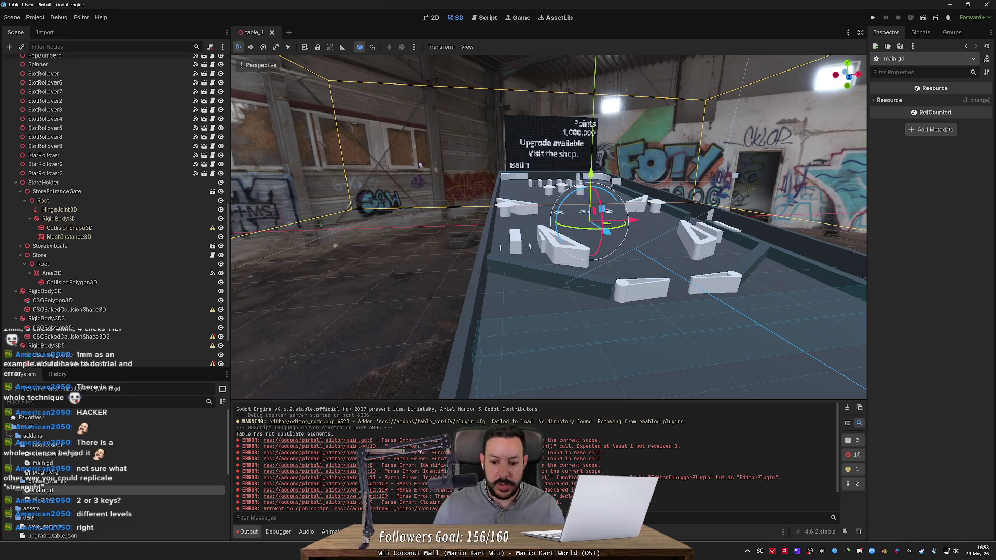
click(847, 408)
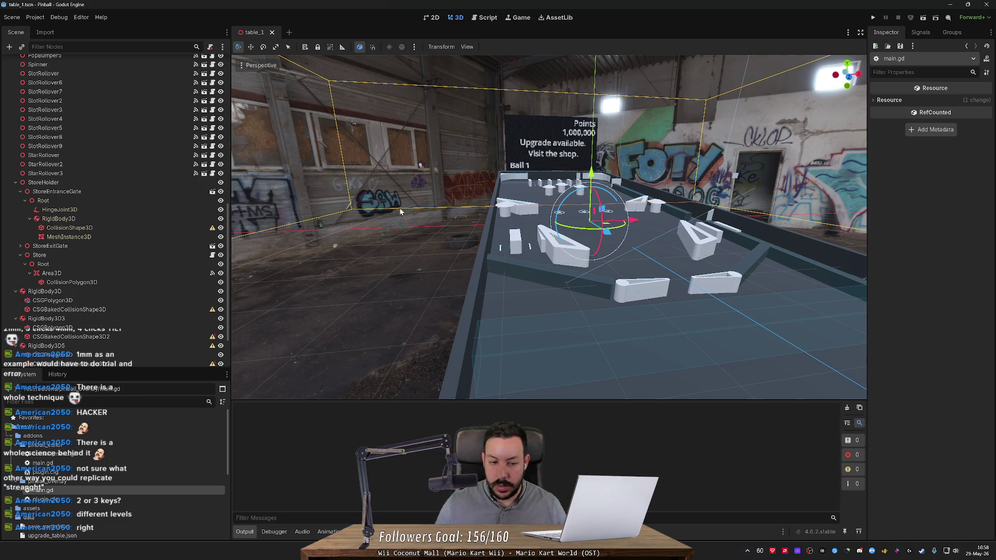
- Re-enable the Table Overlay plugin and close the table_1 scene
click(35, 17)
click(47, 30)
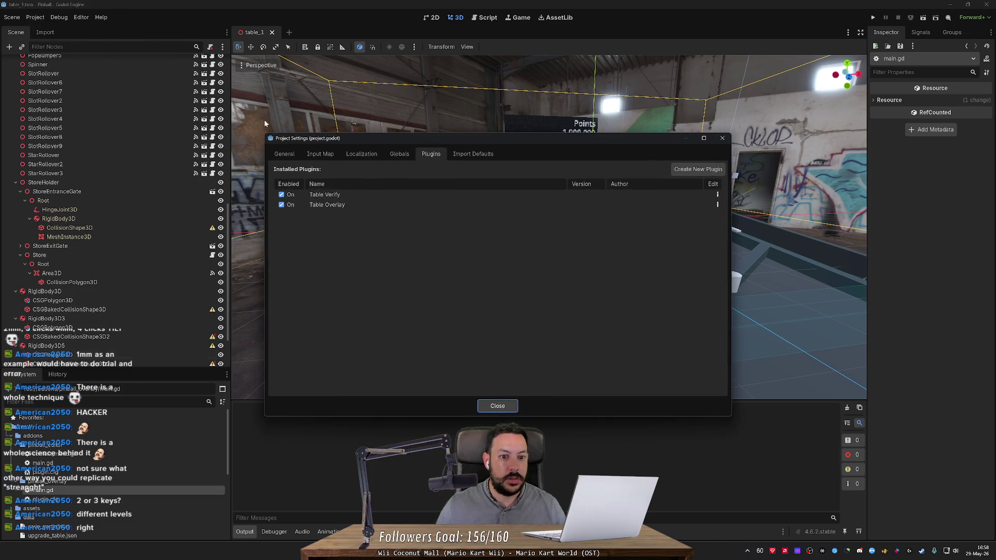
click(282, 205)
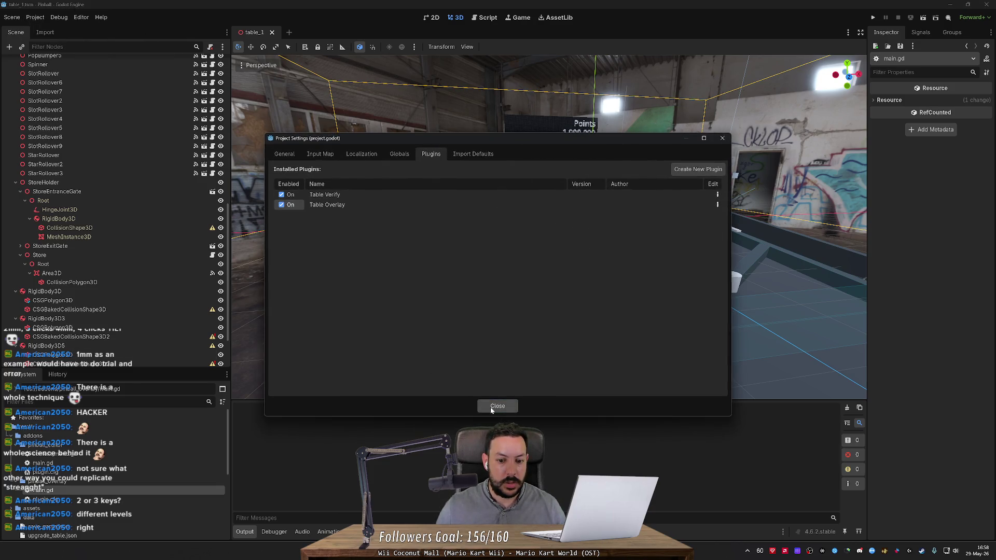
click(497, 405)
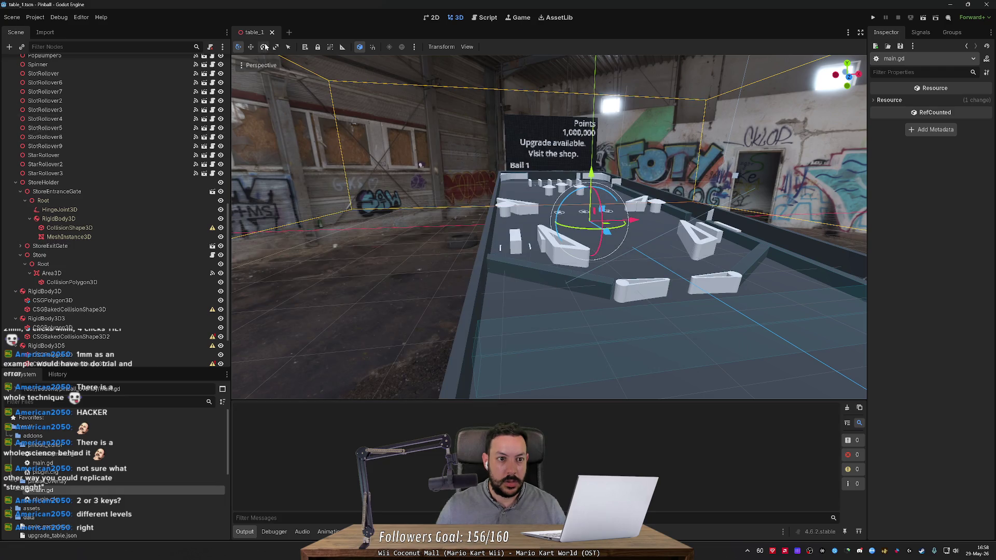
click(272, 32)
scroll(67, 483, down, 5)
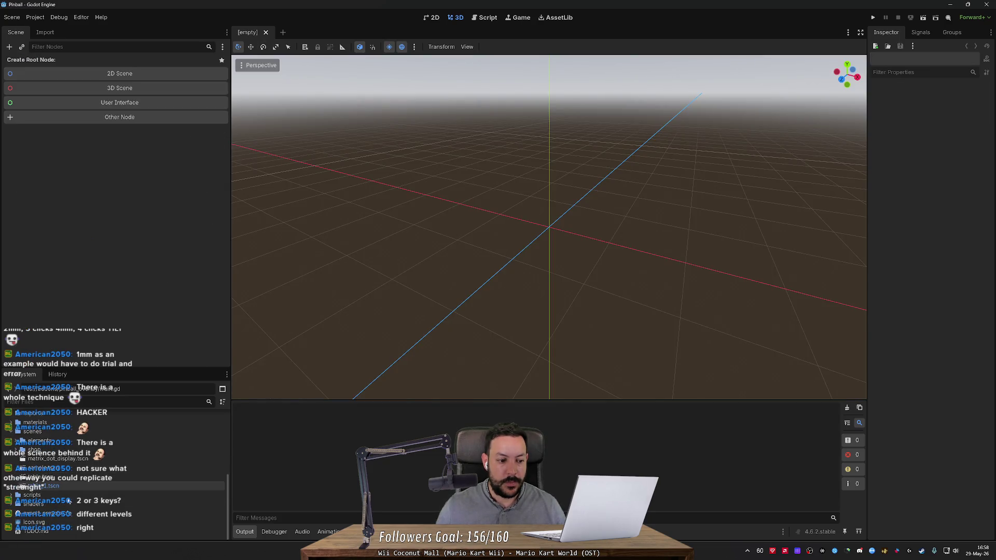
- Reopen the table_1.tscn scene
double_click(72, 487)
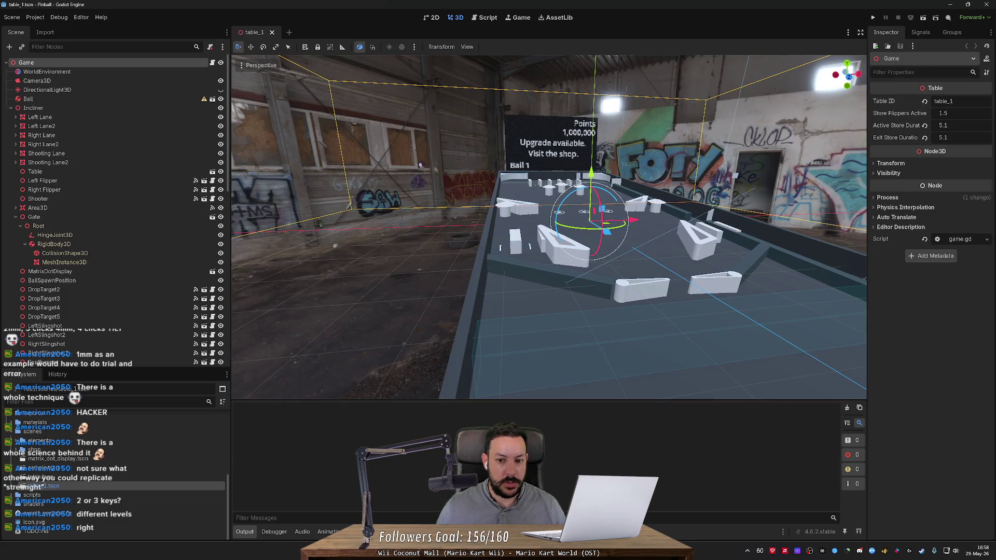
key(s)
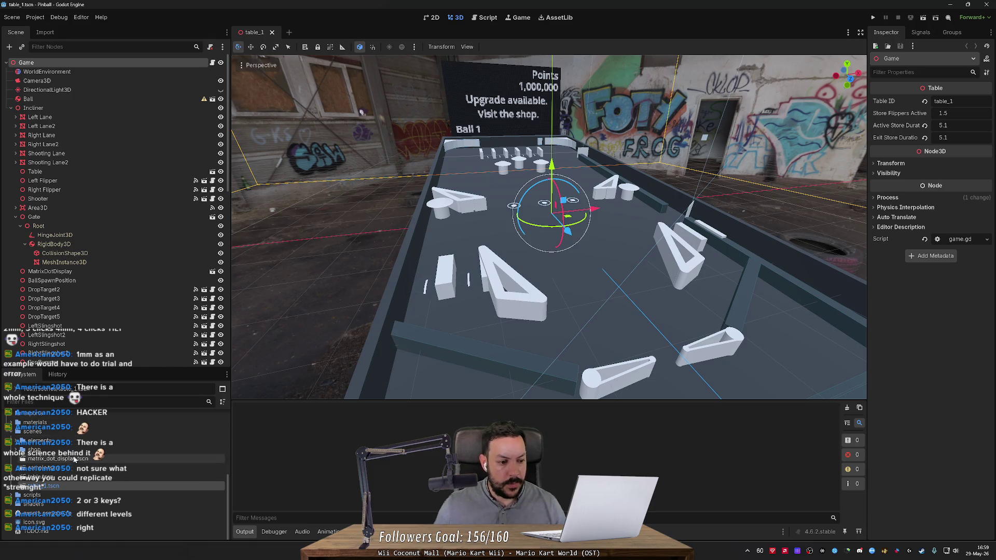
scroll(68, 472, up, 3)
scroll(67, 471, up, 5)
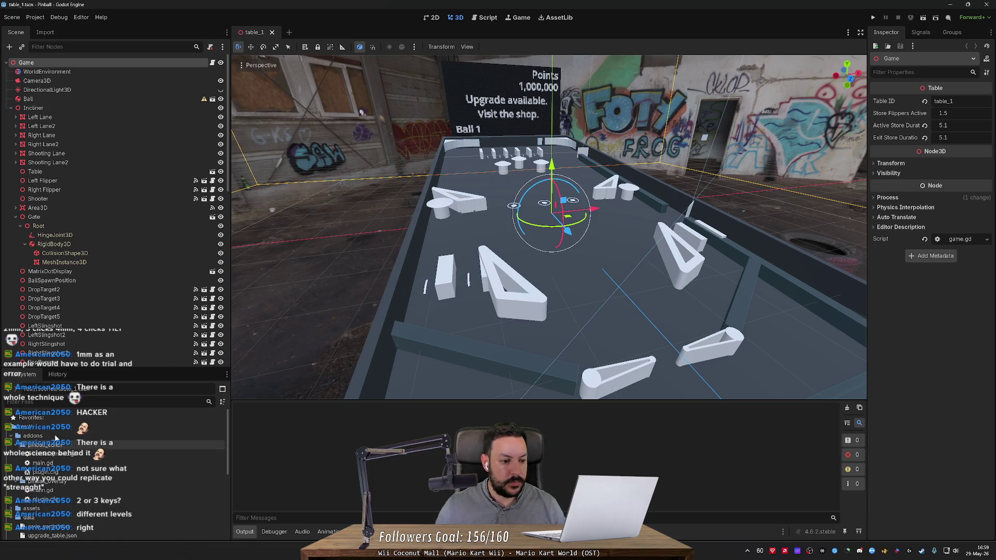
- Open pinball_overlay/main.gd and scroll to the _collect_table_elements function
double_click(73, 488)
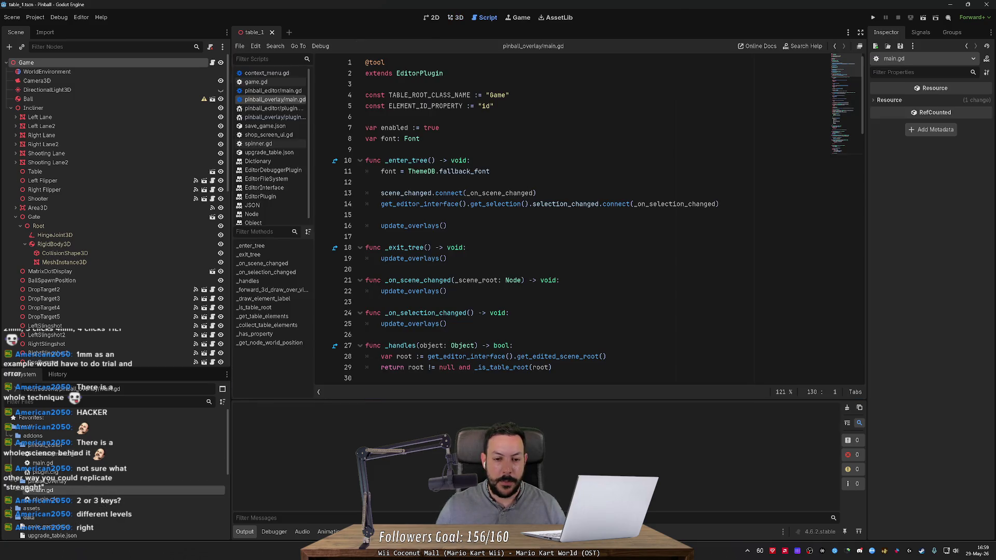
double_click(674, 204)
scroll(674, 204, down, 2)
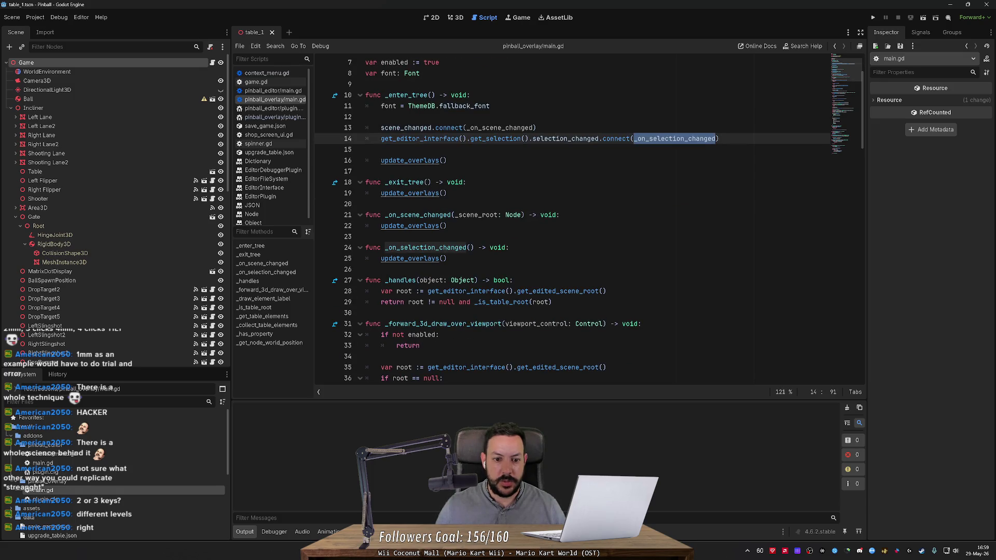
scroll(571, 223, down, 5)
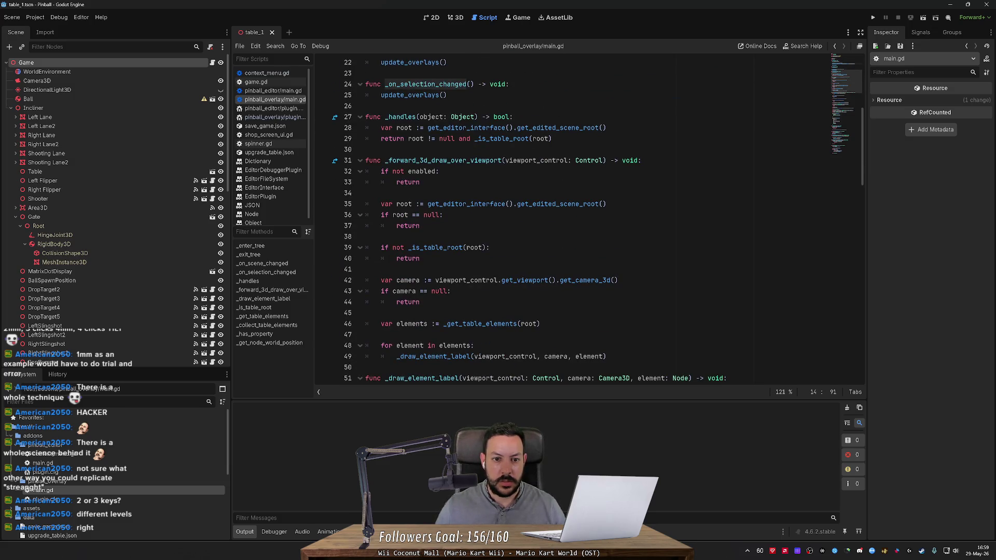
scroll(461, 205, down, 5)
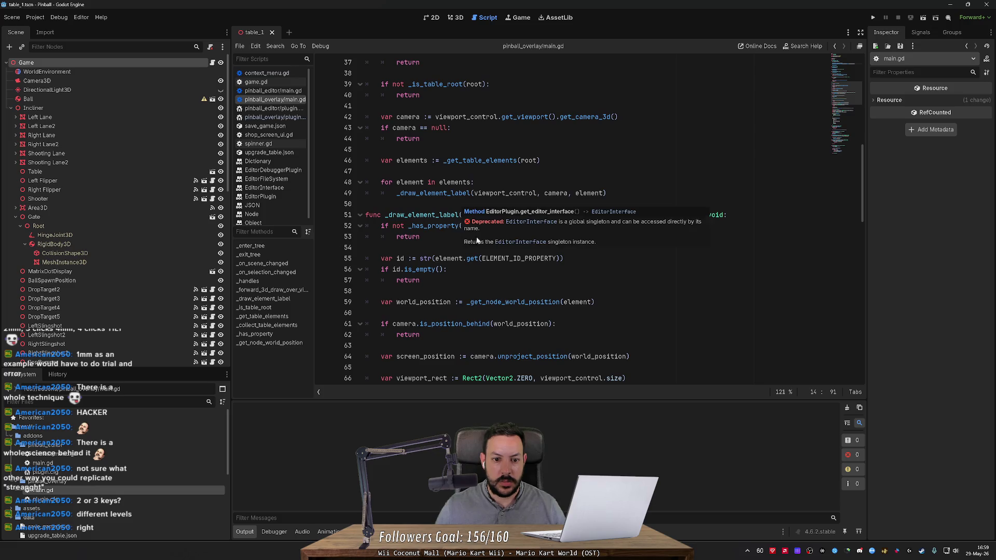
scroll(484, 240, down, 13)
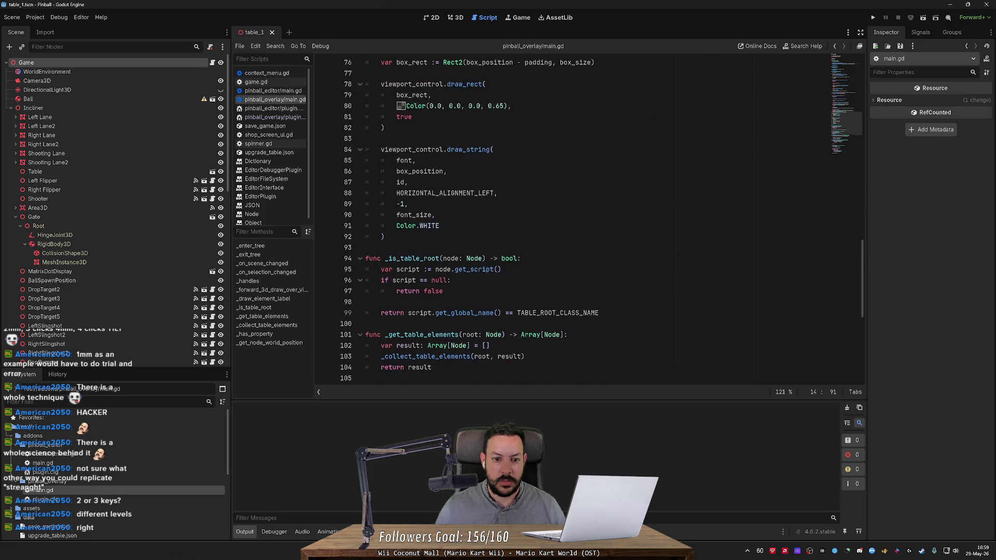
scroll(600, 216, down, 8)
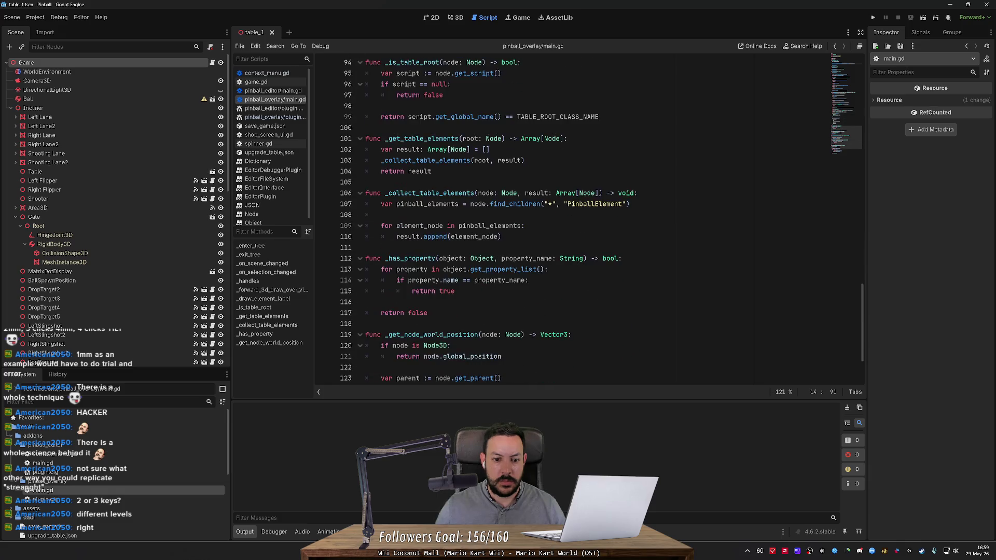
scroll(571, 217, up, 1)
- Add print(pinball_elements) below the find_children line, then view the table in 3D
click(467, 171)
key(Return)
text(p)
text(rint(pi)
text(nball_elements)
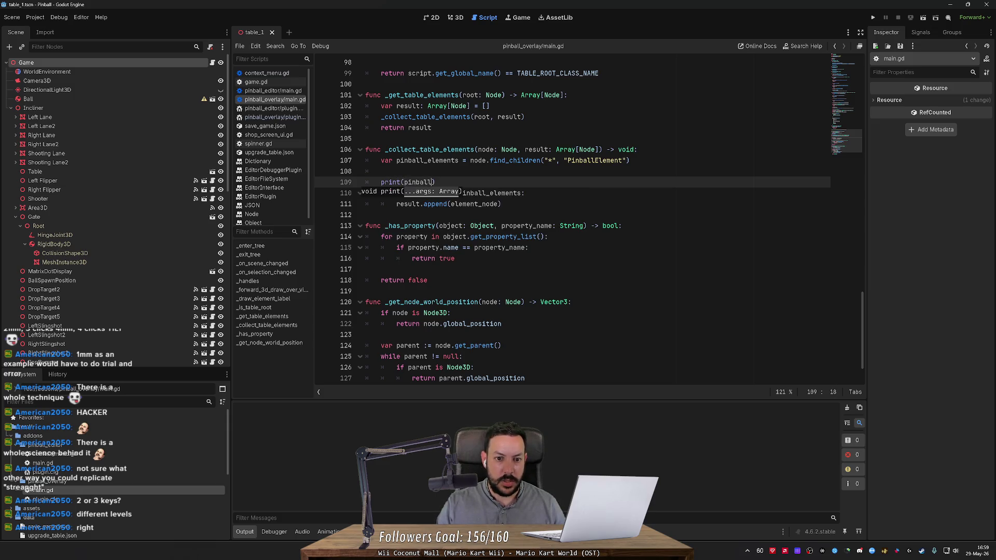
text())
key(Return)
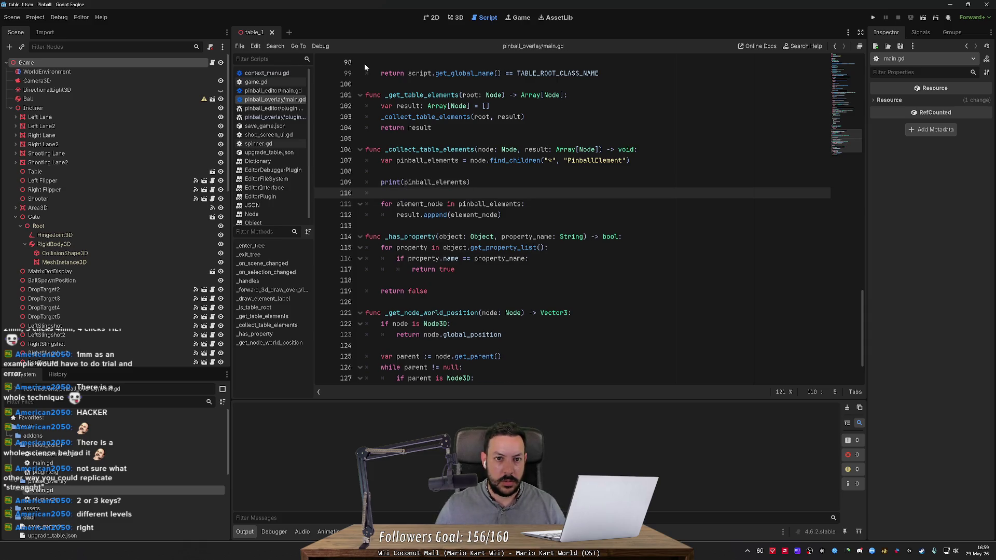
click(457, 17)
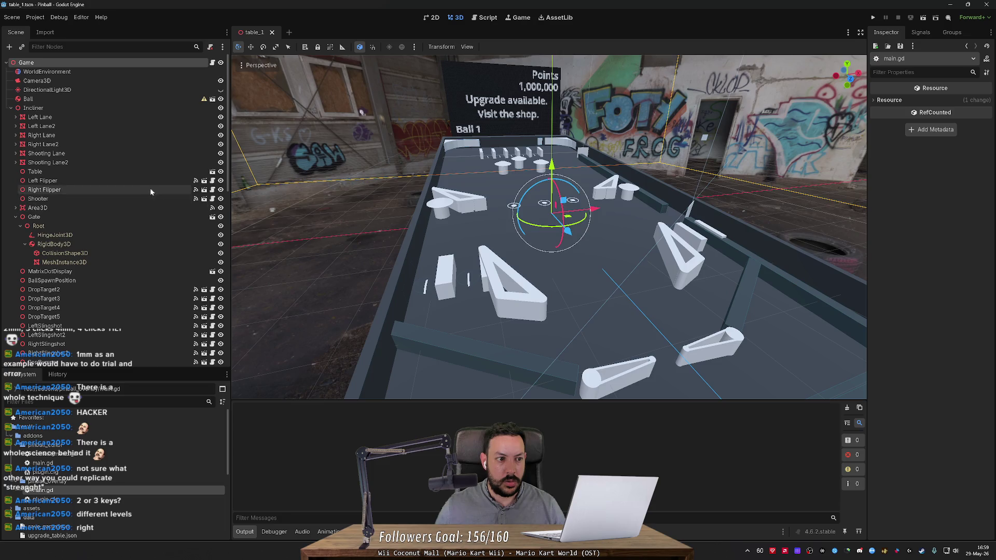
- Select the Right Lane, Gate and Game nodes in the Scene tree and check Game's context menu
click(143, 163)
click(143, 135)
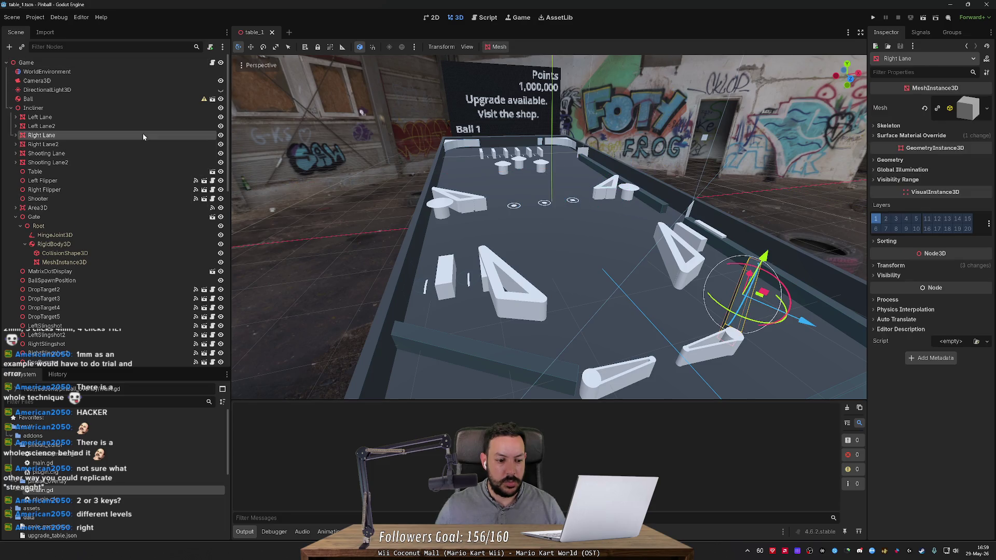
click(95, 288)
click(98, 218)
click(93, 59)
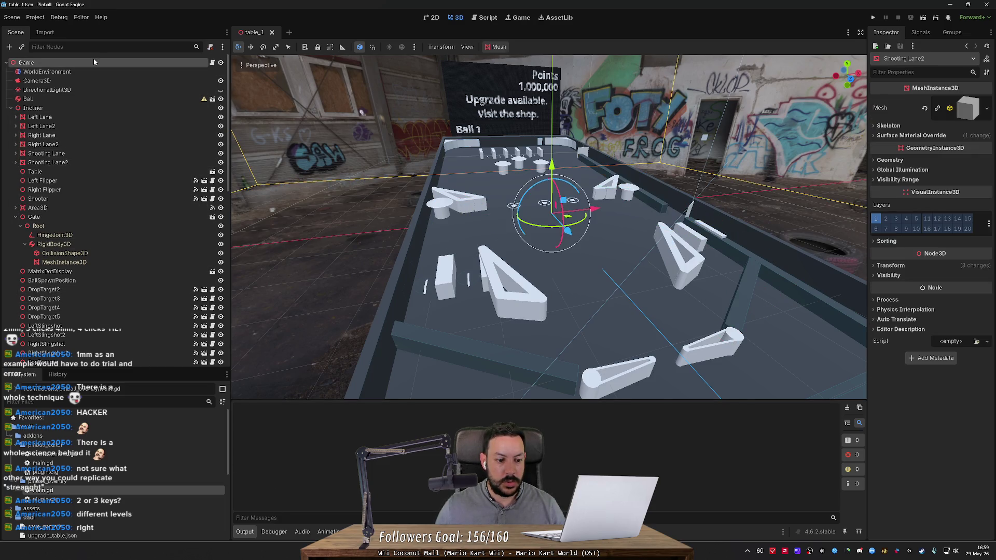
right_click(93, 60)
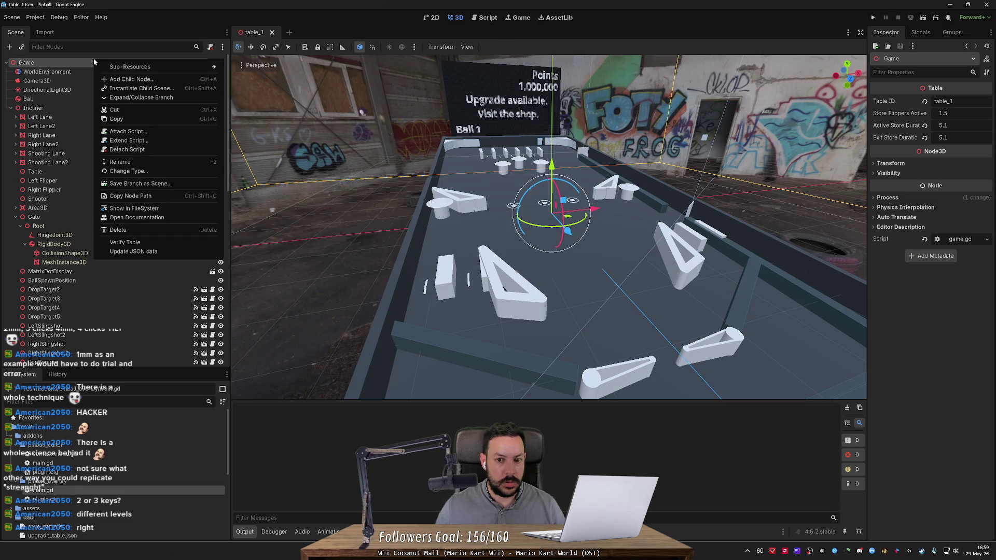
click(295, 431)
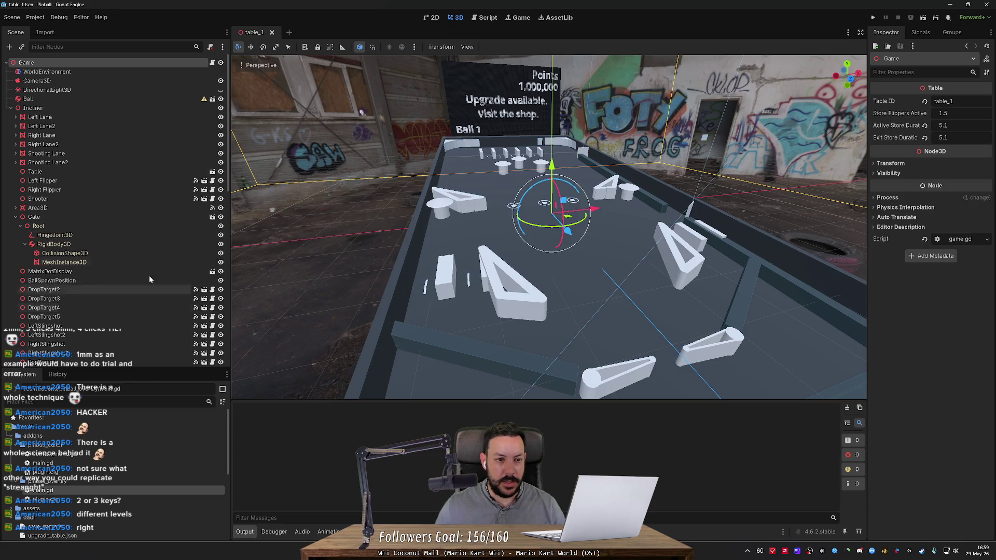
- Delete the print(pinball_elements) debug line from the overlay's main.gd
key(ctrl+F3)
key(shift+Up)
key(shift+Up)
key(BackSpace)
mouse_move(861, 293)
mouse_down()
mouse_move(861, 76)
mouse_move(850, 106)
mouse_up()
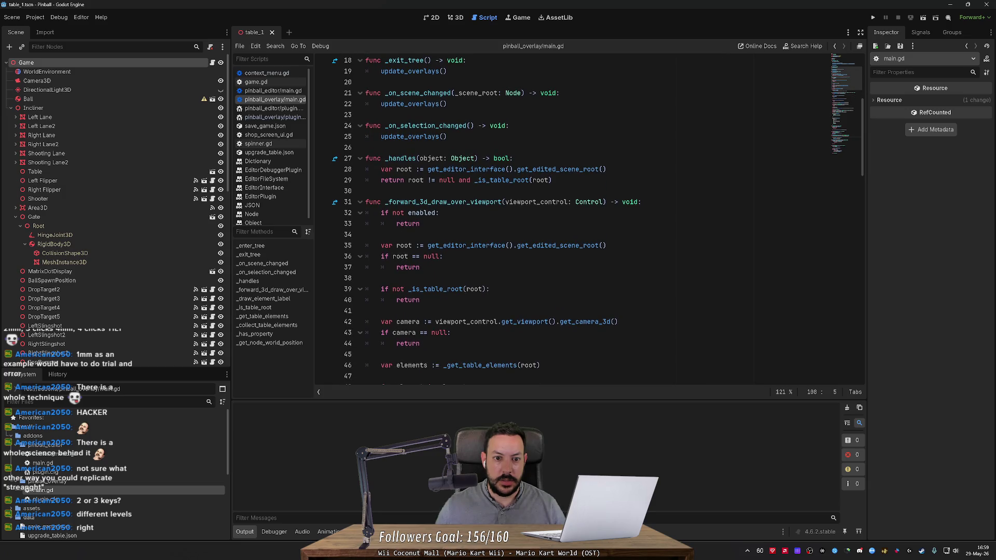
- Check the _handles docs, then change TABLE_ROOT_CLASS_NAME from "Game" to "Table"
ctrl+click(397, 157)
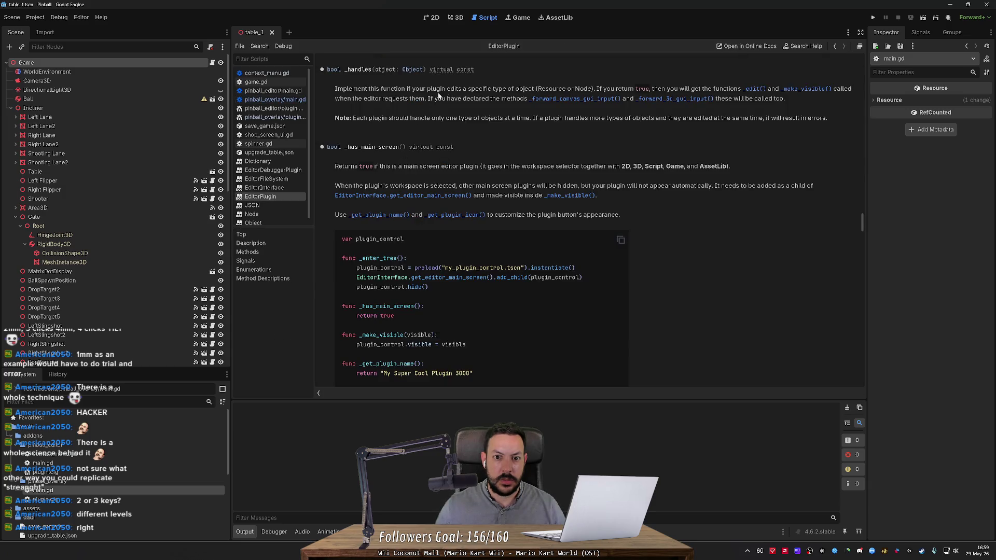
key(alt+Left)
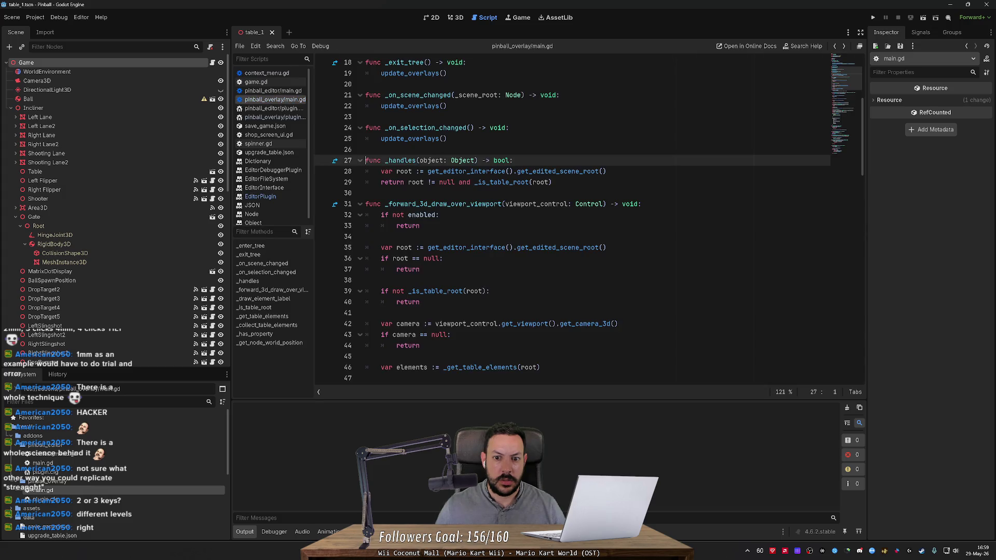
click(570, 193)
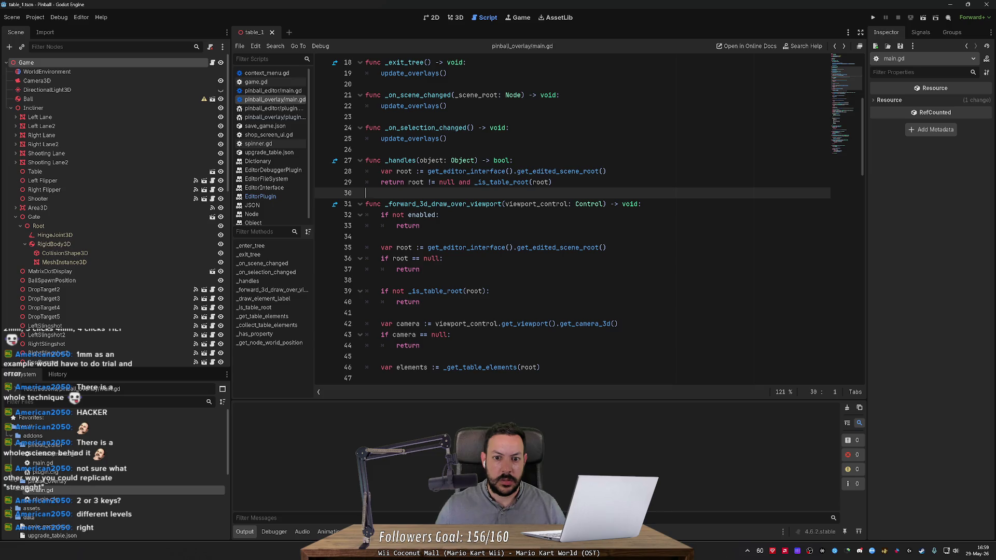
ctrl+click(508, 183)
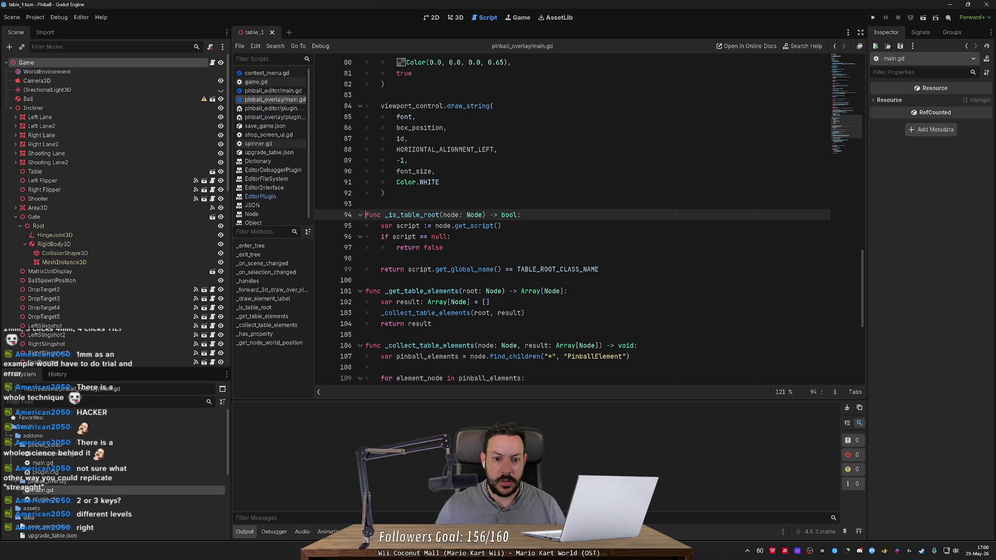
ctrl+click(548, 269)
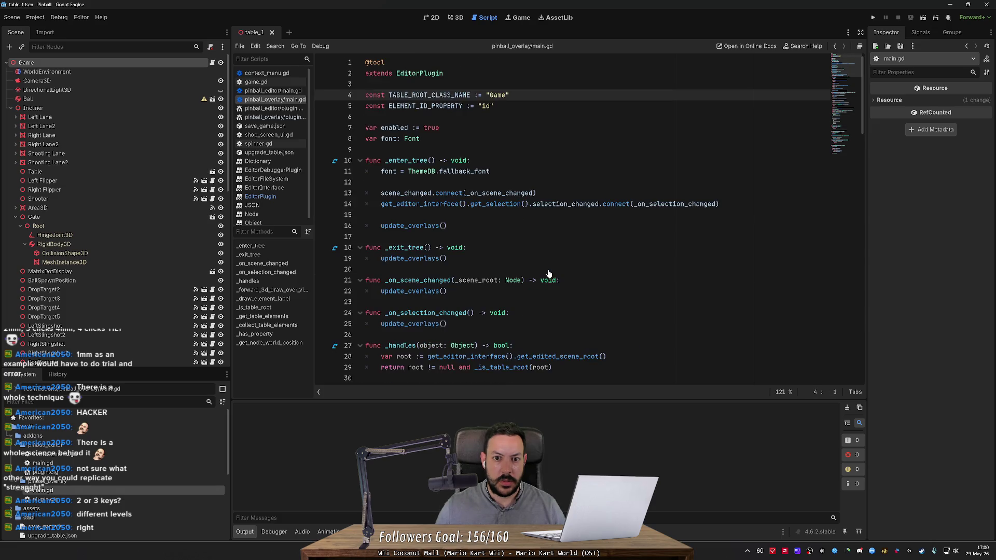
double_click(499, 95)
text(Table)
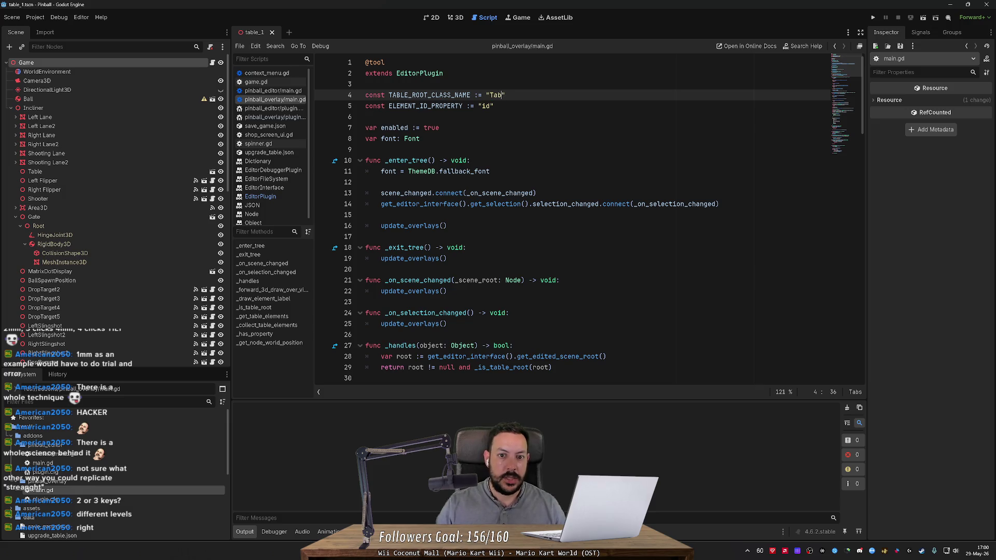
- Inspect a lane node and the Game root in 3D, then revisit the table-root check
click(455, 18)
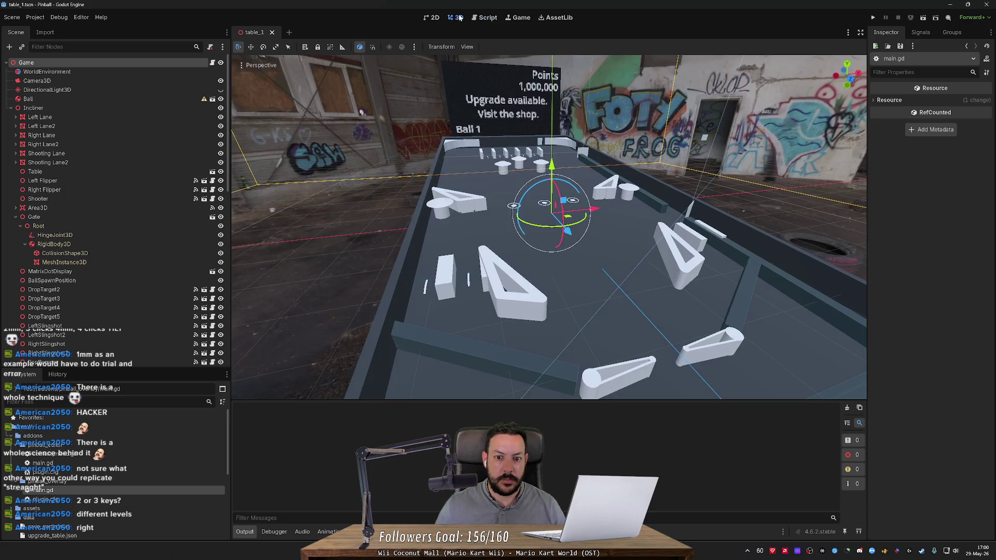
click(147, 126)
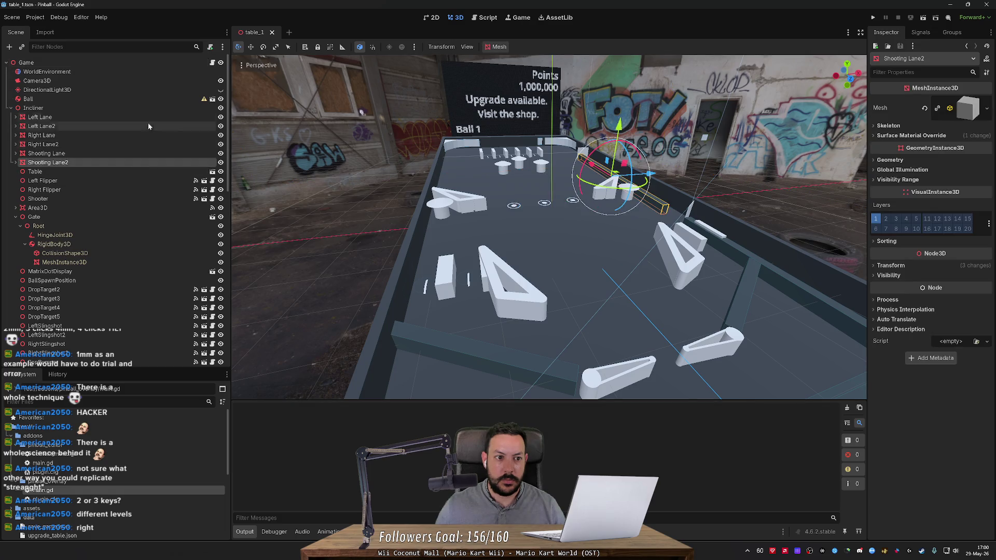
click(150, 66)
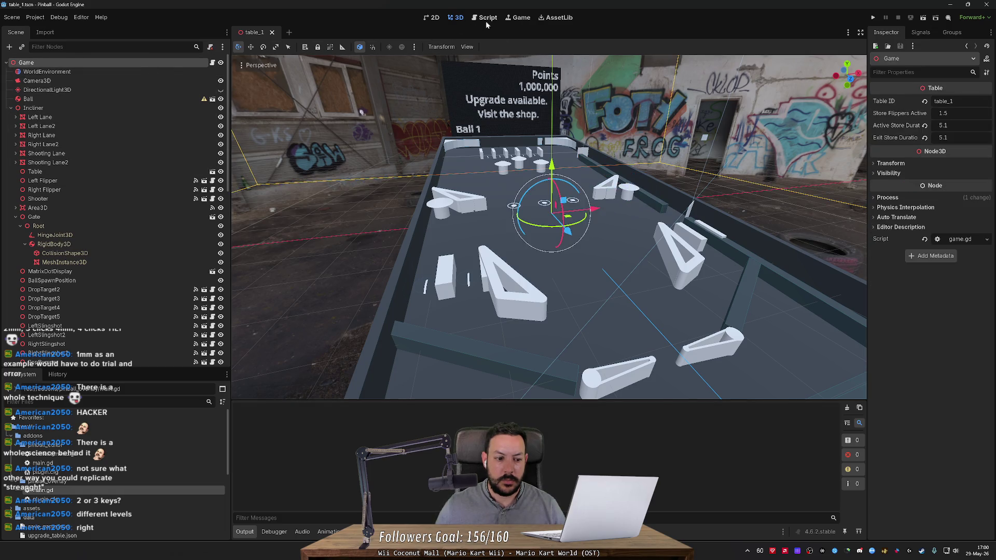
click(485, 20)
click(366, 215)
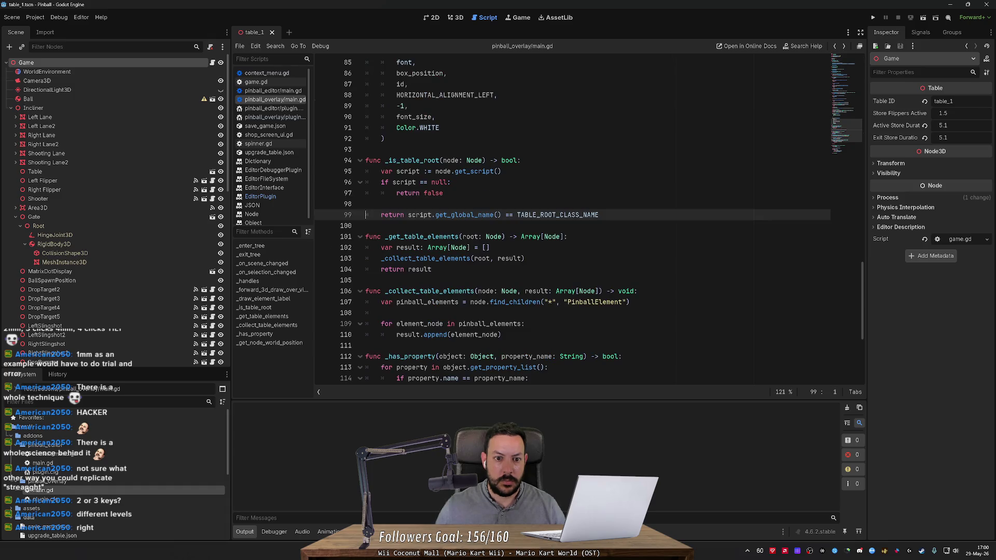
click(366, 204)
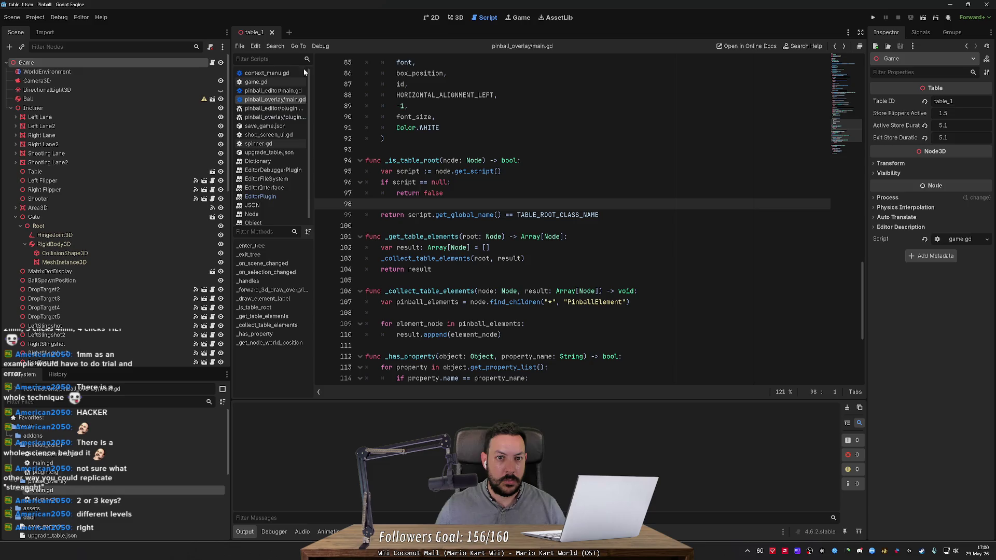
- Select Left Lane, Ball and the Game root in 3D, framing Game in the viewport
click(452, 18)
click(178, 120)
click(181, 62)
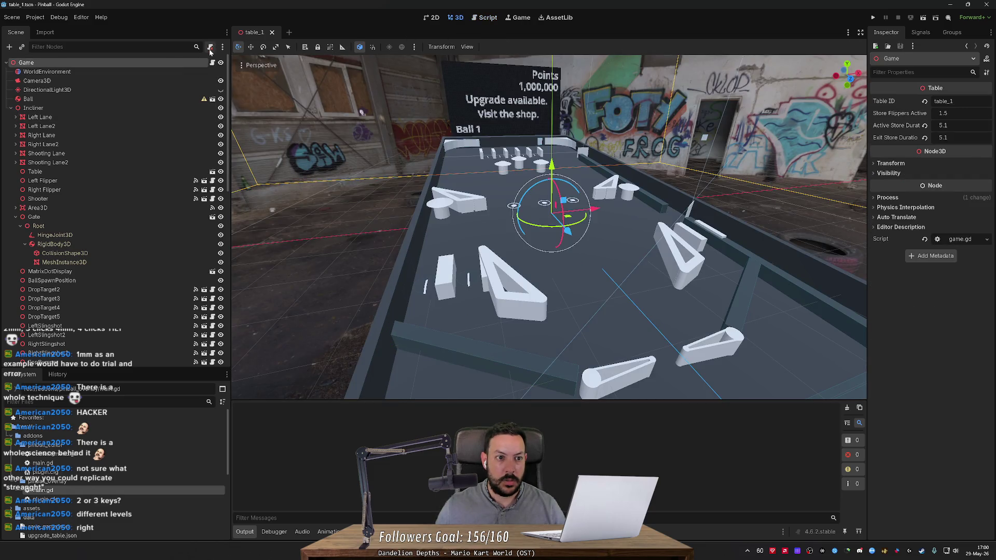
click(177, 99)
click(184, 61)
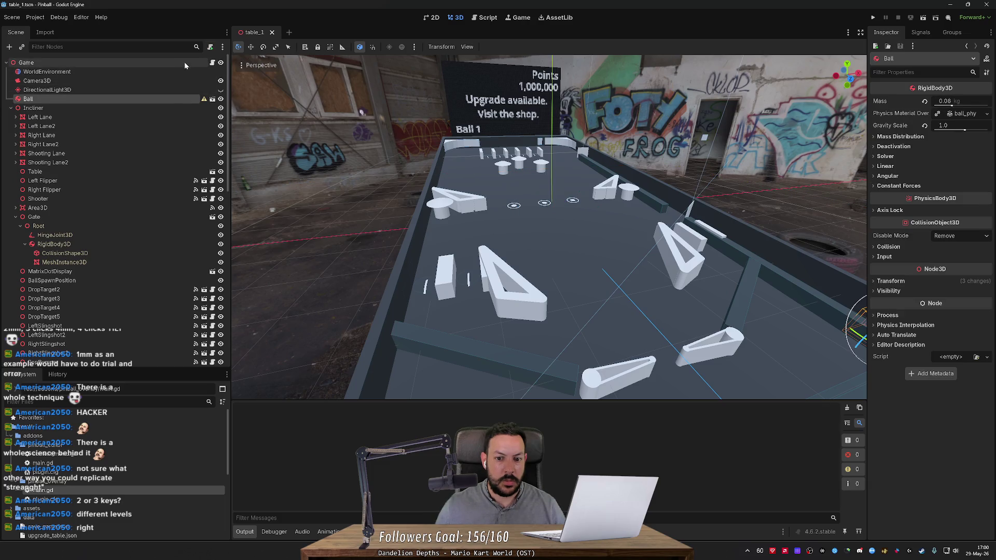
key(f)
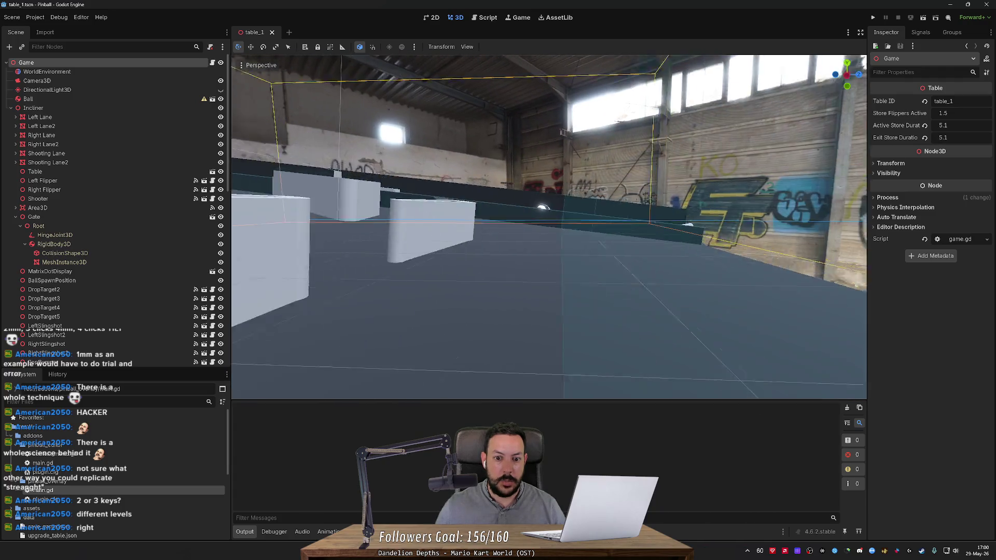
scroll(549, 226, up, 3)
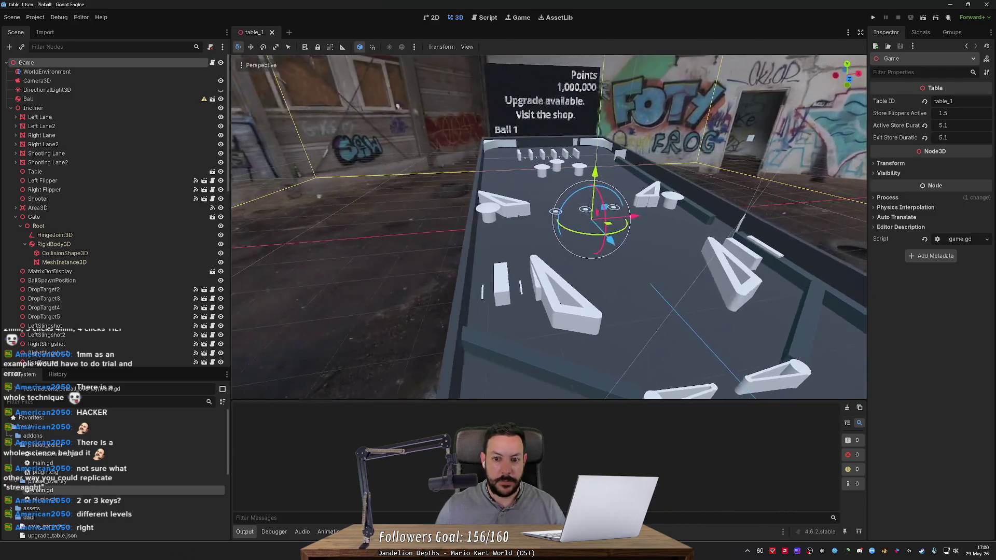
- Scroll through the overlay plugin script from the top to review it
click(490, 17)
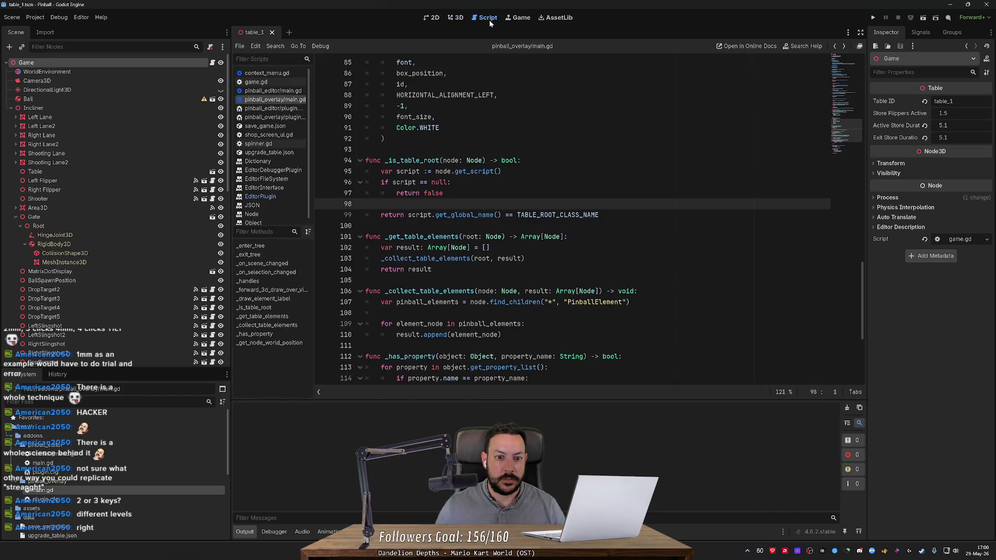
scroll(863, 285, down, 1)
scroll(863, 285, down, 4)
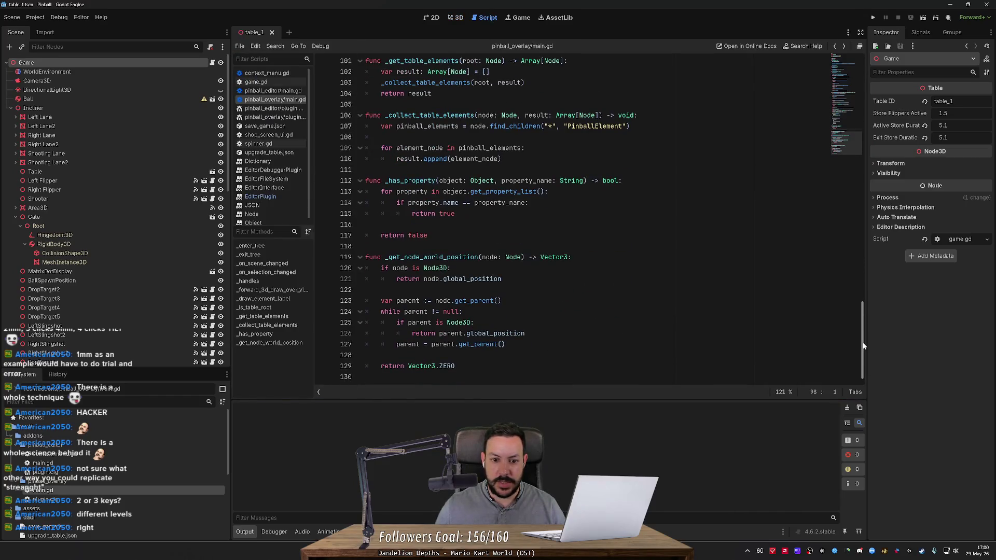
click(844, 60)
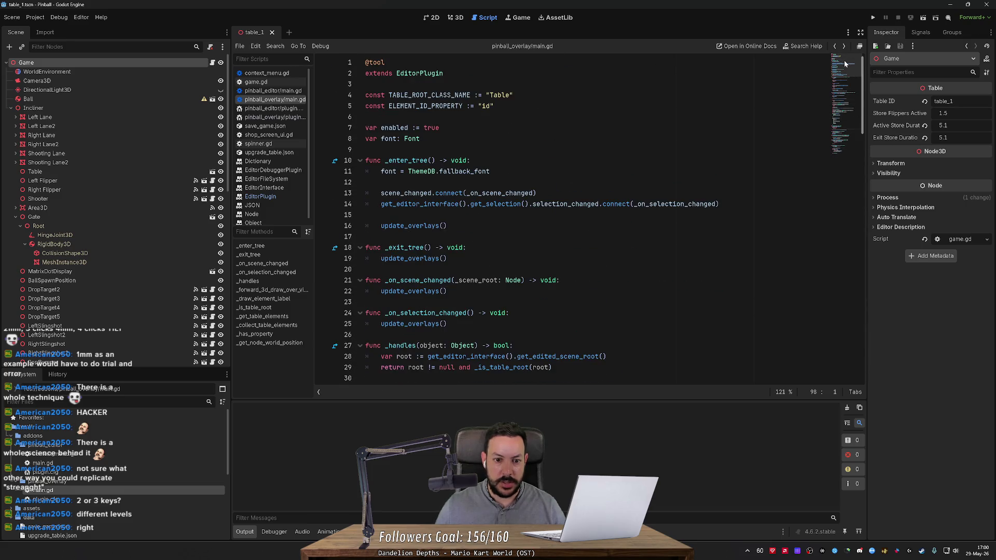
scroll(840, 81, down, 1)
scroll(841, 82, down, 4)
scroll(835, 122, down, 2)
scroll(835, 122, up, 4)
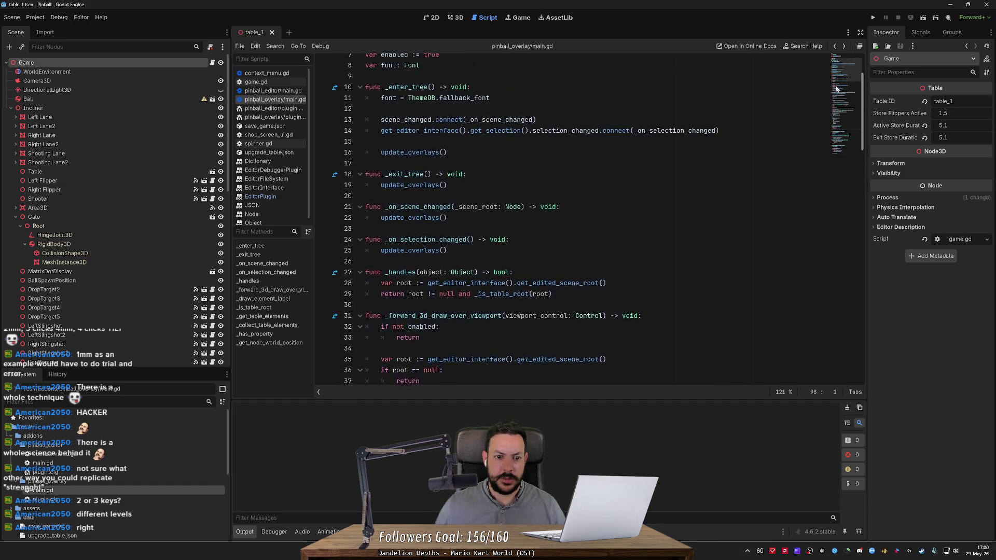
scroll(836, 90, up, 3)
scroll(830, 83, down, 5)
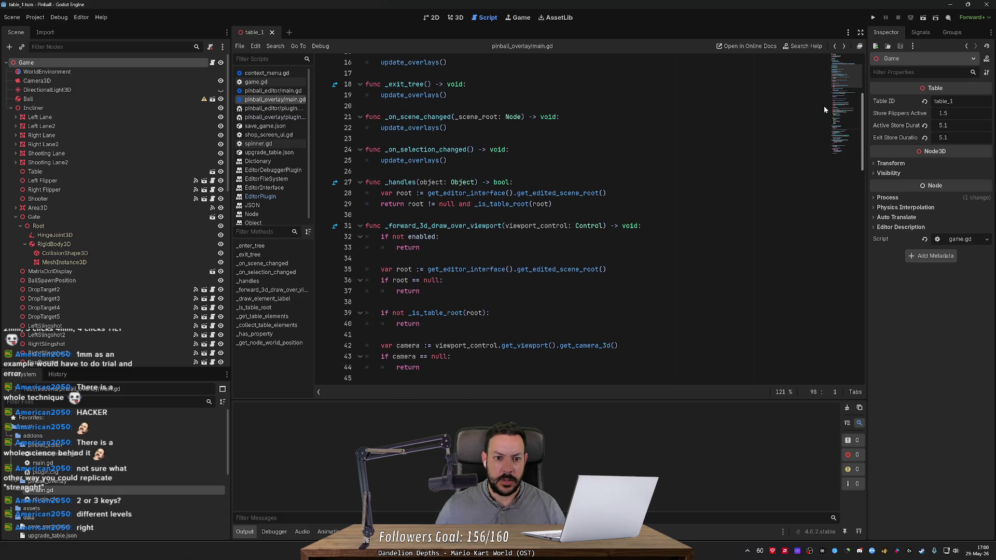
scroll(823, 106, down, 20)
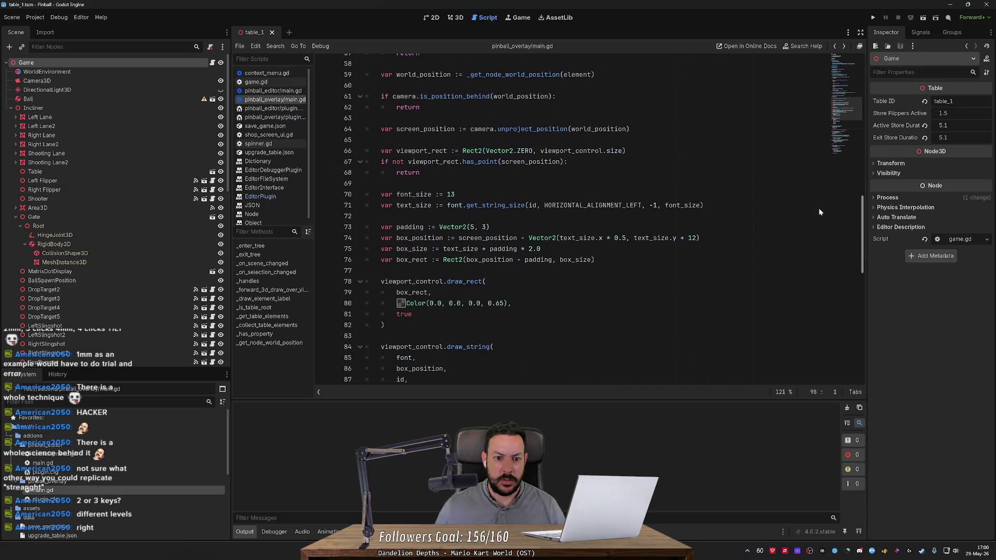
scroll(822, 265, down, 3)
scroll(824, 301, down, 5)
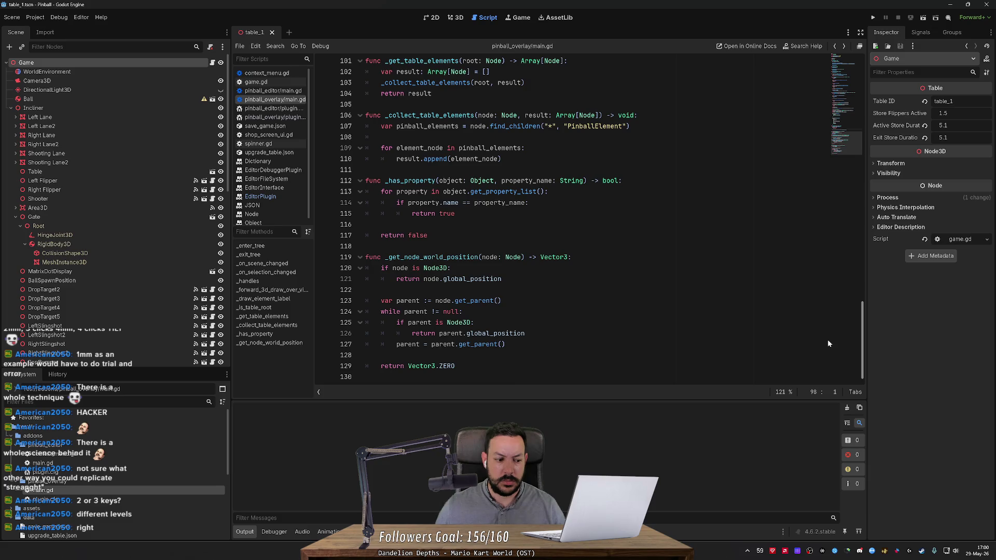
scroll(828, 344, up, 20)
- Search the script for every use of the enabled variable
double_click(394, 127)
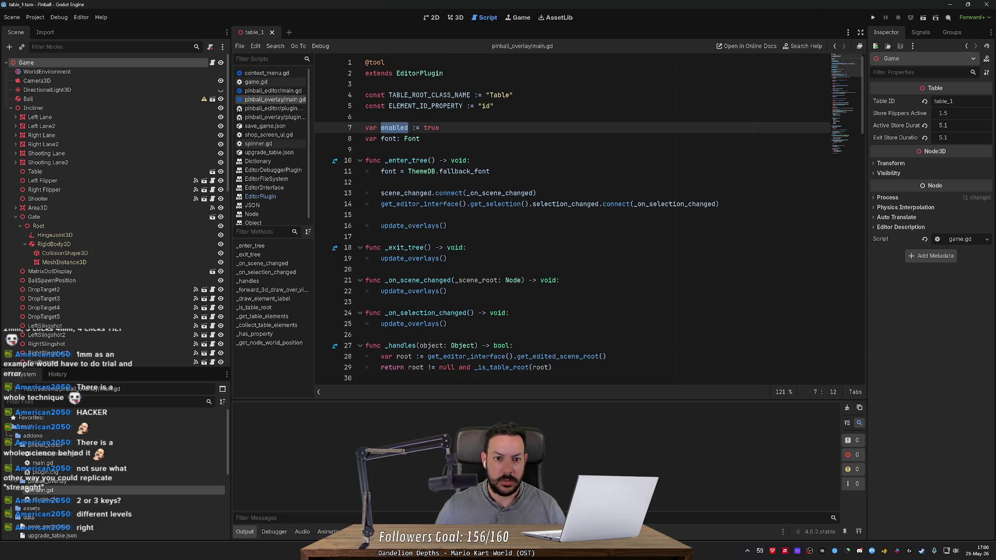
key(ctrl+f)
key(Return)
key(Return)
key(Return)
key(Return)
key(Return)
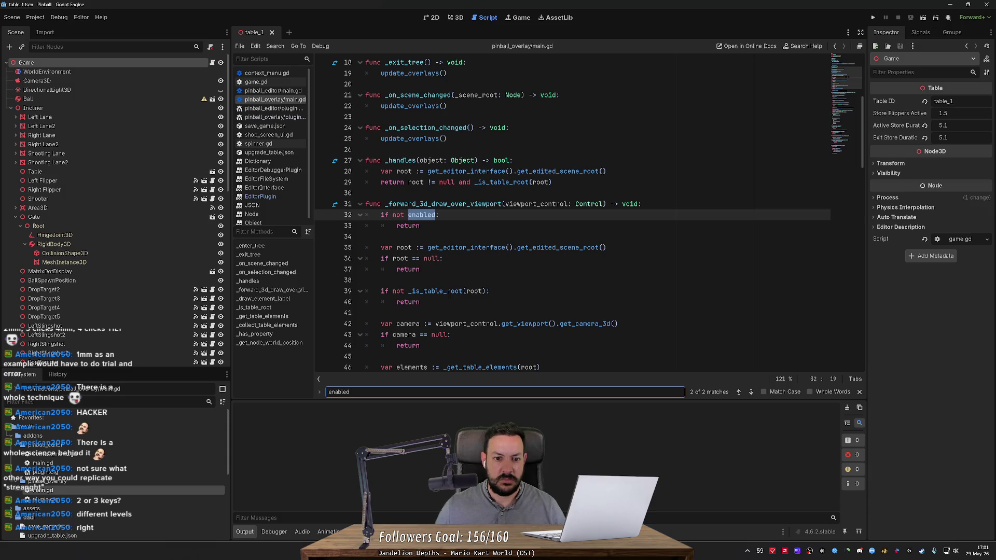
key(Return)
scroll(571, 212, down, 4)
click(366, 171)
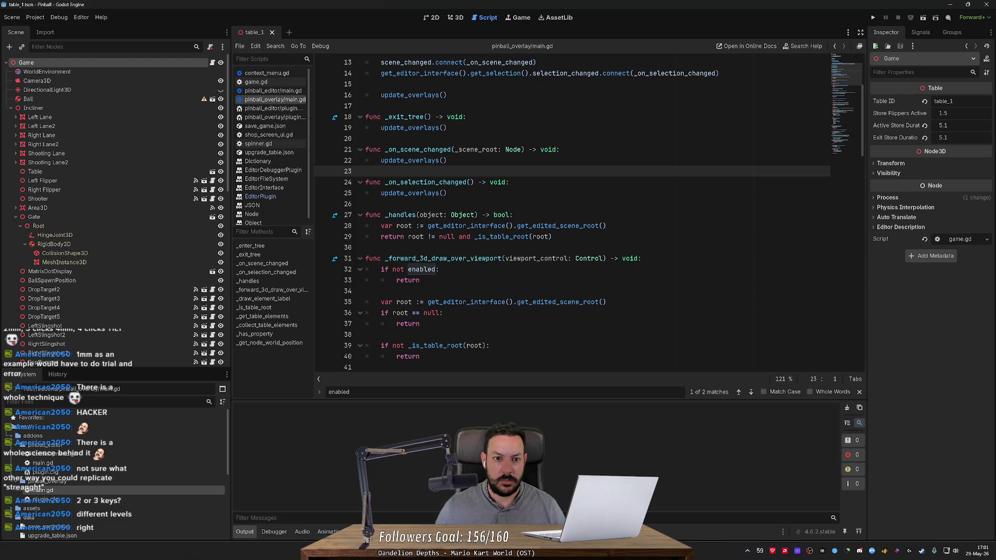
scroll(570, 212, down, 10)
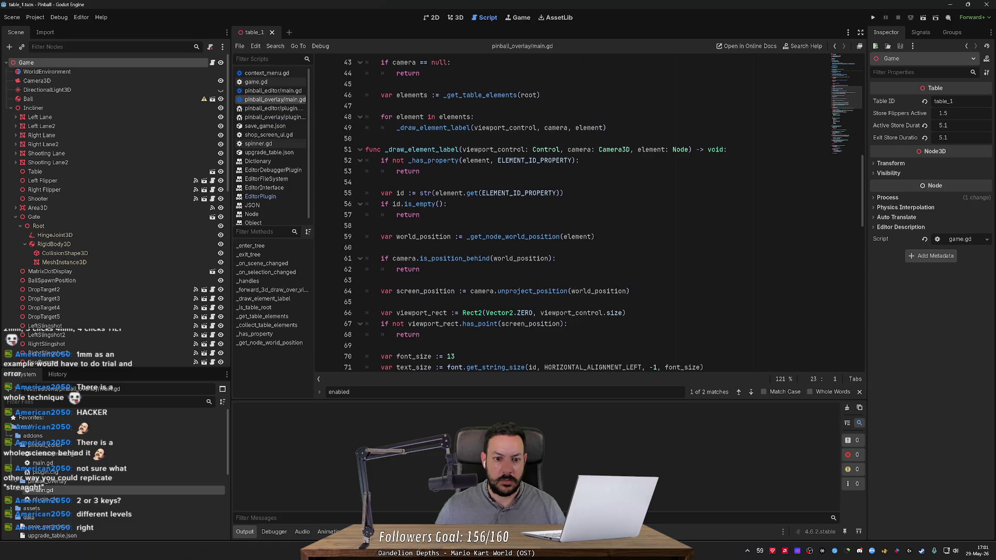
- View the Game node's script, then fold _forward_3d_draw_over_viewport and _draw_element_label in main.gd
click(214, 65)
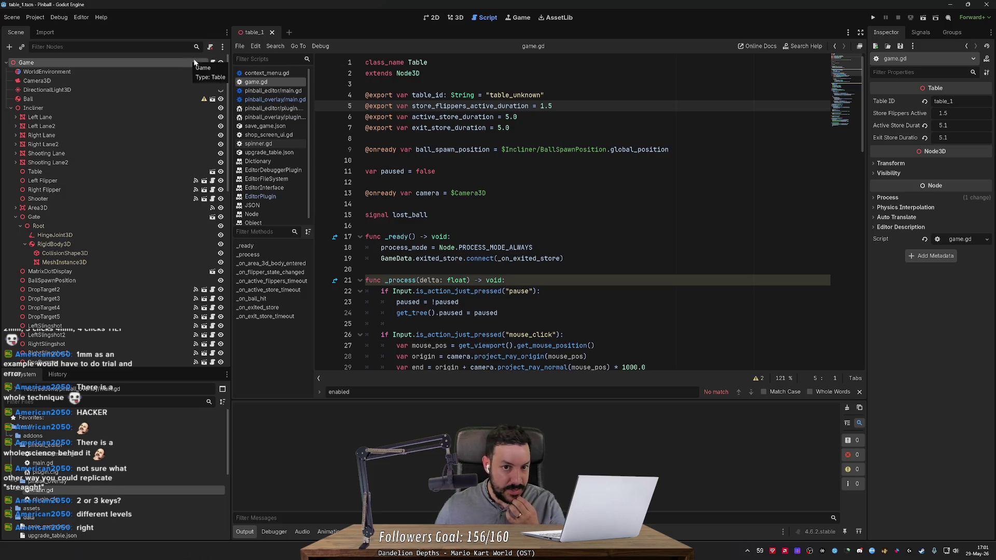
double_click(98, 487)
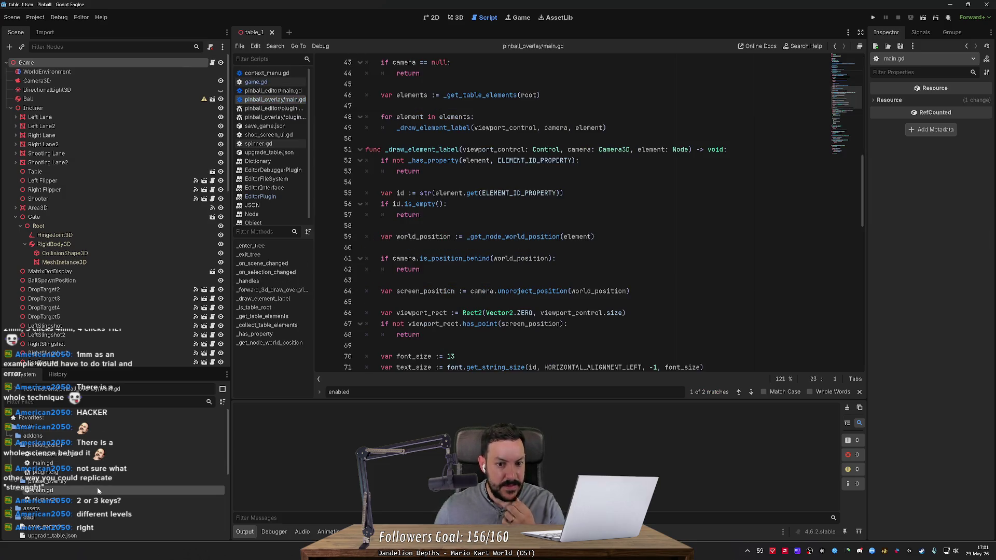
scroll(588, 212, up, 14)
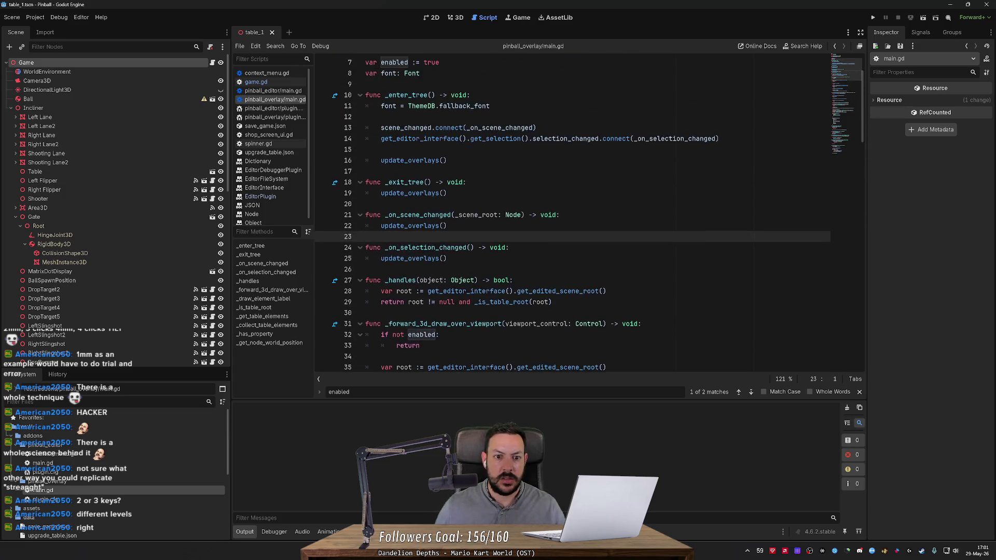
scroll(358, 166, down, 7)
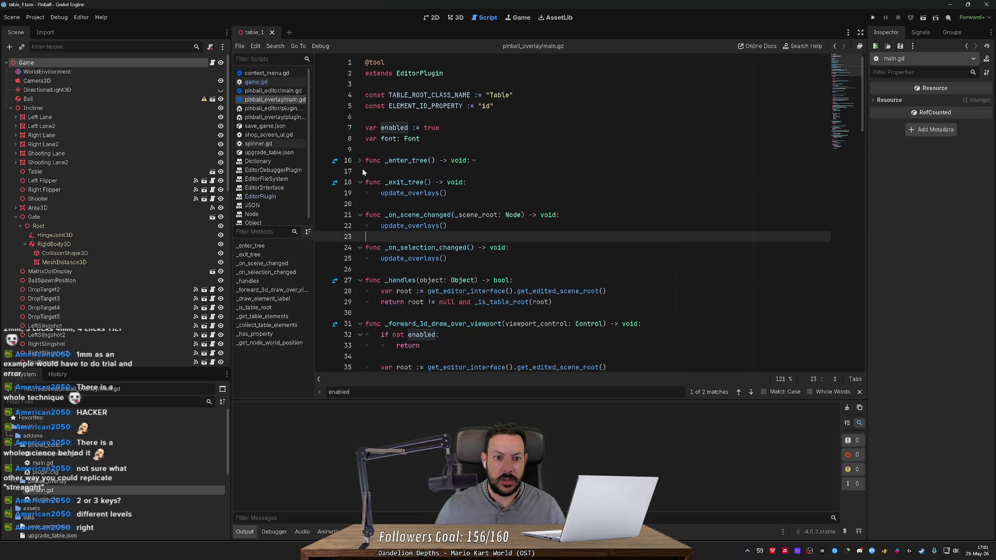
click(359, 161)
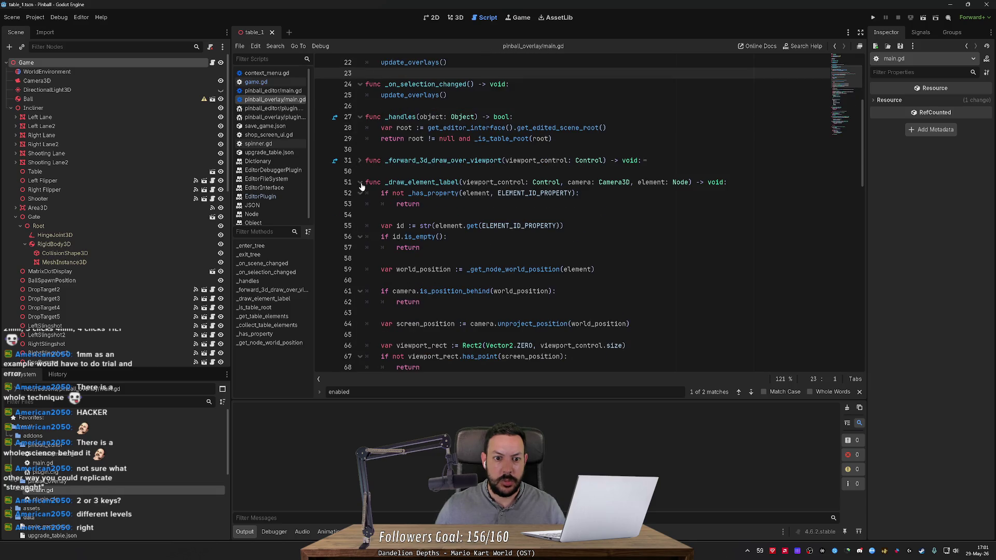
click(360, 183)
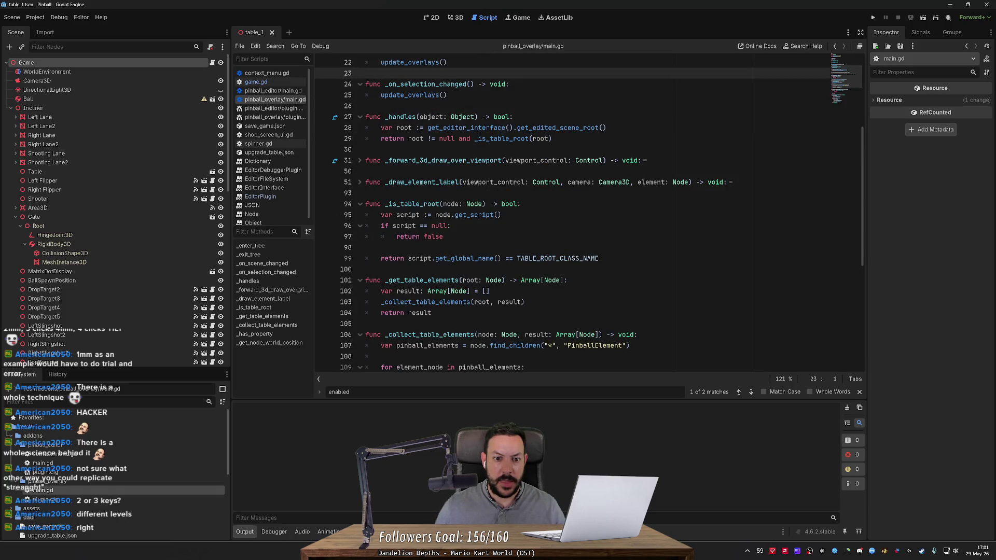
- Replace the script lookup in _is_table_root with 'return node is Table' and save
double_click(451, 204)
key(Down)
key(Down)
key(Down)
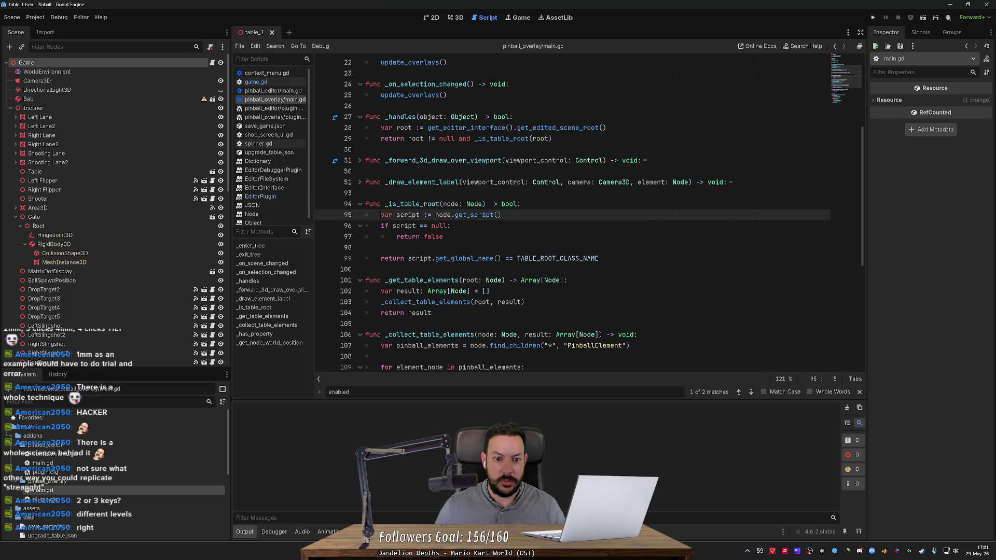
key(shift+End)
text(node)
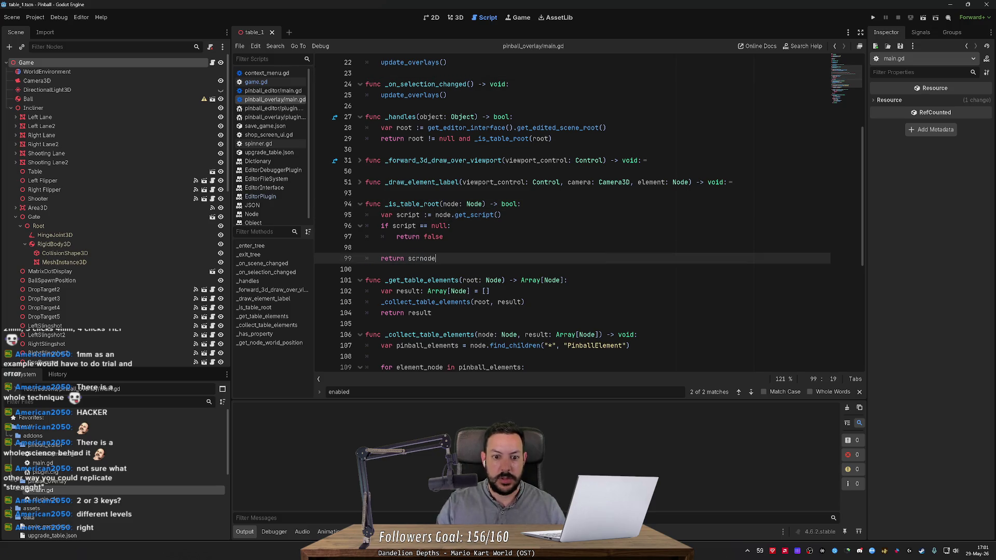
key(ctrl+BackSpace)
text(node n)
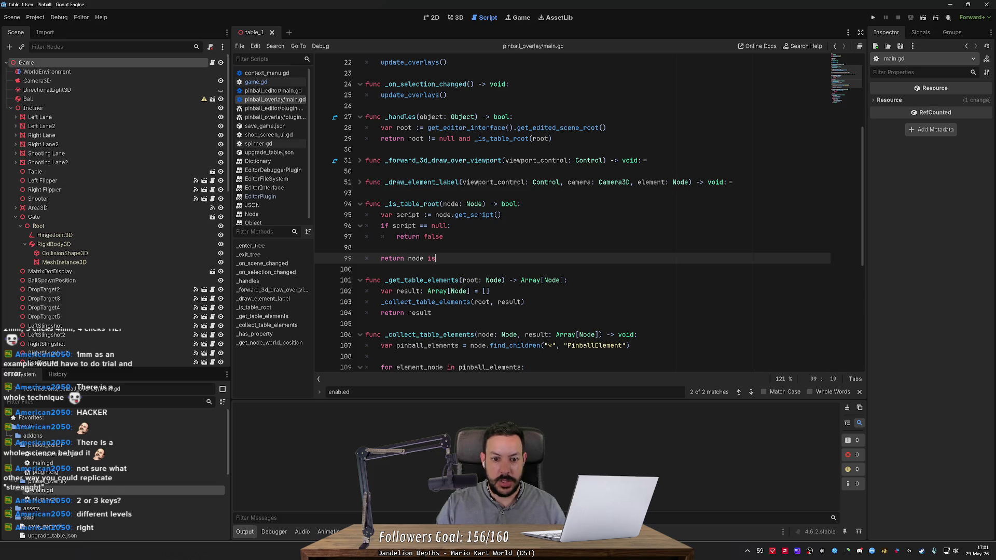
text(le)
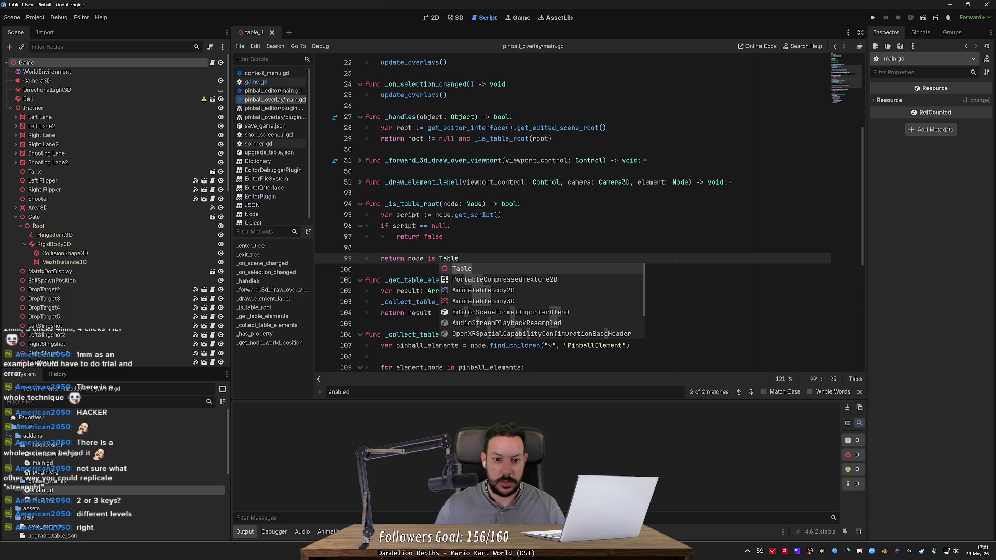
key(Escape)
key(Up)
key(shift+Up)
key(shift+Up)
key(shift+Up)
key(BackSpace)
key(Delete)
key(ctrl+s)
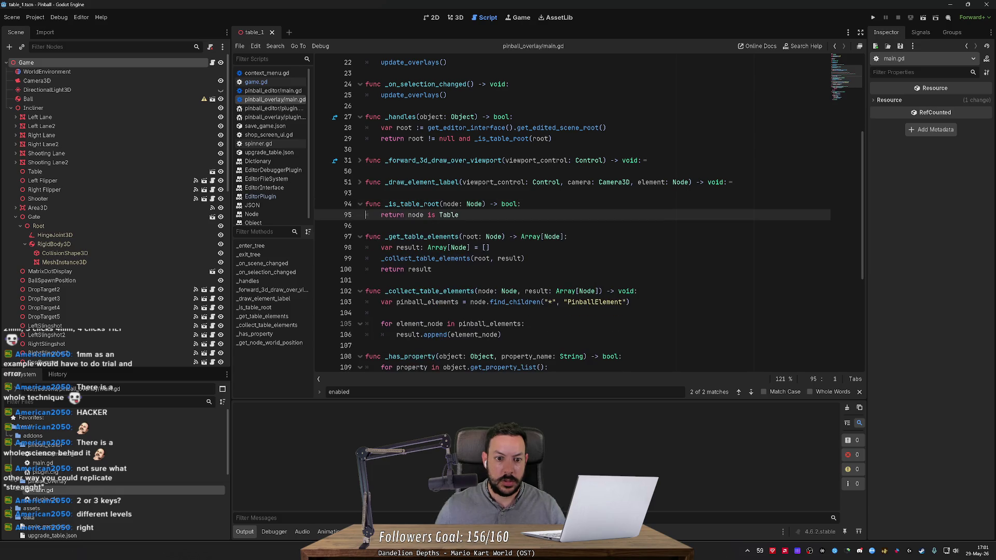
- Add a print("here") debug line above the return, save, and view the 3D table
scroll(570, 216, down, 3)
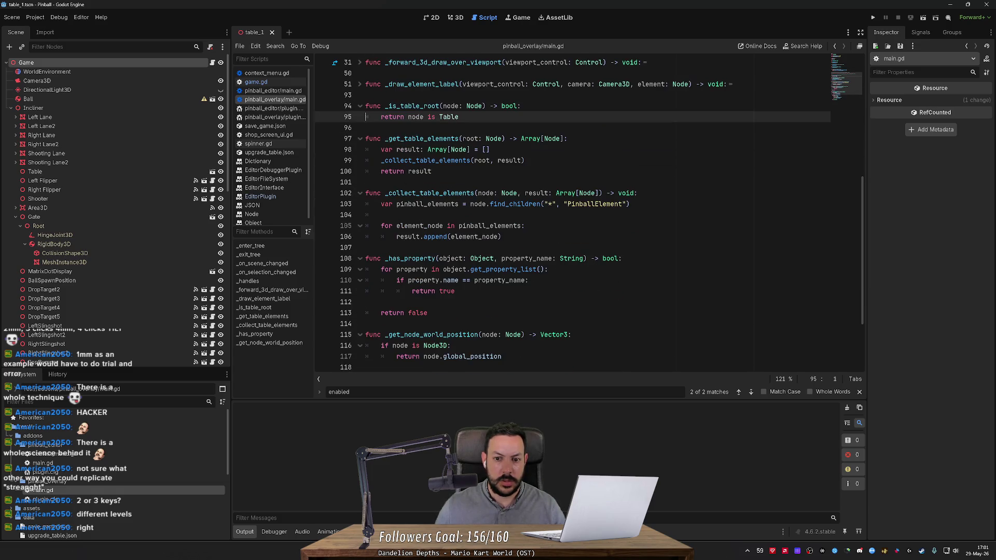
key(Up)
key(End)
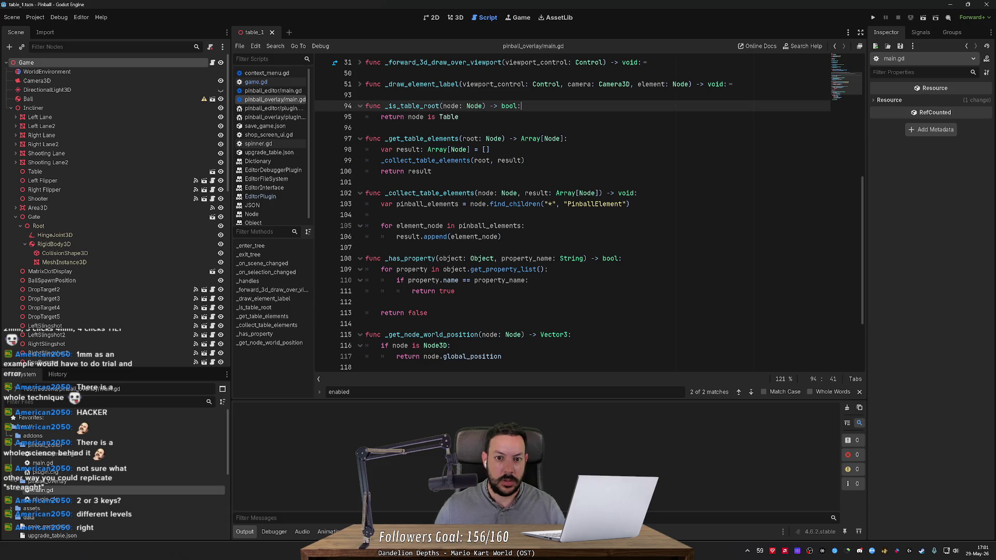
key(Return)
text(("h)
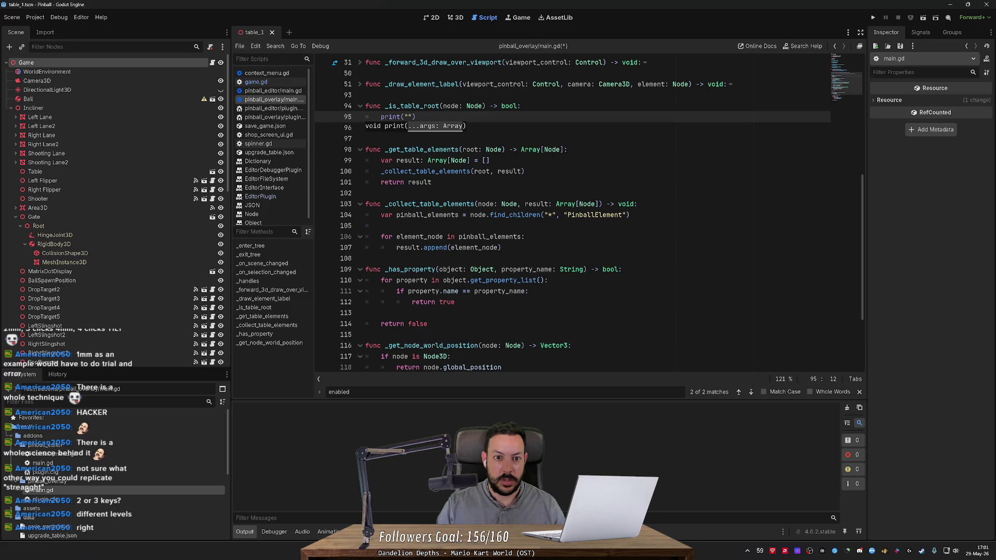
text(ere)
key(End)
key(ctrl+s)
click(455, 17)
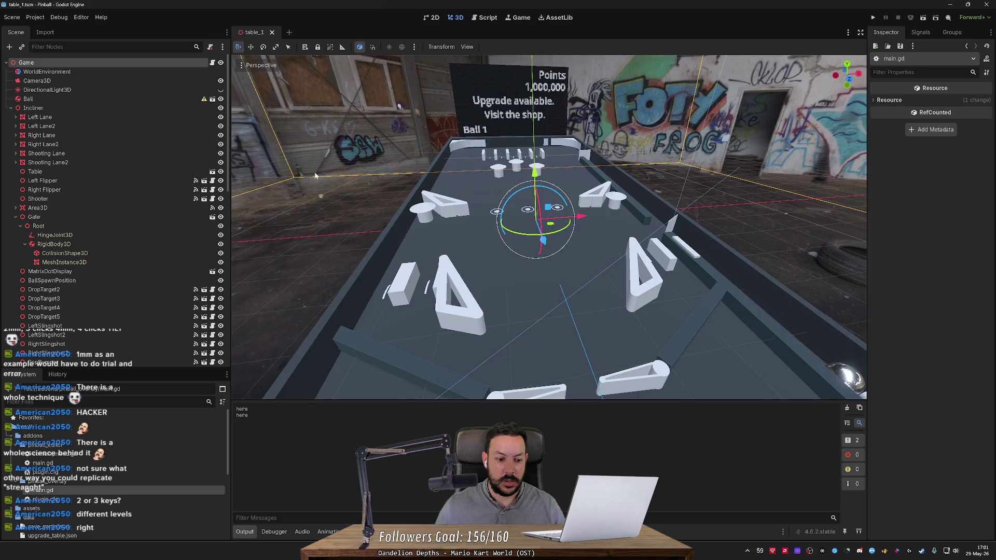
- Select Right Lane2 and Gate's Root to watch for "here" output, then return to main.gd
click(99, 229)
click(98, 145)
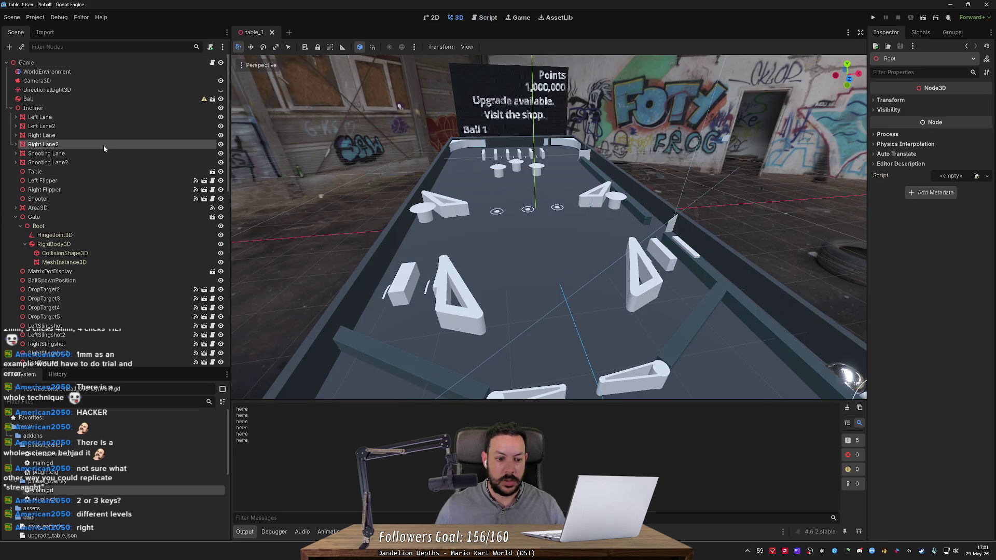
click(106, 227)
click(111, 145)
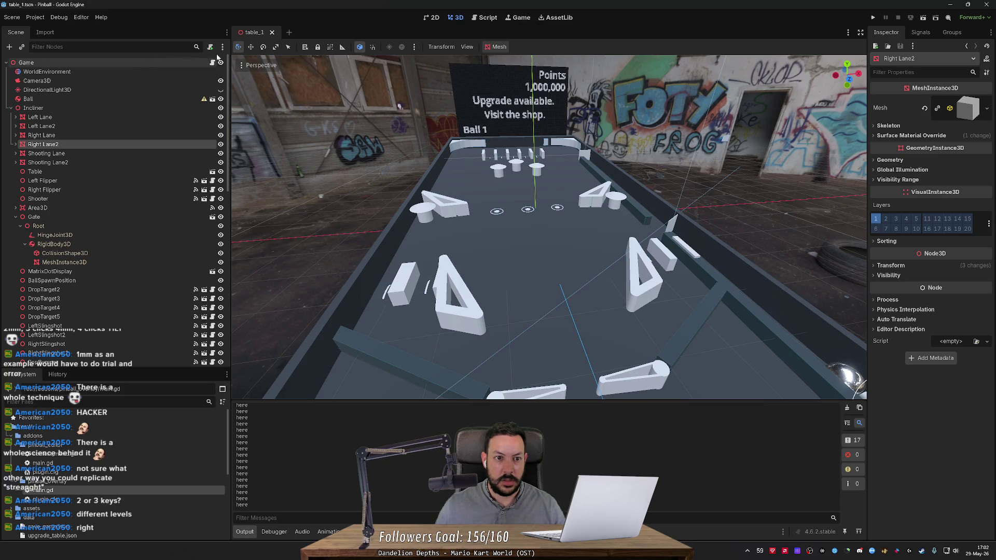
click(491, 21)
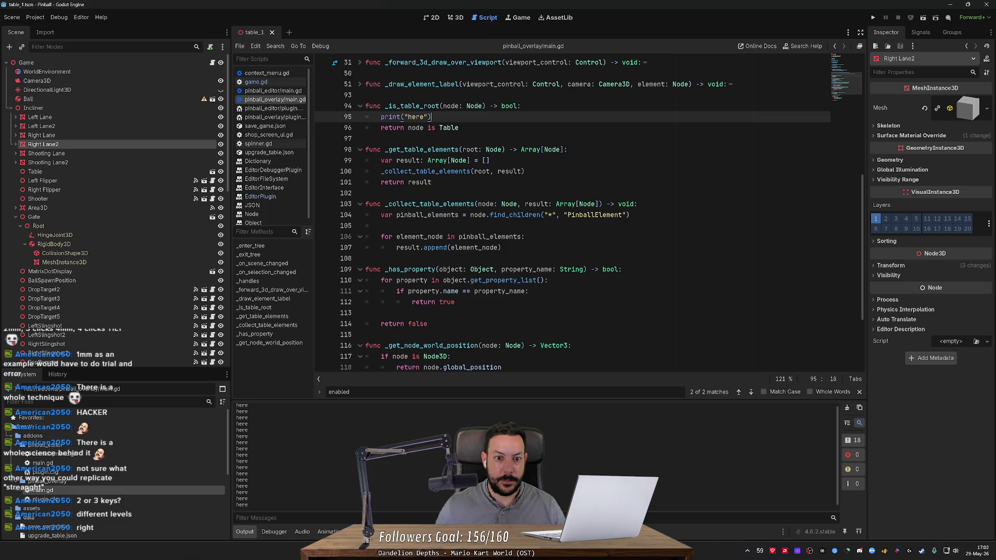
- Remove print("here") from _is_table_root and put it at the top of _forward_3d_draw_over_viewport
key(ctrl+shift+k)
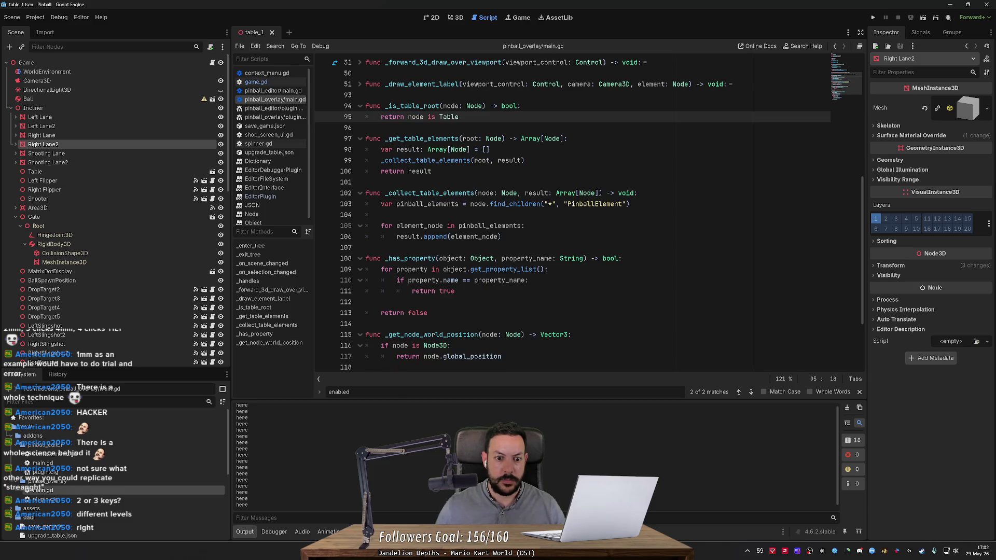
scroll(570, 215, down, 3)
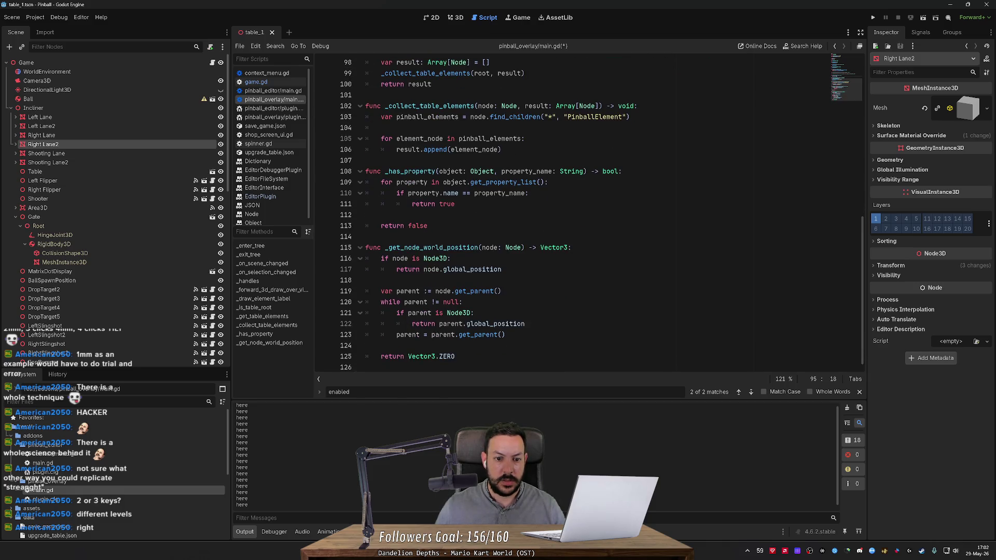
scroll(589, 214, up, 5)
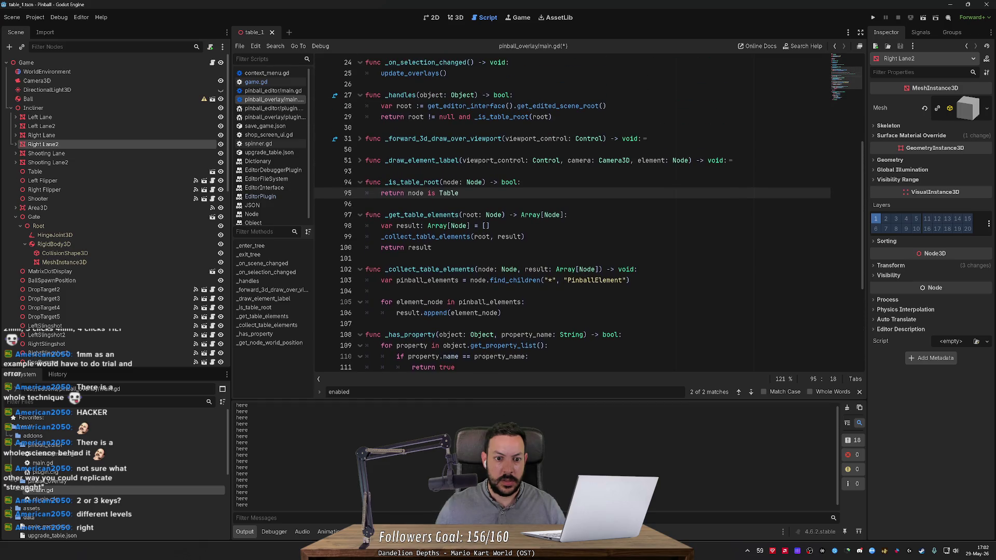
scroll(571, 215, up, 3)
click(360, 259)
scroll(361, 243, down, 1)
click(359, 205)
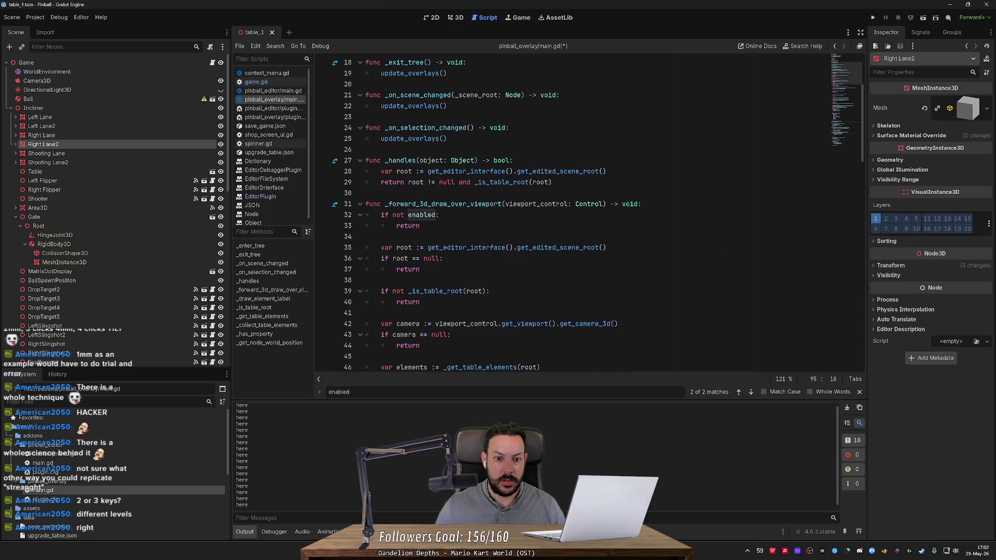
scroll(358, 208, down, 5)
double_click(420, 258)
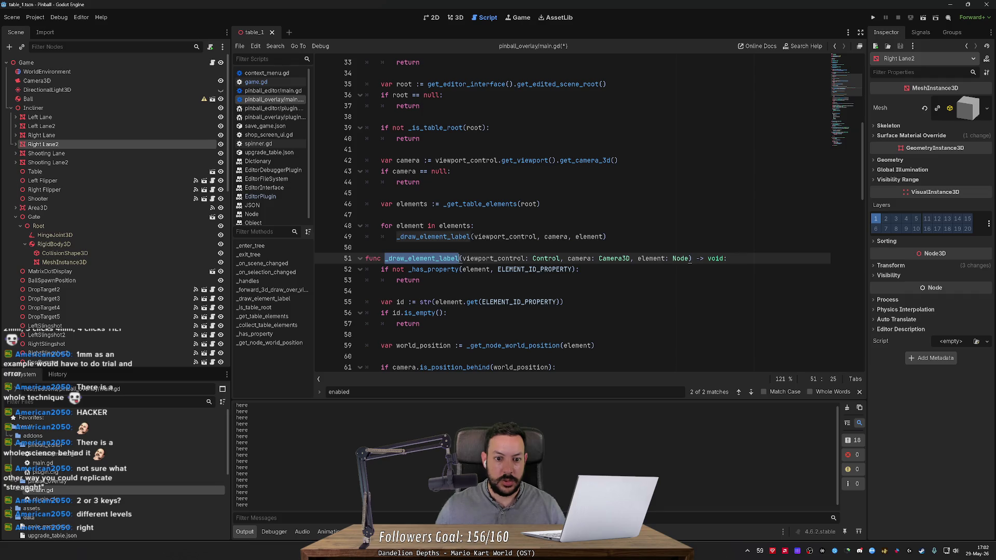
ctrl+click(437, 241)
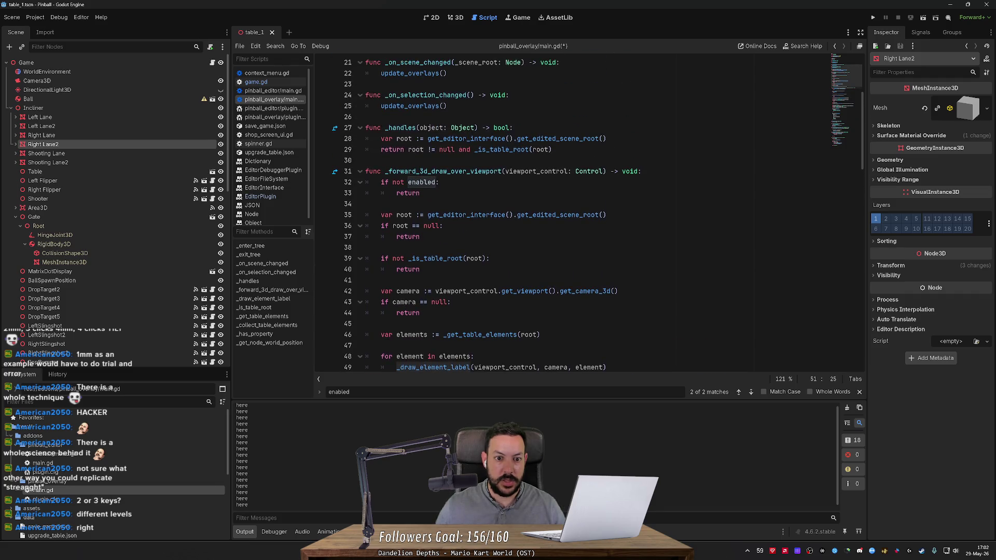
key(ctrl+z)
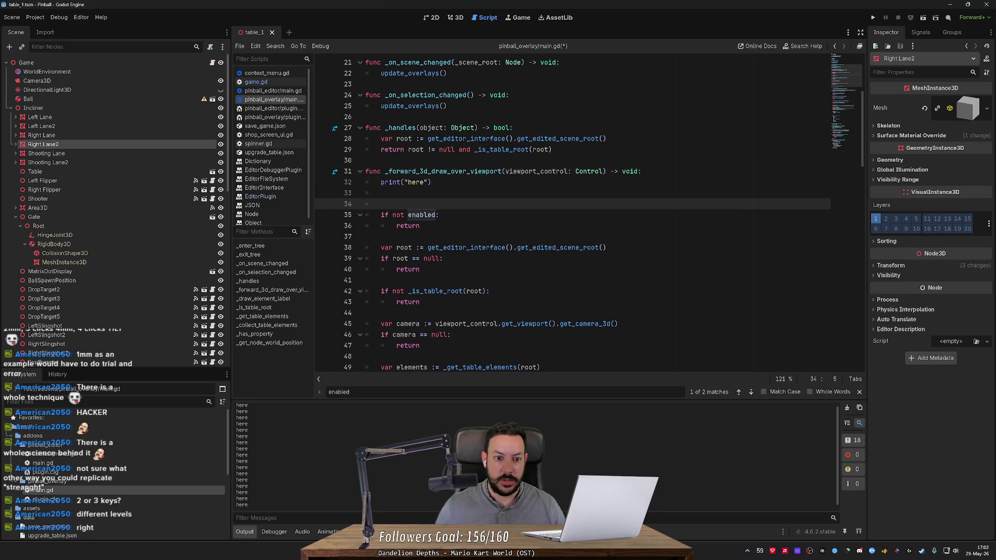
- Clear the Output log, save the script, and select Right Lane in the 3D view
click(847, 408)
click(431, 182)
key(ctrl+s)
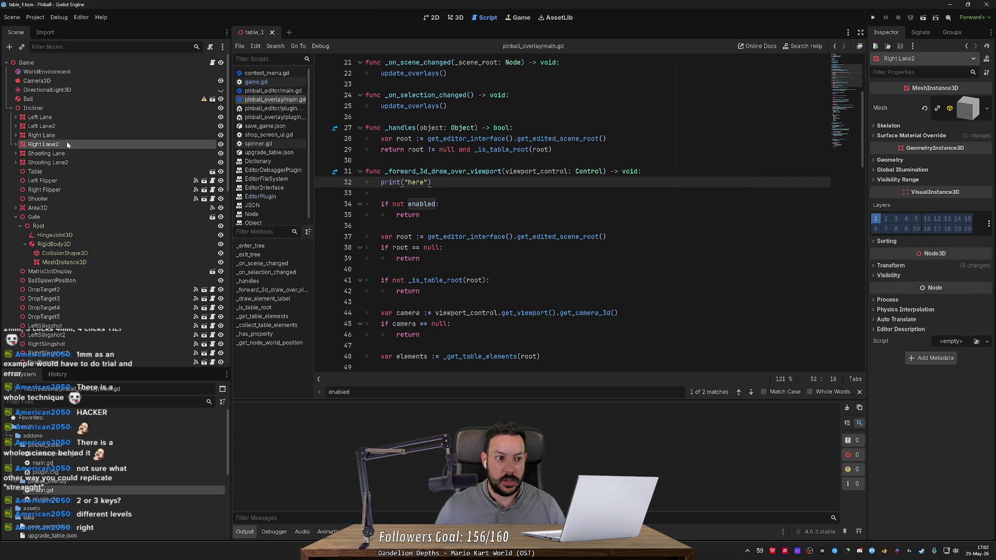
click(69, 135)
click(456, 17)
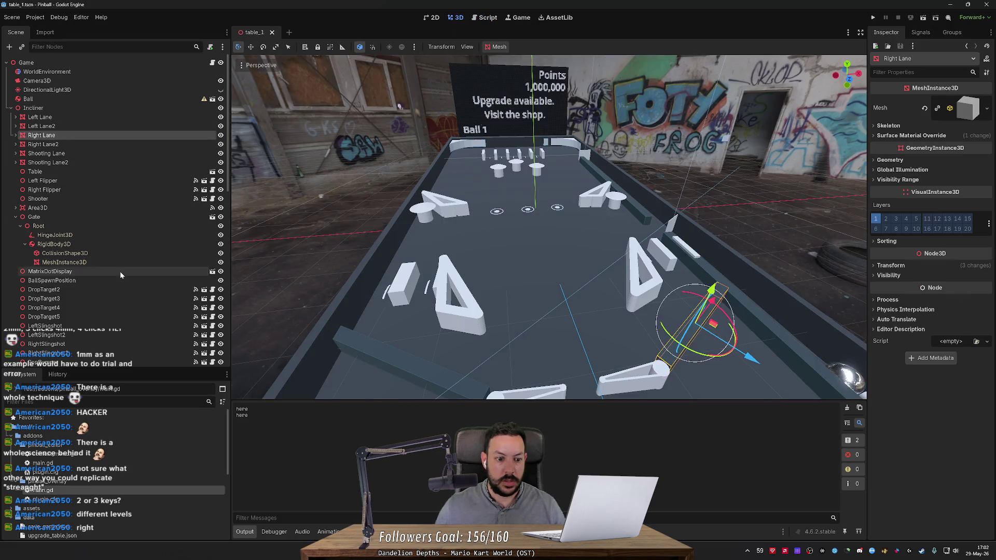
- Select Left Flipper, MatrixDotDisplay, DropTarget4 and Left Lane, clearing the Output between selections
click(132, 180)
click(847, 408)
click(141, 272)
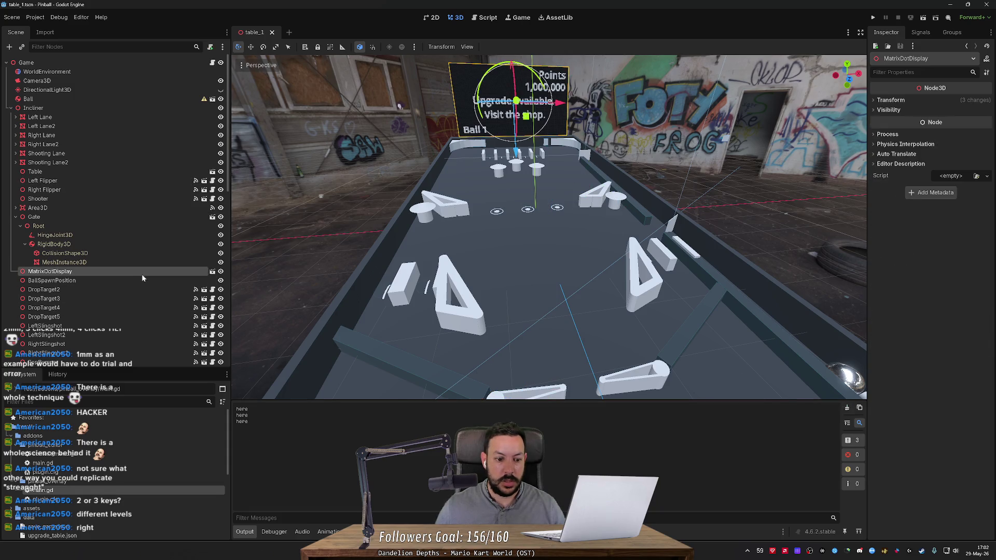
click(153, 310)
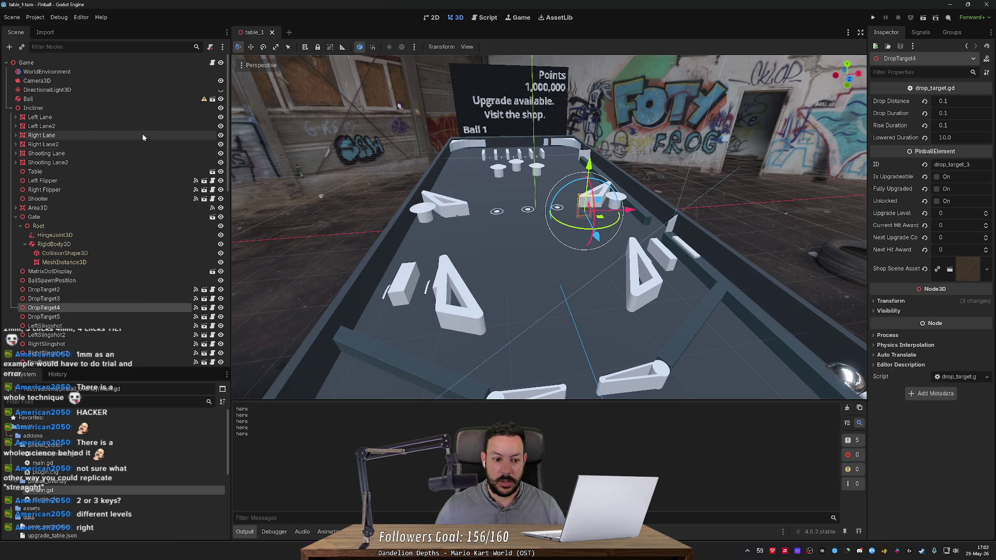
click(131, 120)
click(847, 408)
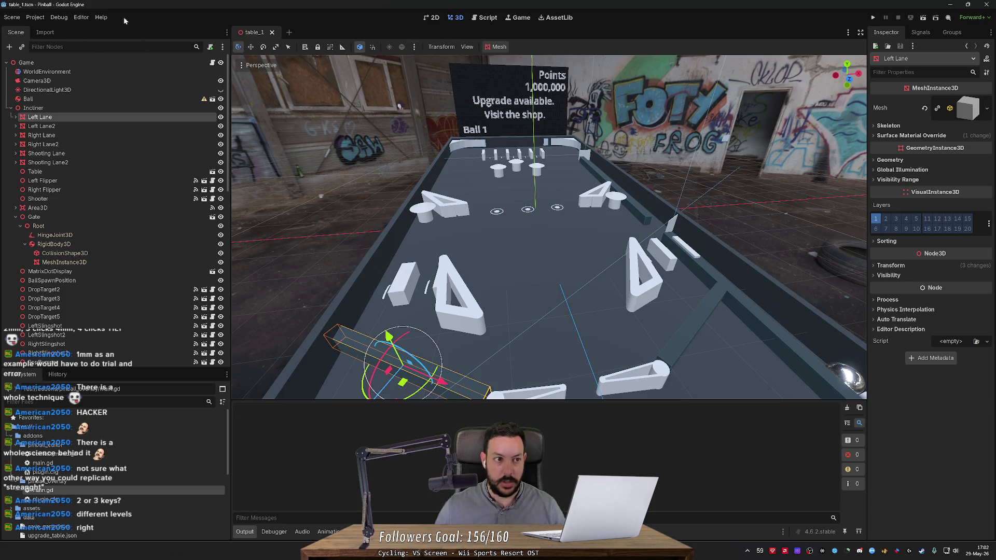
- Cut the print("here") line and paste it after the camera null check, then save
key(ctrl+F3)
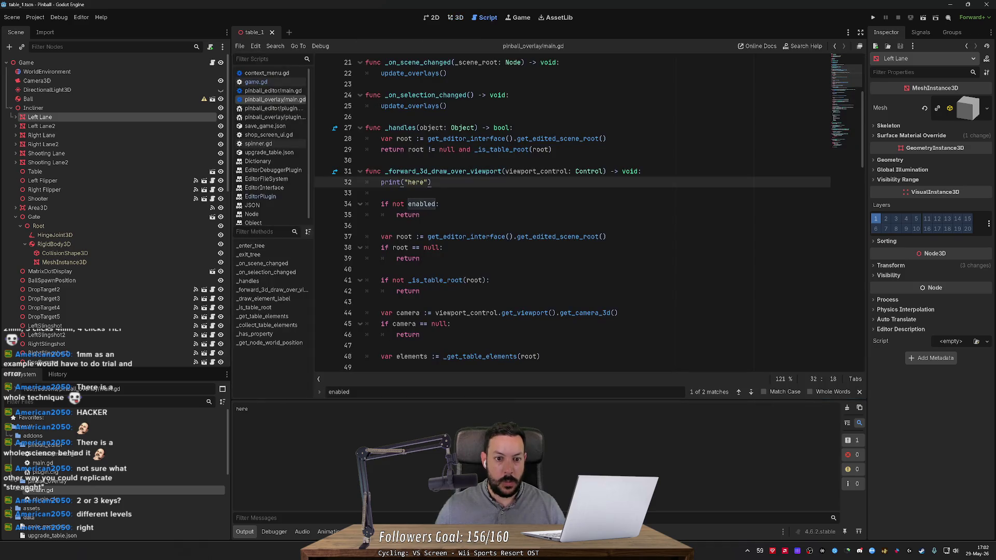
key(Up)
key(End)
key(shift+Down)
key(BackSpace)
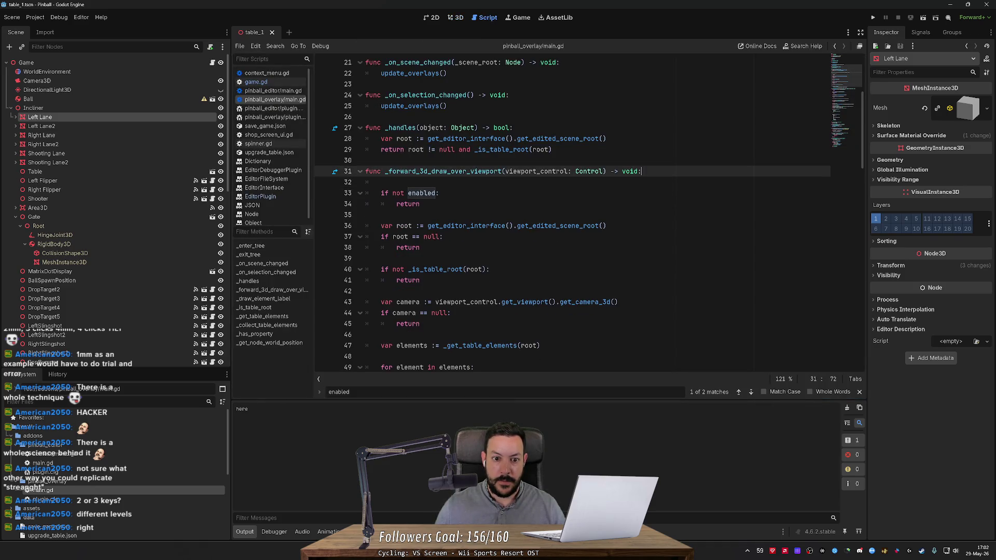
click(366, 258)
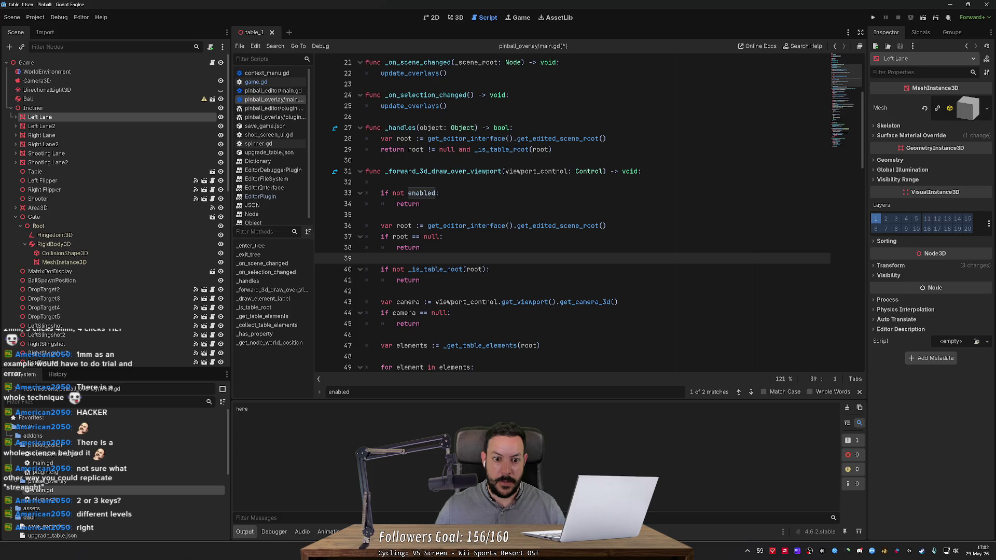
scroll(570, 213, down, 2)
click(366, 225)
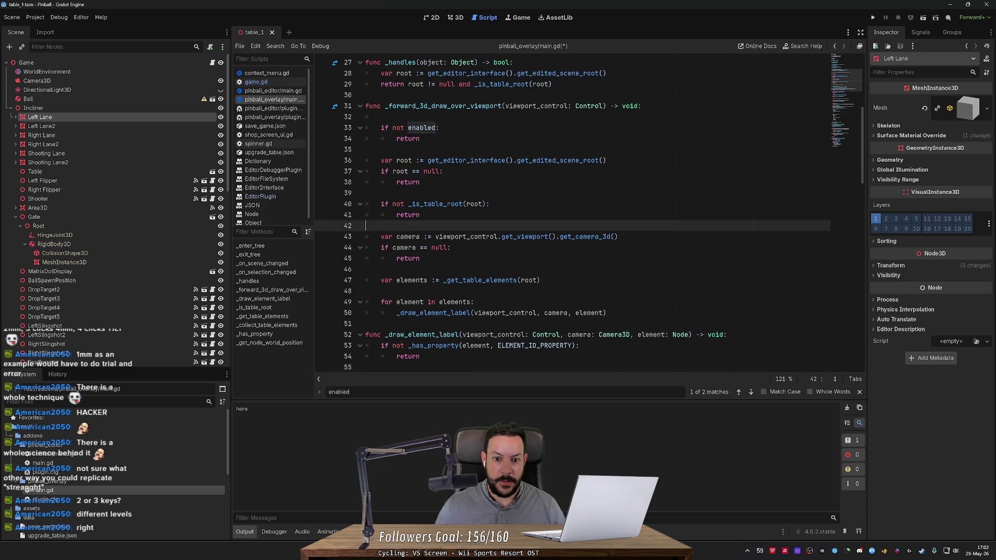
click(420, 258)
key(ctrl+v)
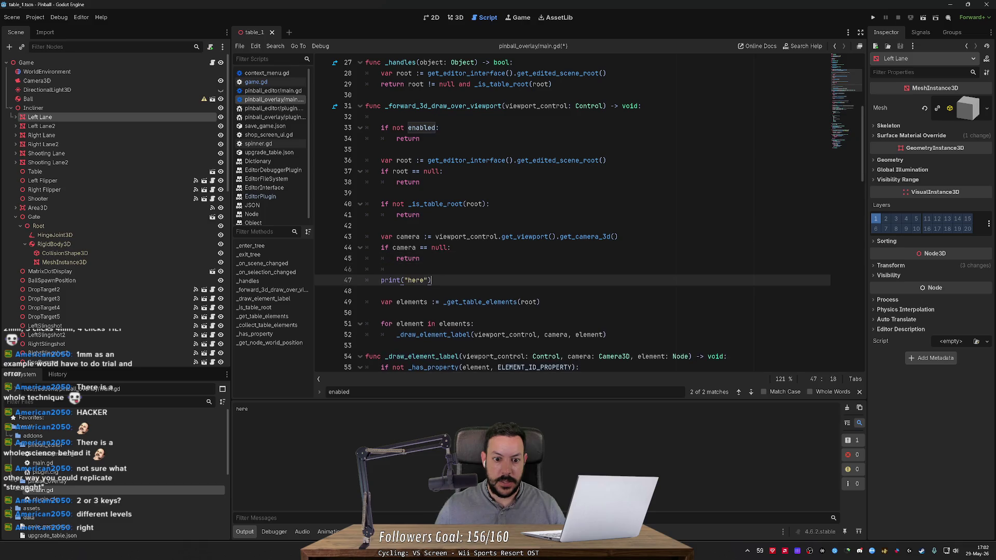
key(ctrl+s)
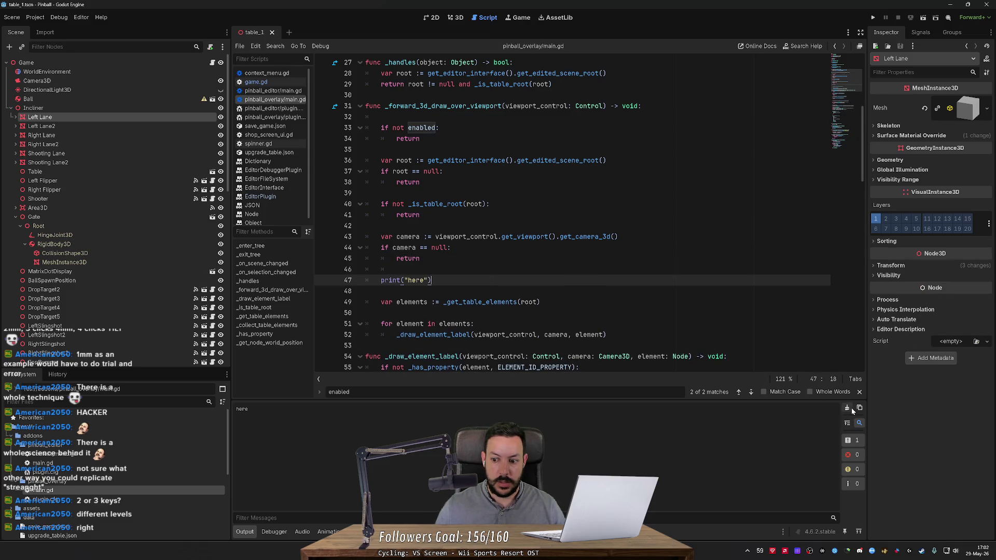